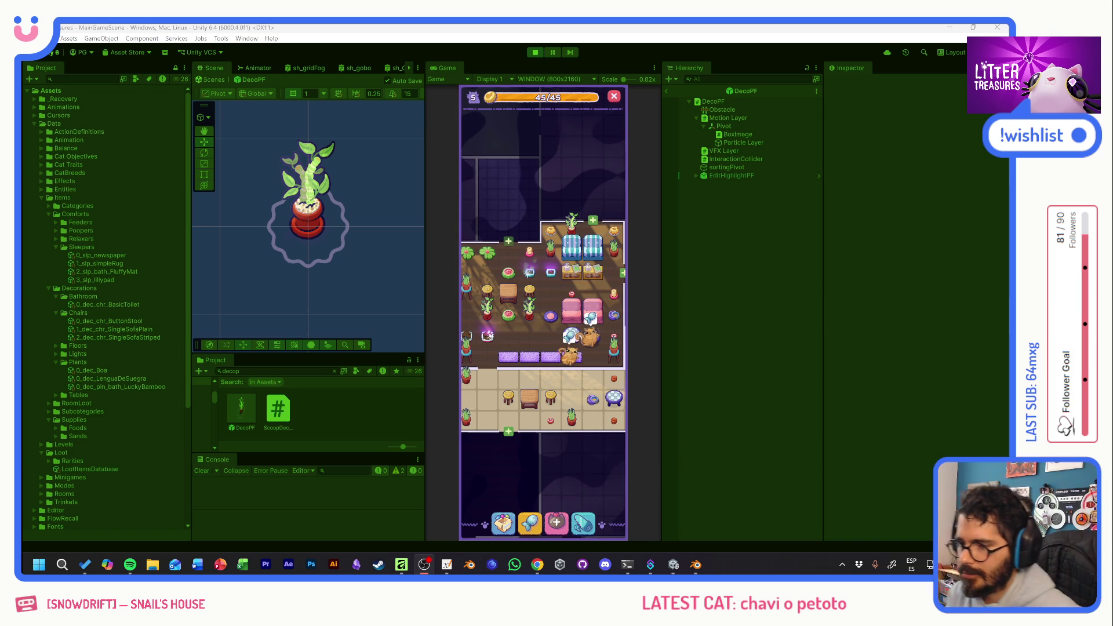
Focus the Game view and scoop a sparkly litter pile by dragging the diamond along its path.
click(577, 197)
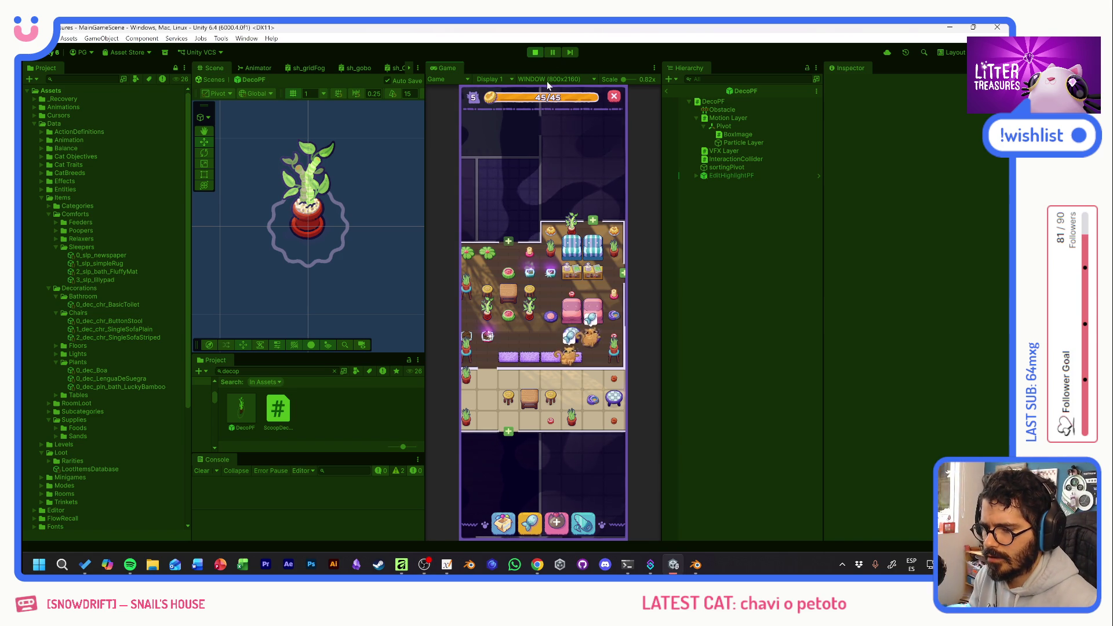
key(alt+Tab)
key(alt+Tab)
scroll(547, 323, up, 3)
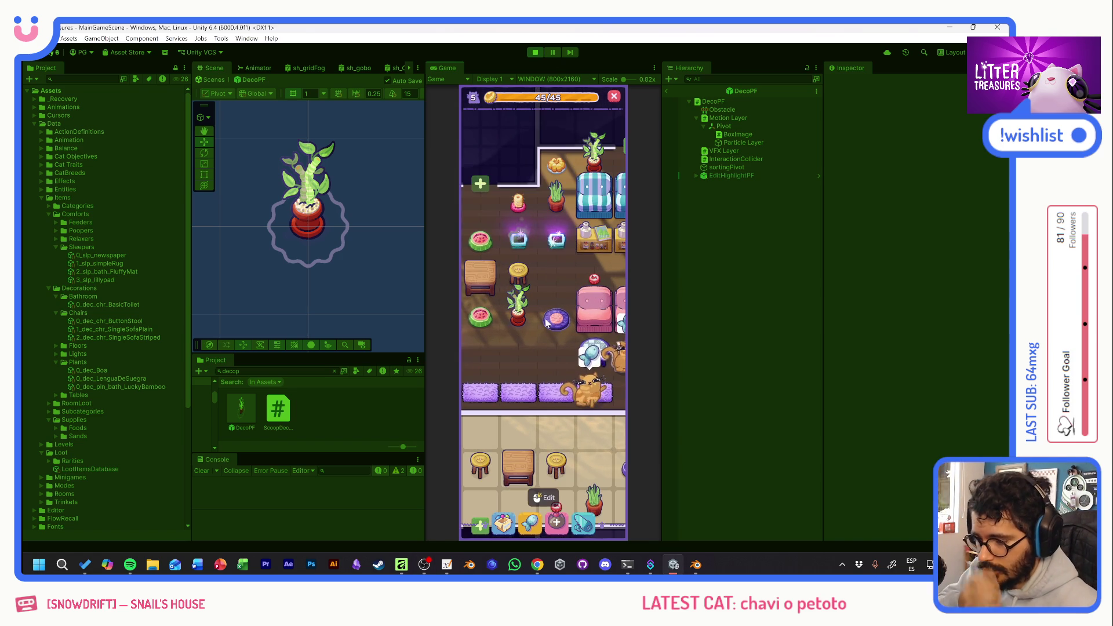
click(552, 264)
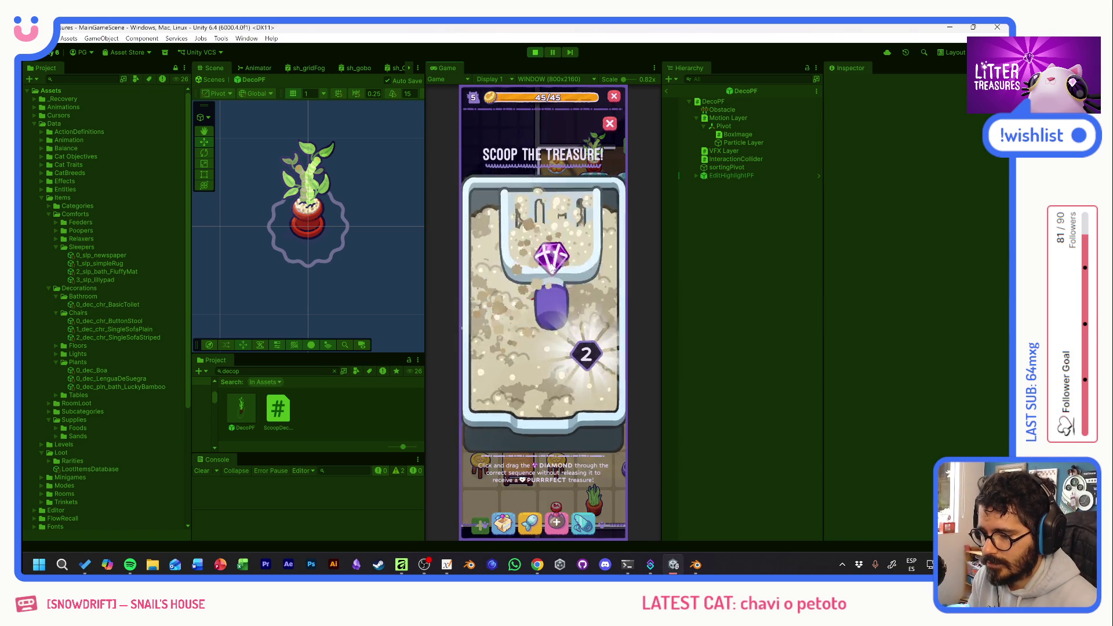
drag(552, 264, 582, 350)
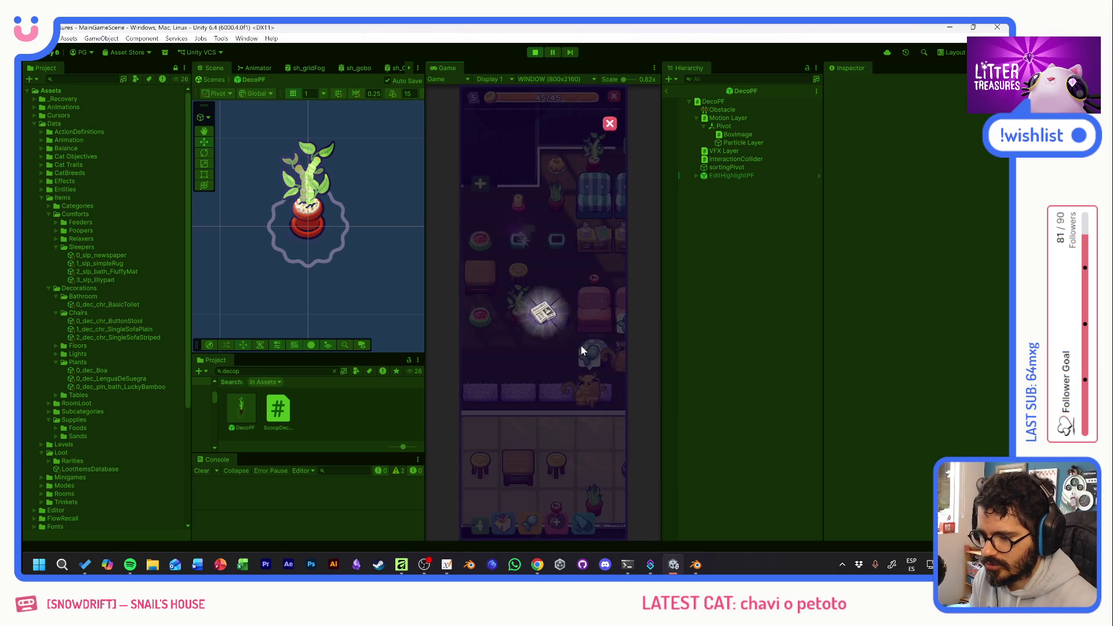
mouse_move(499, 367)
mouse_down()
mouse_move(566, 318)
mouse_move(583, 351)
mouse_up()
mouse_move(492, 350)
mouse_down()
mouse_move(565, 317)
mouse_move(583, 351)
mouse_up()
mouse_move(504, 259)
mouse_down()
mouse_move(576, 278)
mouse_move(576, 374)
mouse_up()
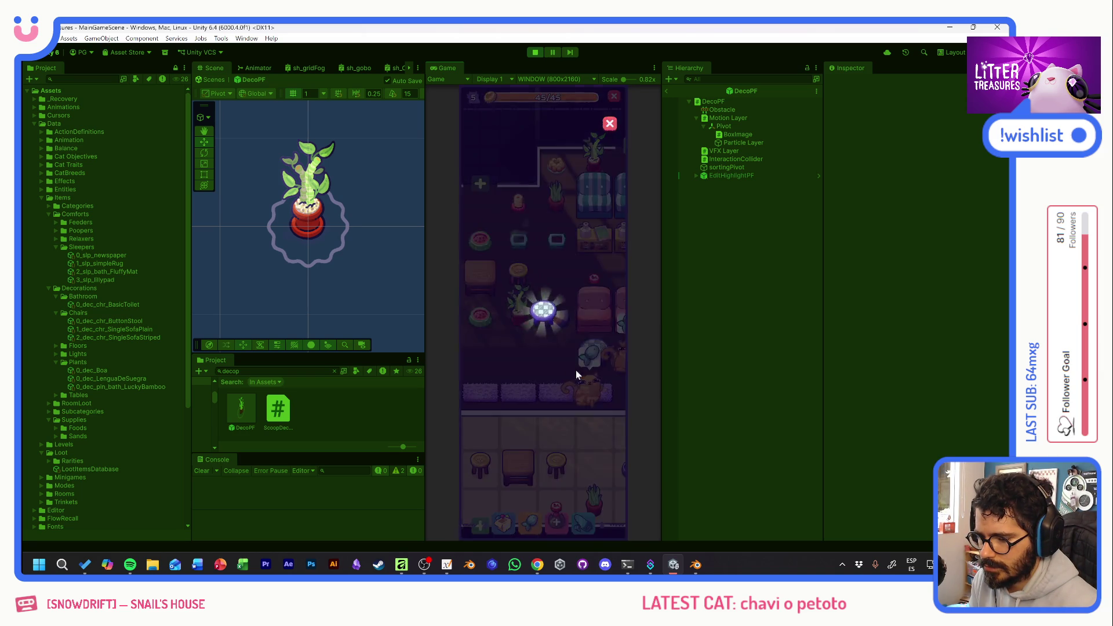
Check which cats use the feeder, then scoop another treasure pile through points 1 and 2.
click(533, 265)
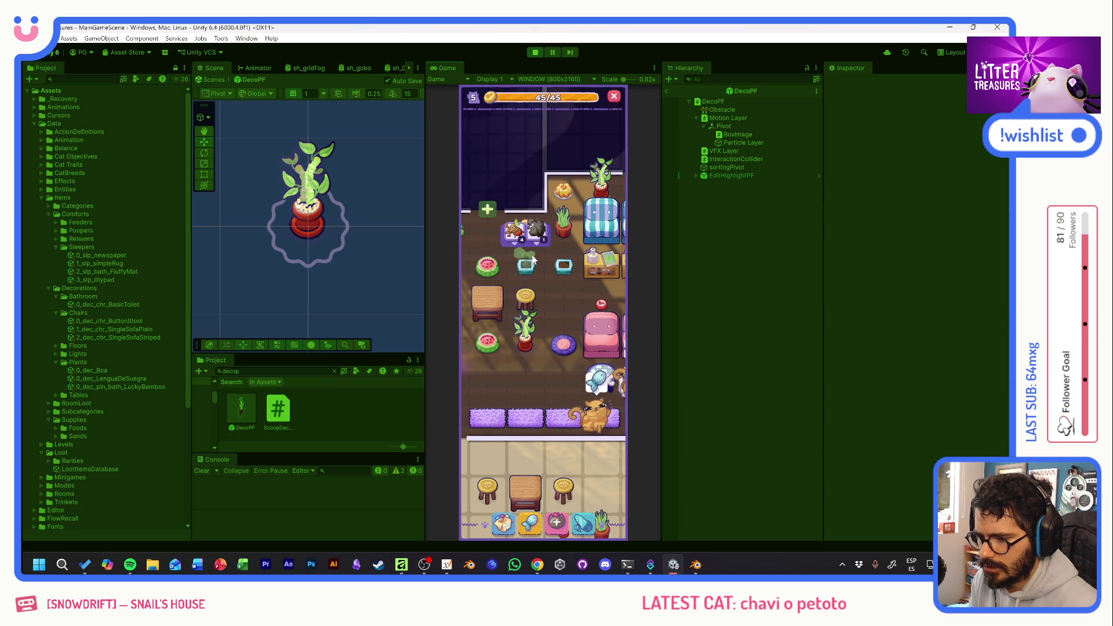
click(536, 338)
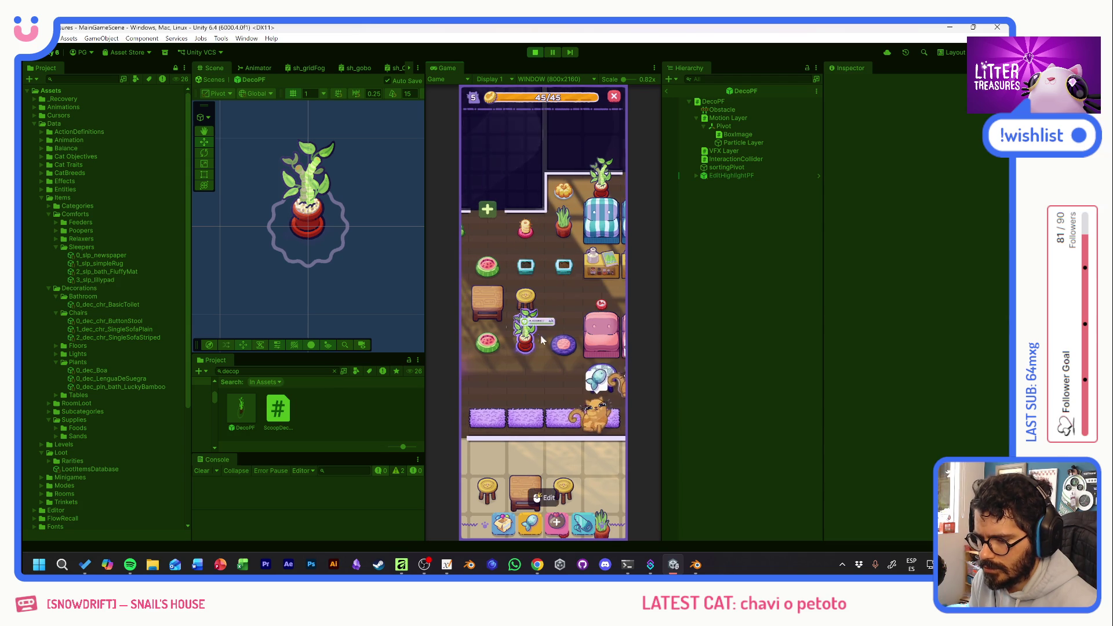
click(545, 232)
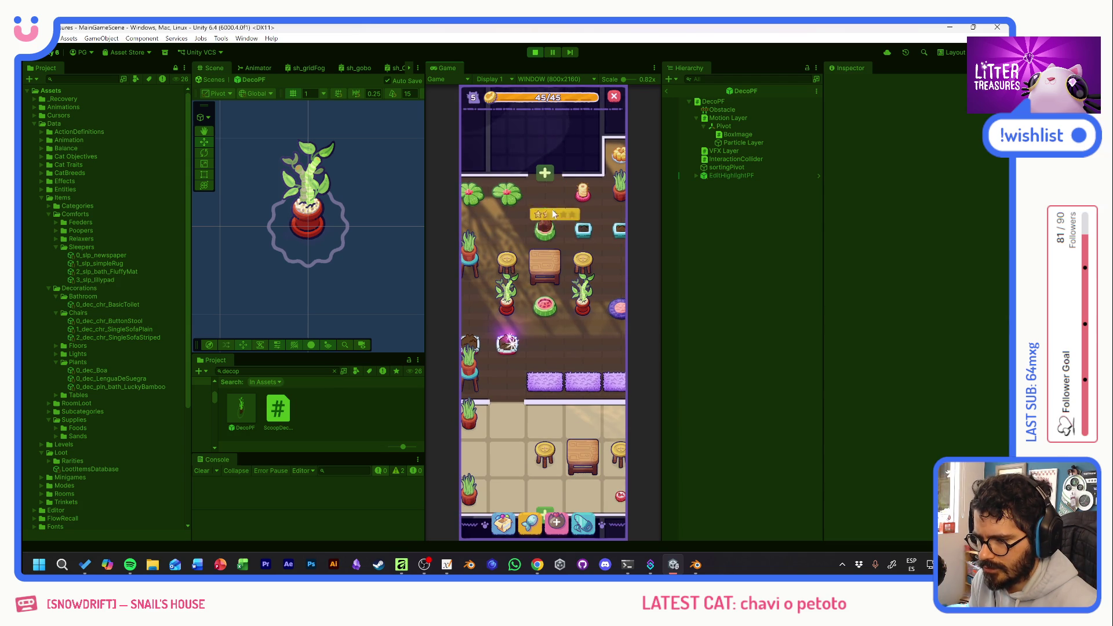
click(556, 199)
drag(492, 351, 590, 364)
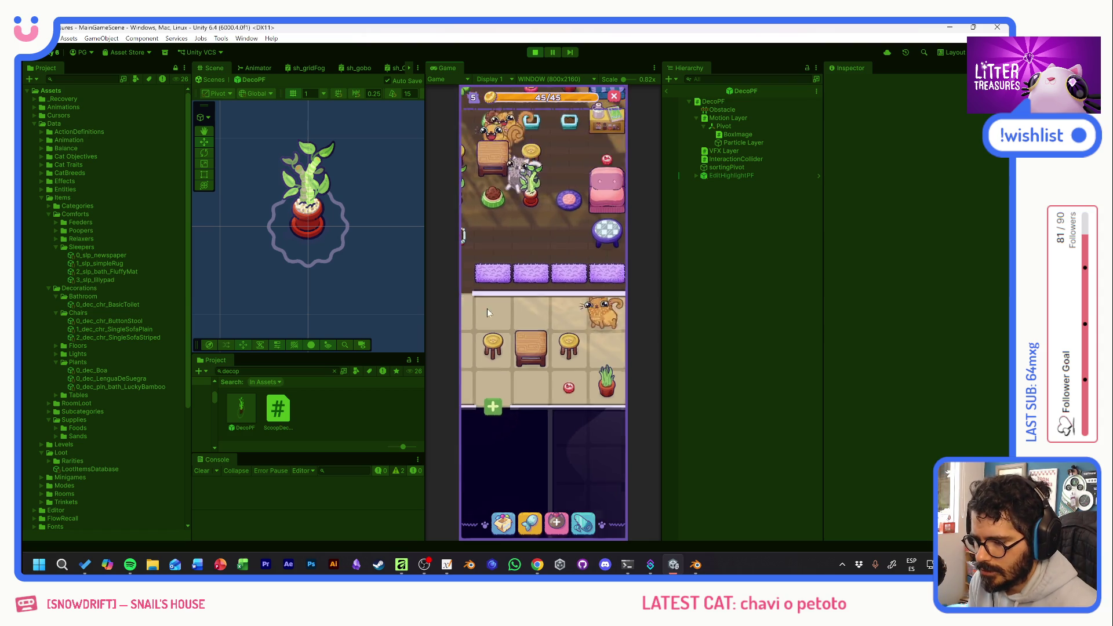
Move the purple box onto the stool's tile, check the litter box stats, and exit edit mode.
mouse_move(582, 380)
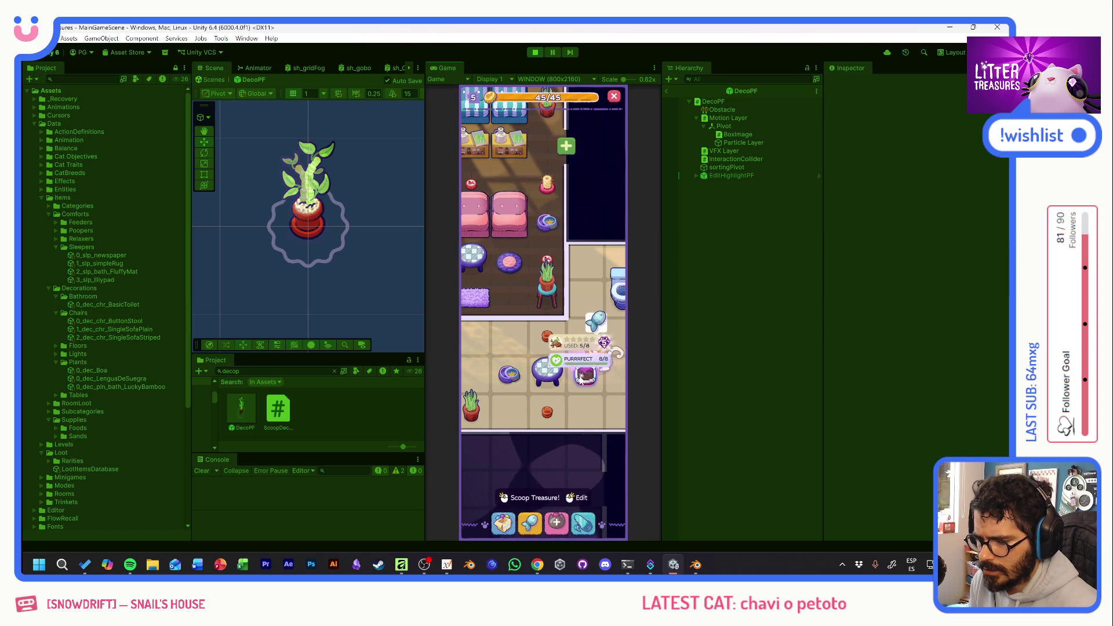
mouse_move(512, 346)
drag(512, 347, 546, 356)
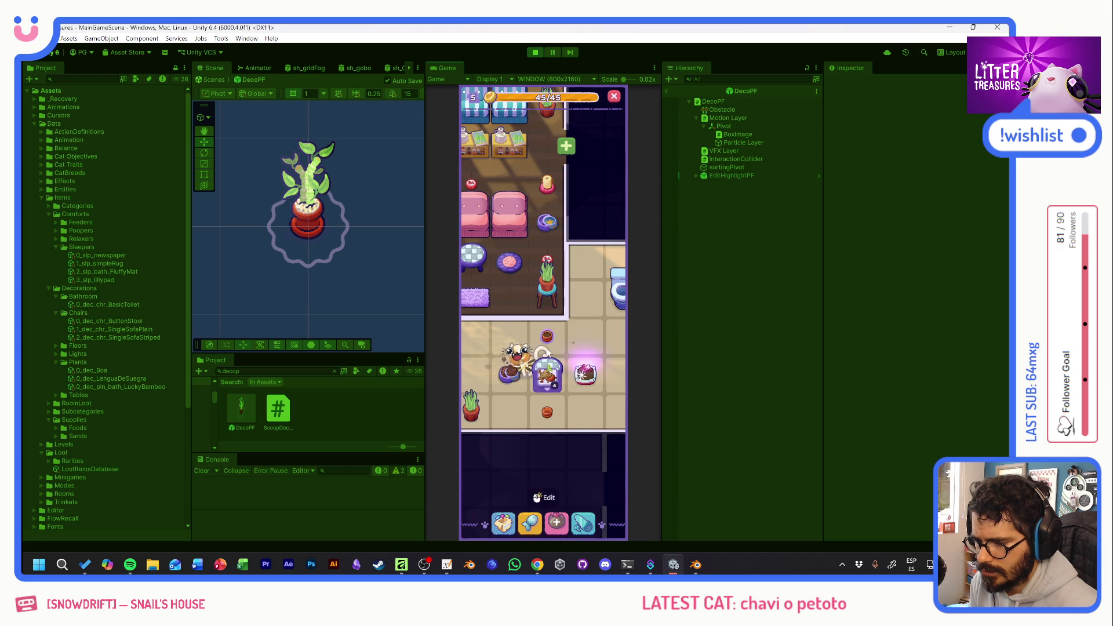
scroll(571, 381, down, 1)
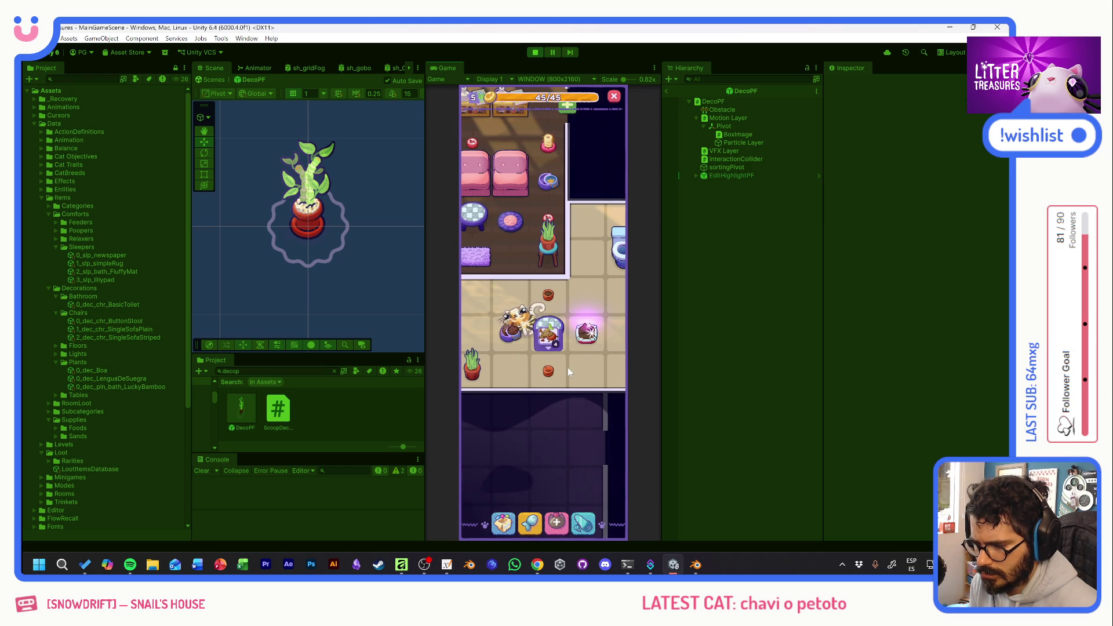
click(552, 377)
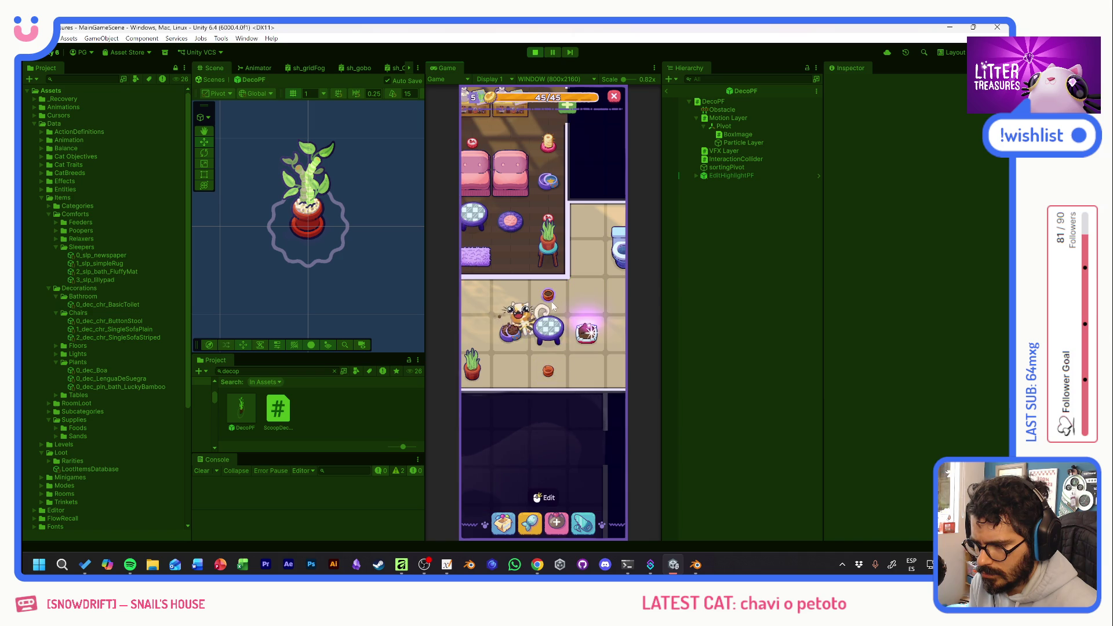
right_click(574, 367)
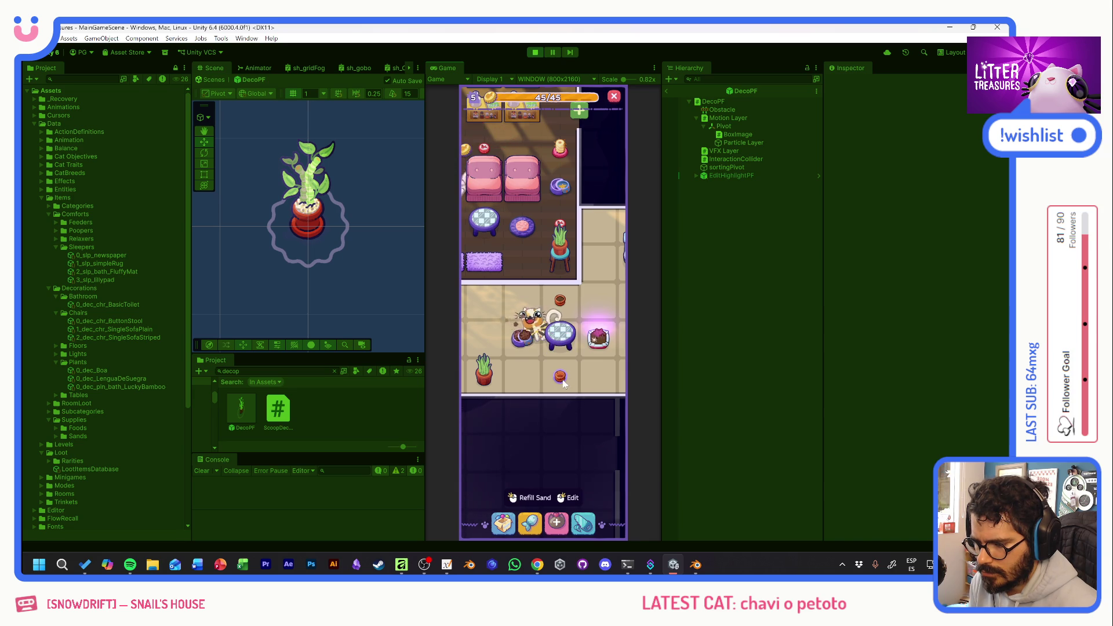
Scoop another treasure pile, then bring up the Supply Shop.
click(595, 341)
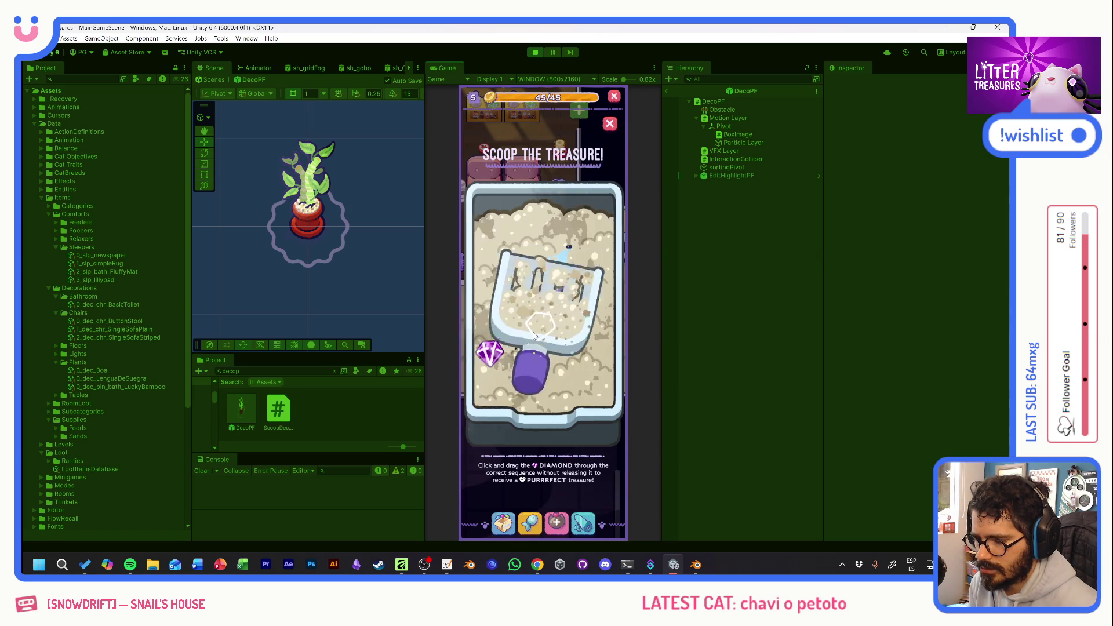
drag(502, 351, 583, 359)
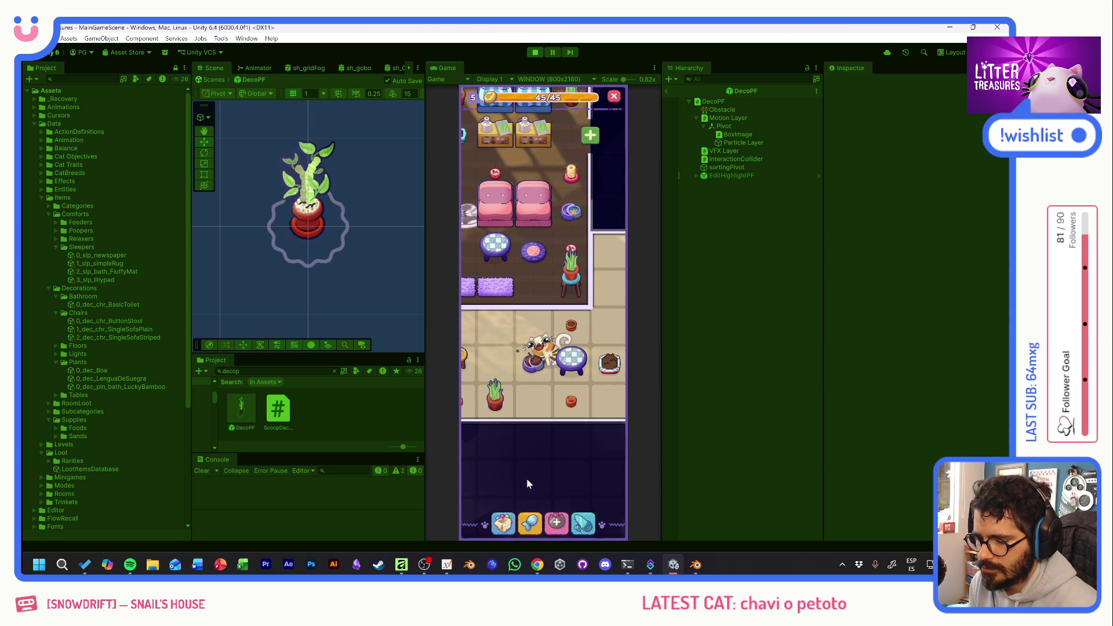
click(536, 527)
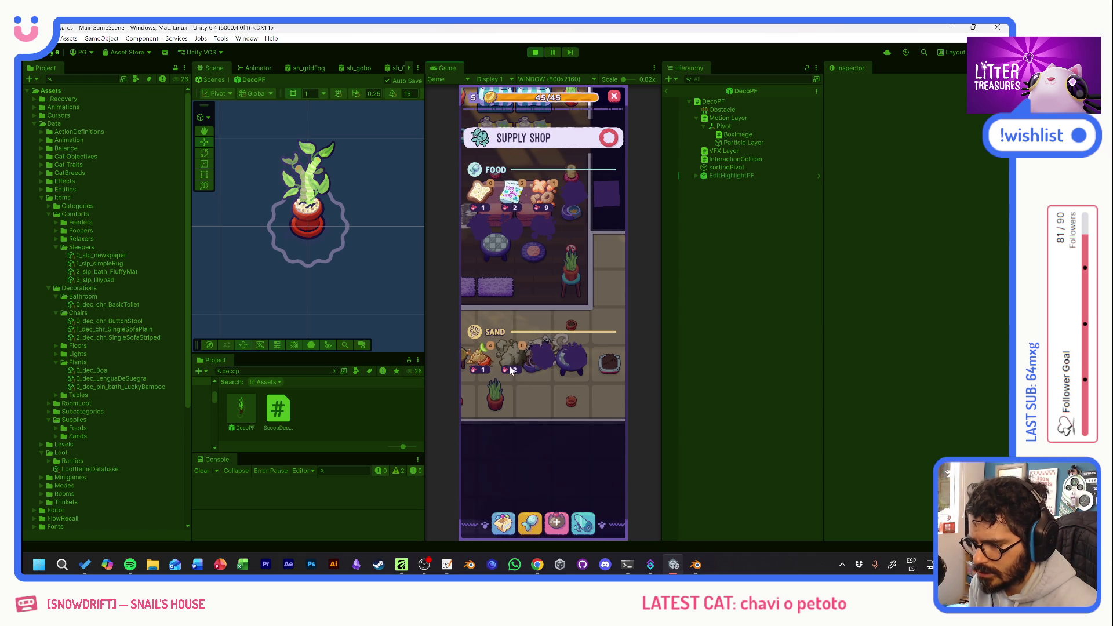
Close the Supply Shop and litter box card, then scoop a sparkly pile for the Beach Sand reward.
click(613, 144)
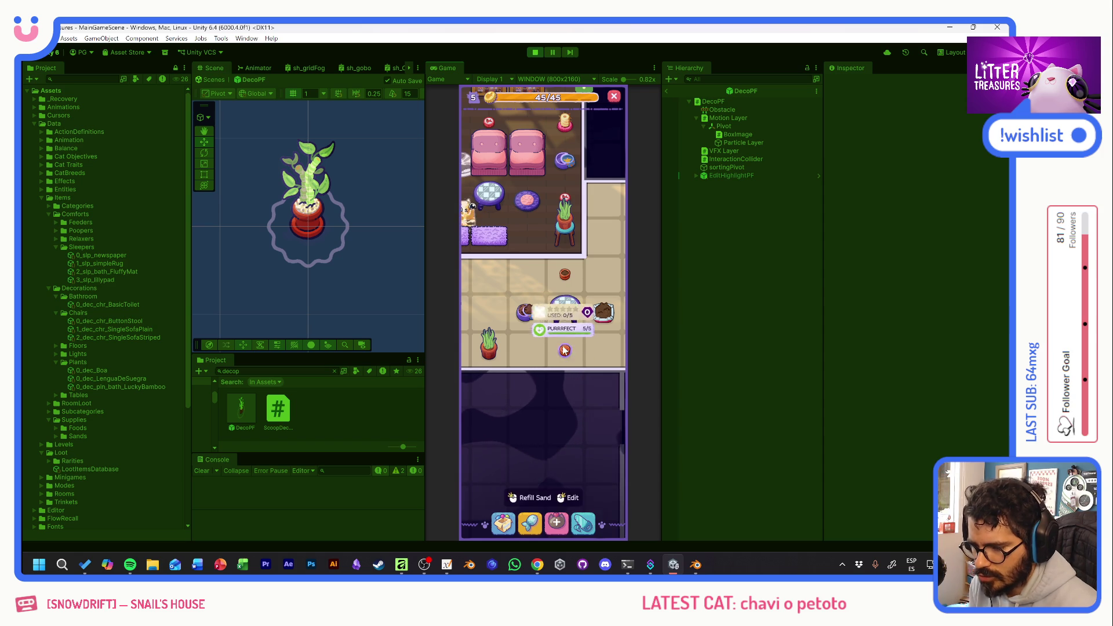
click(571, 322)
mouse_move(569, 320)
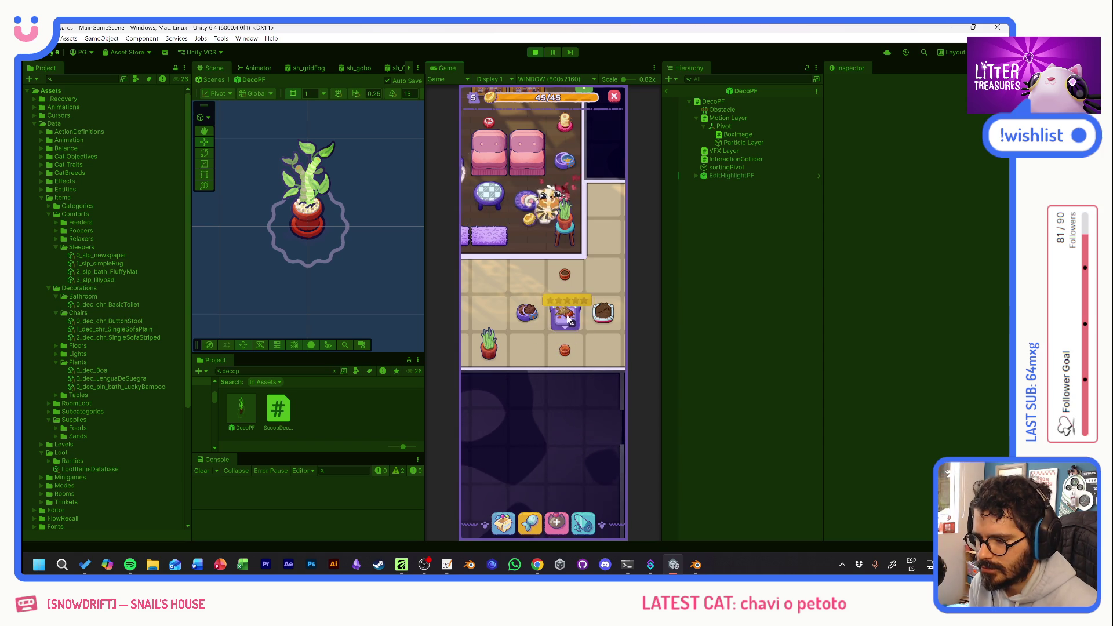
scroll(522, 313, up, 3)
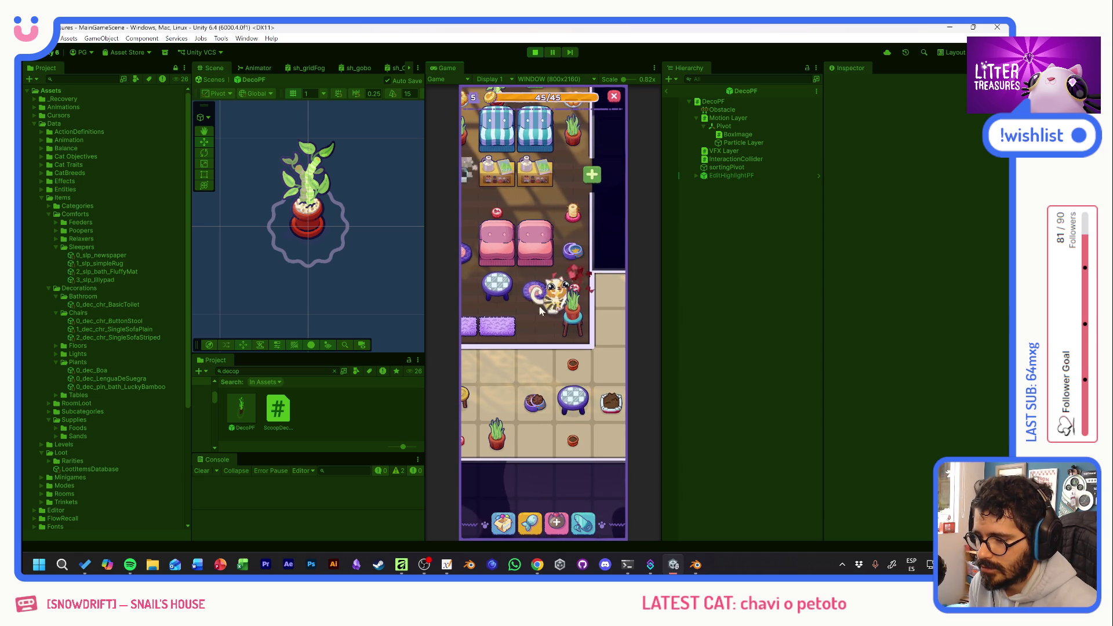
mouse_move(516, 227)
mouse_down()
mouse_move(558, 343)
mouse_move(592, 306)
mouse_move(586, 270)
mouse_up()
click(585, 270)
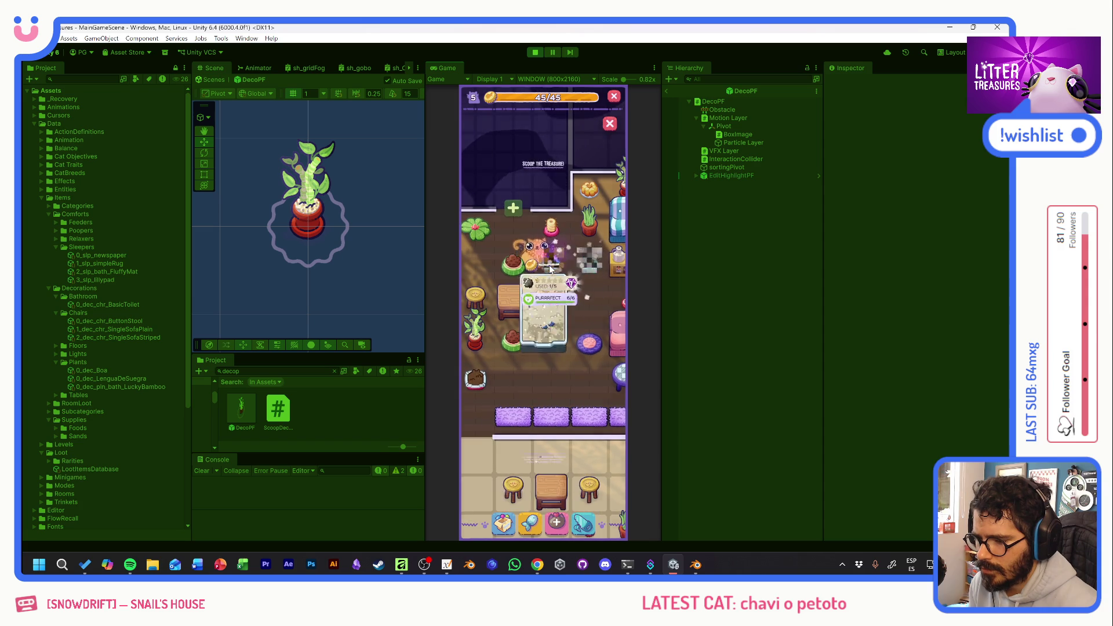
click(555, 331)
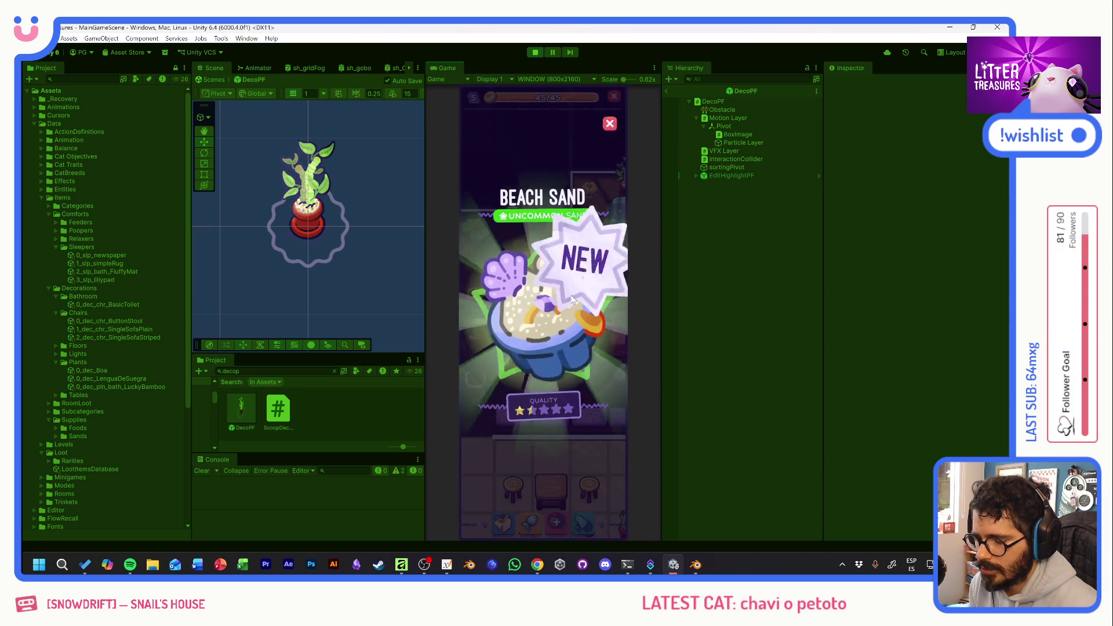
click(584, 259)
Scoop another pile, review Travi's missions, and bring up the Living Bathroom unlock offer.
mouse_move(531, 350)
mouse_down()
mouse_move(575, 311)
mouse_move(501, 350)
mouse_move(528, 339)
mouse_move(499, 363)
mouse_up()
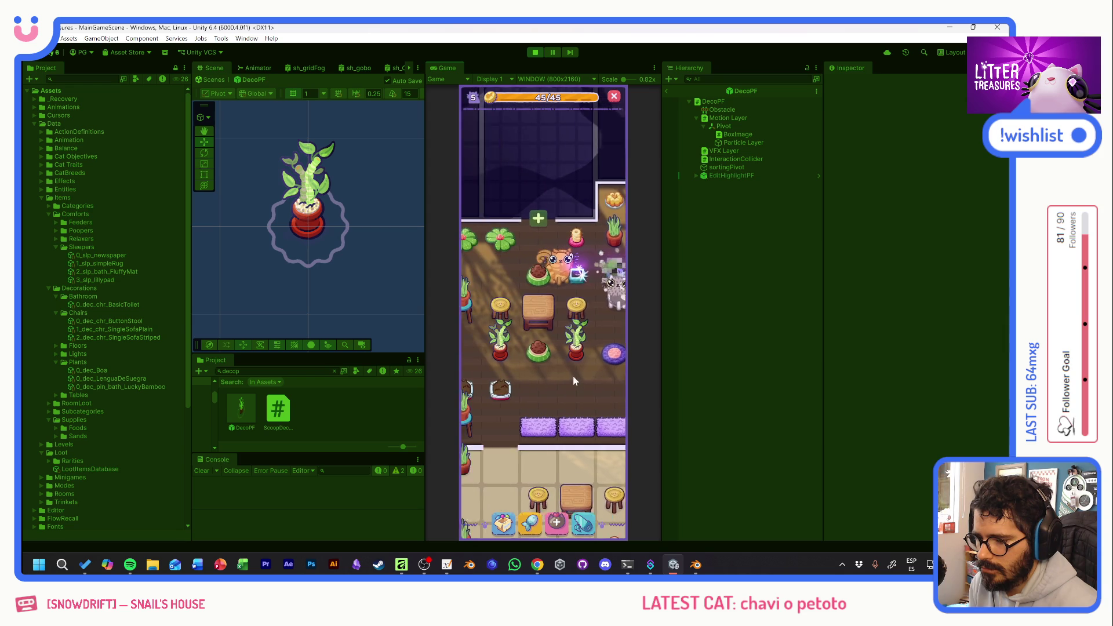
click(592, 267)
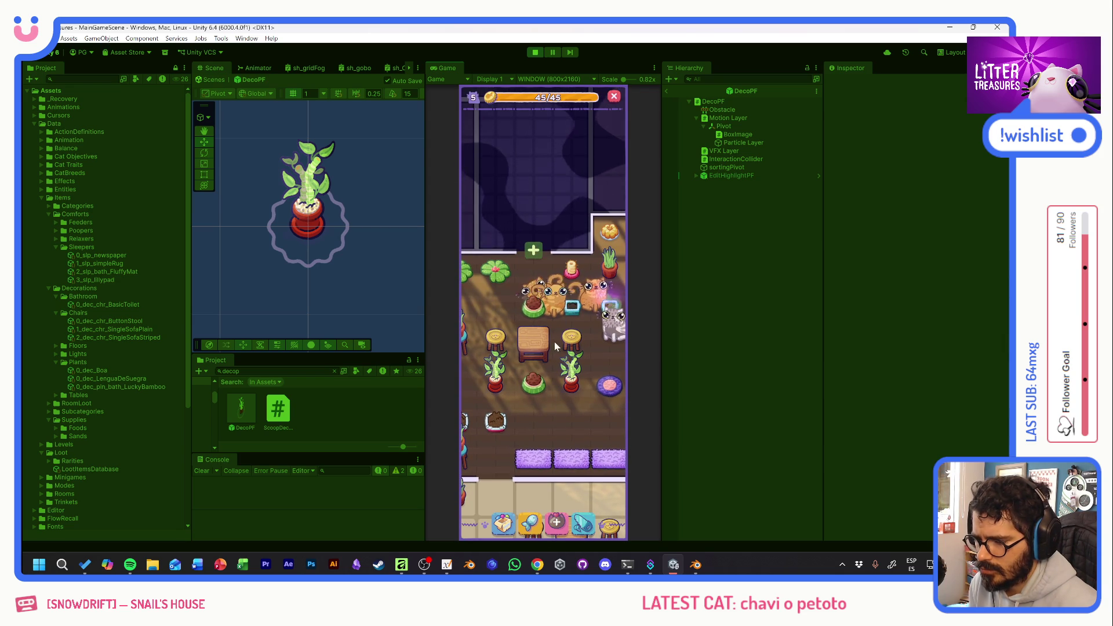
click(551, 304)
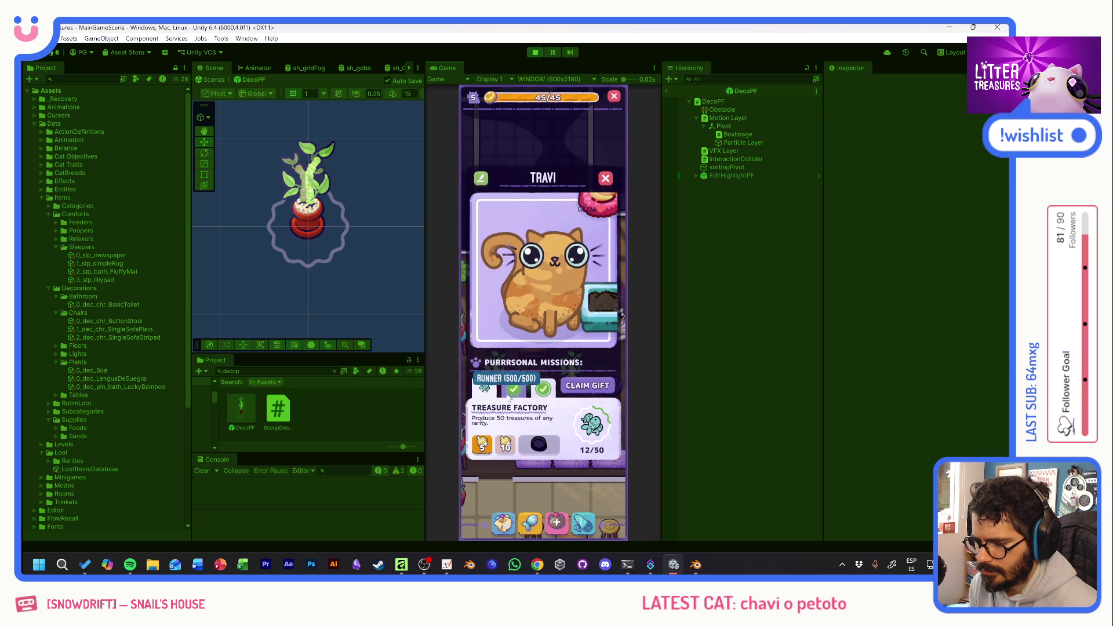
click(605, 178)
click(533, 250)
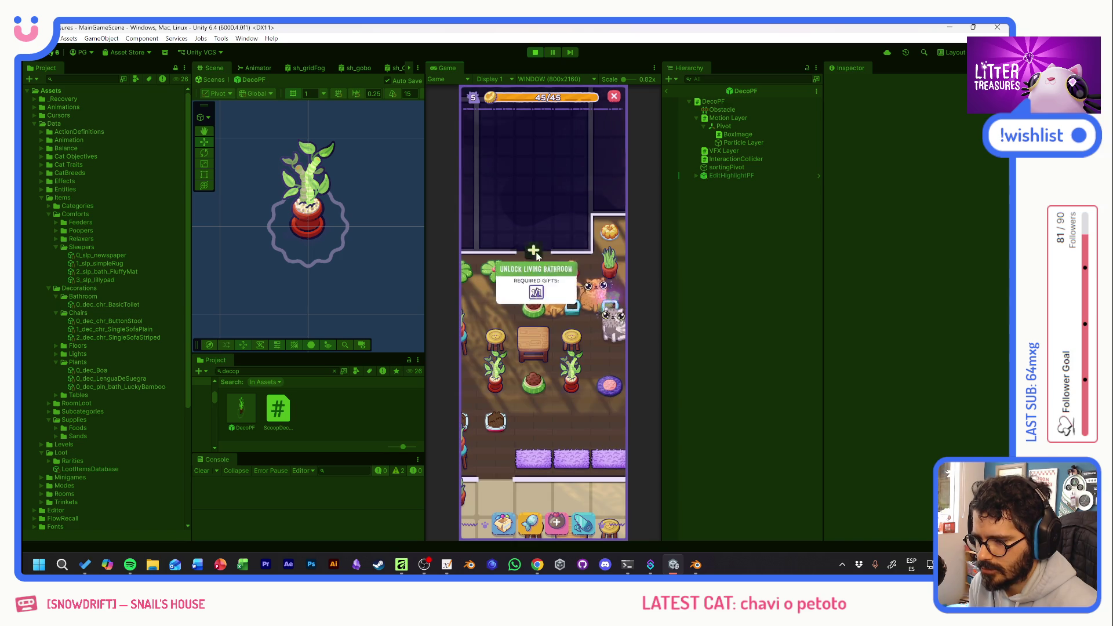
Unlock the Living Bathroom and paint its floor with black-and-white checkerboard tiles.
click(539, 369)
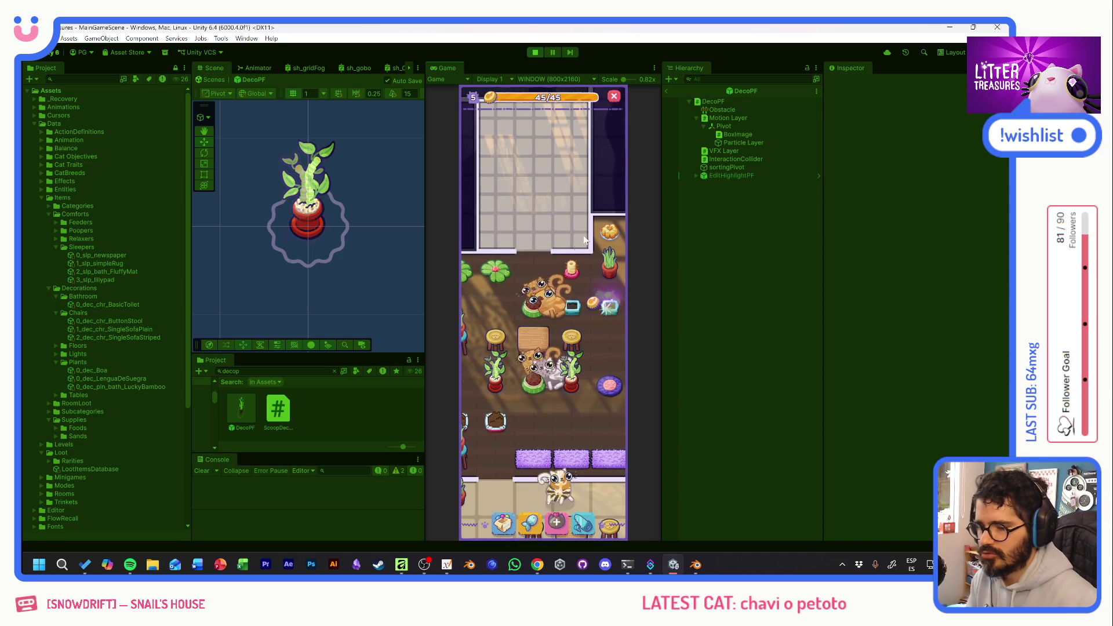
drag(548, 190, 555, 300)
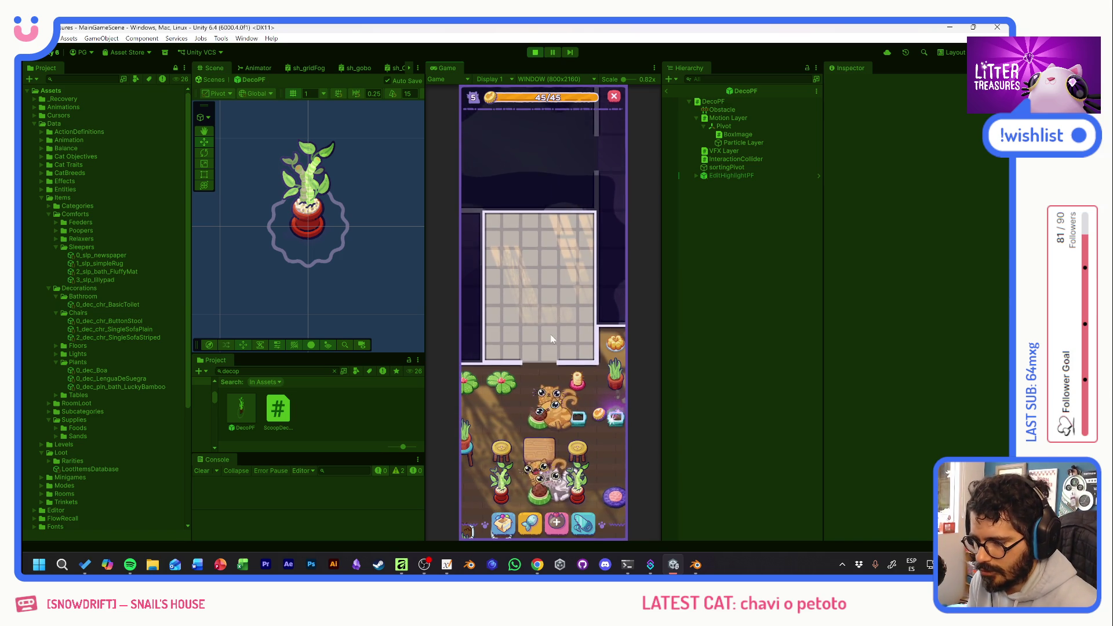
click(575, 522)
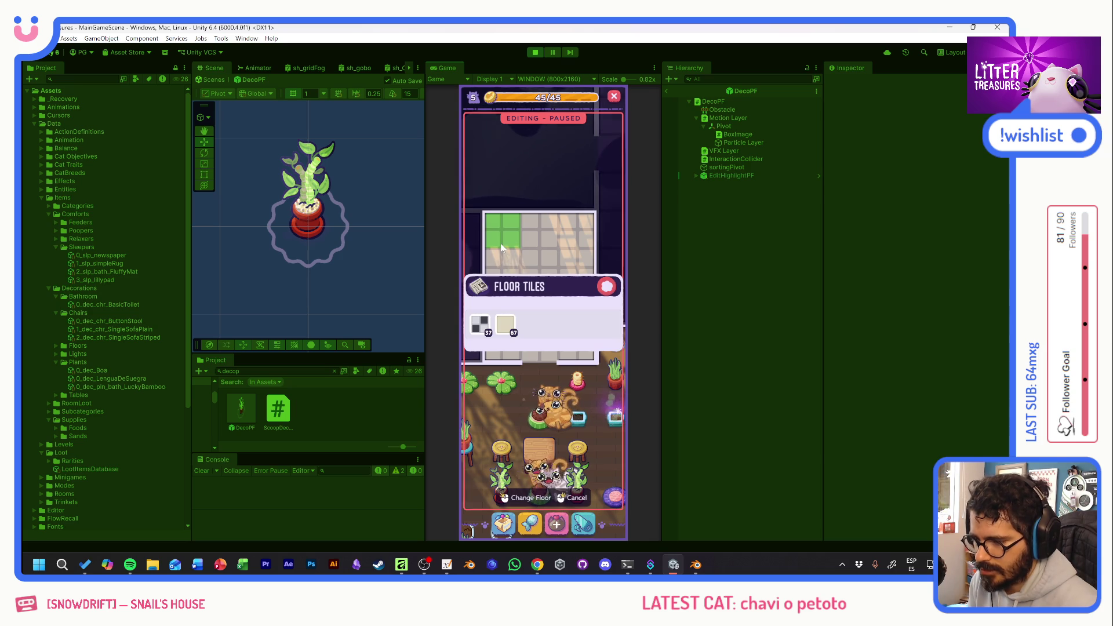
click(548, 242)
mouse_move(548, 241)
mouse_down()
mouse_move(566, 255)
mouse_move(497, 303)
mouse_move(574, 301)
mouse_move(521, 339)
mouse_move(542, 324)
mouse_up()
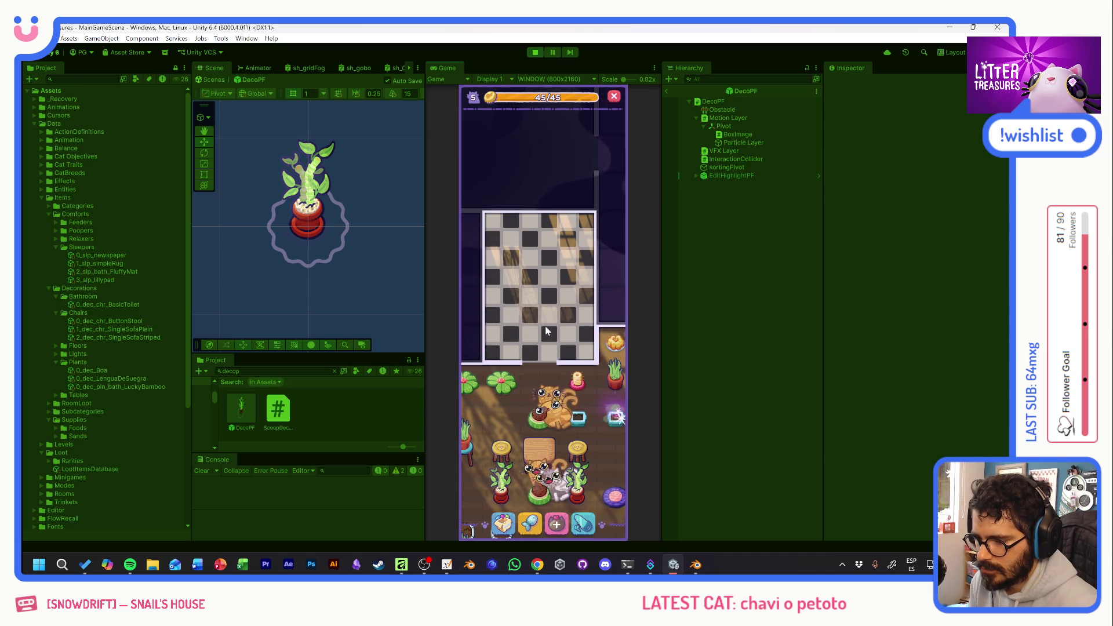
Place the Basic Toilet from the inventory in the bathroom.
click(509, 520)
click(538, 313)
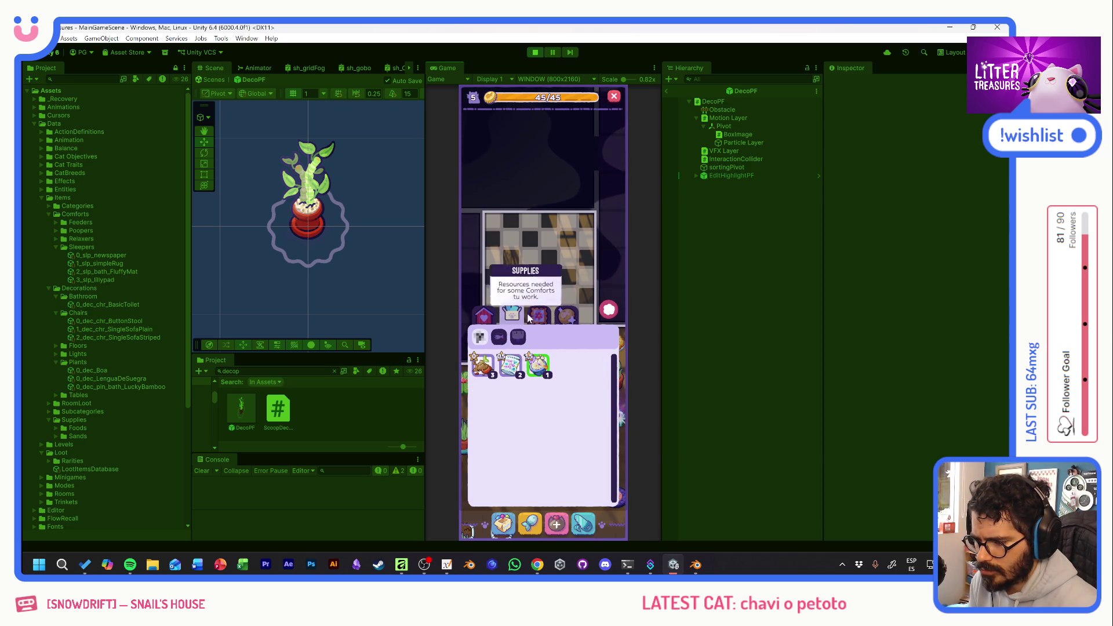
click(482, 393)
click(500, 267)
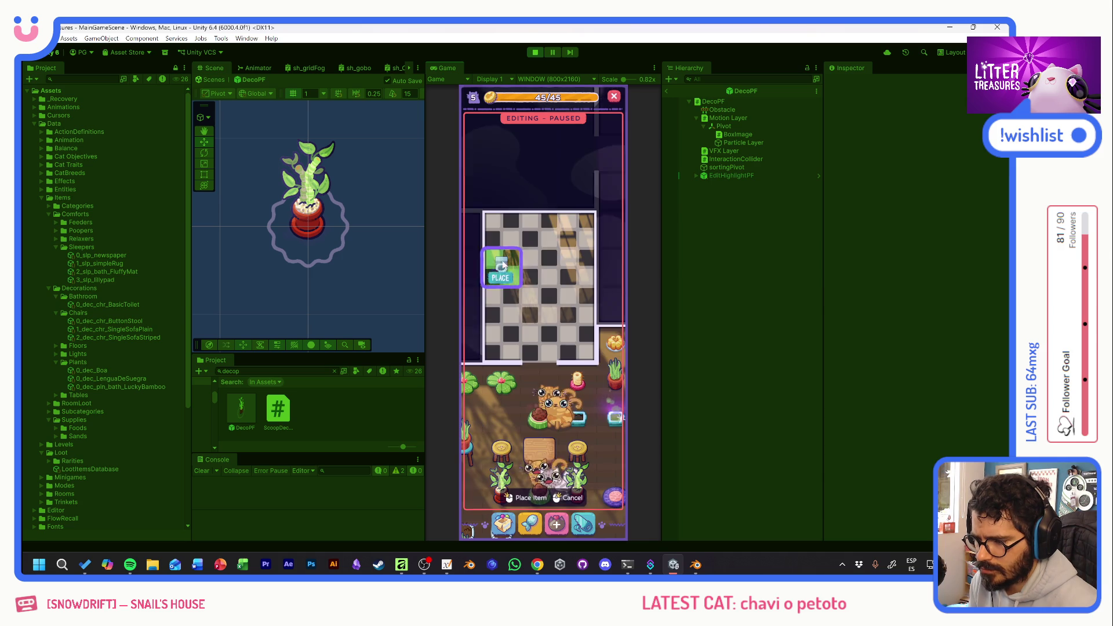
Place two newspapers from Comforts in the bathroom's top-left and top-right corners.
click(503, 523)
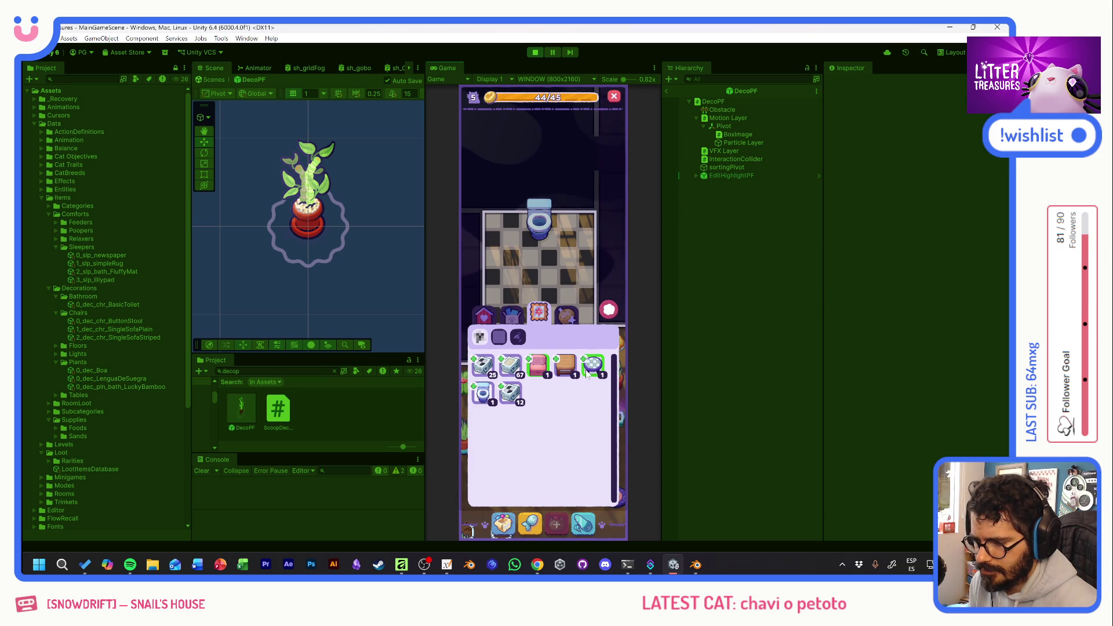
click(484, 315)
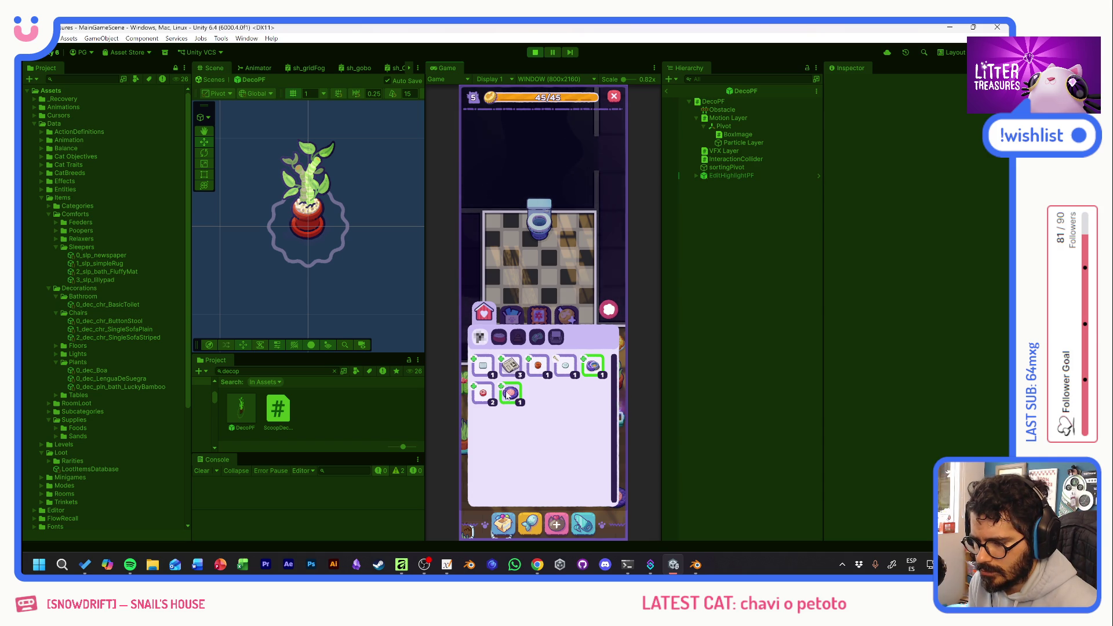
click(517, 373)
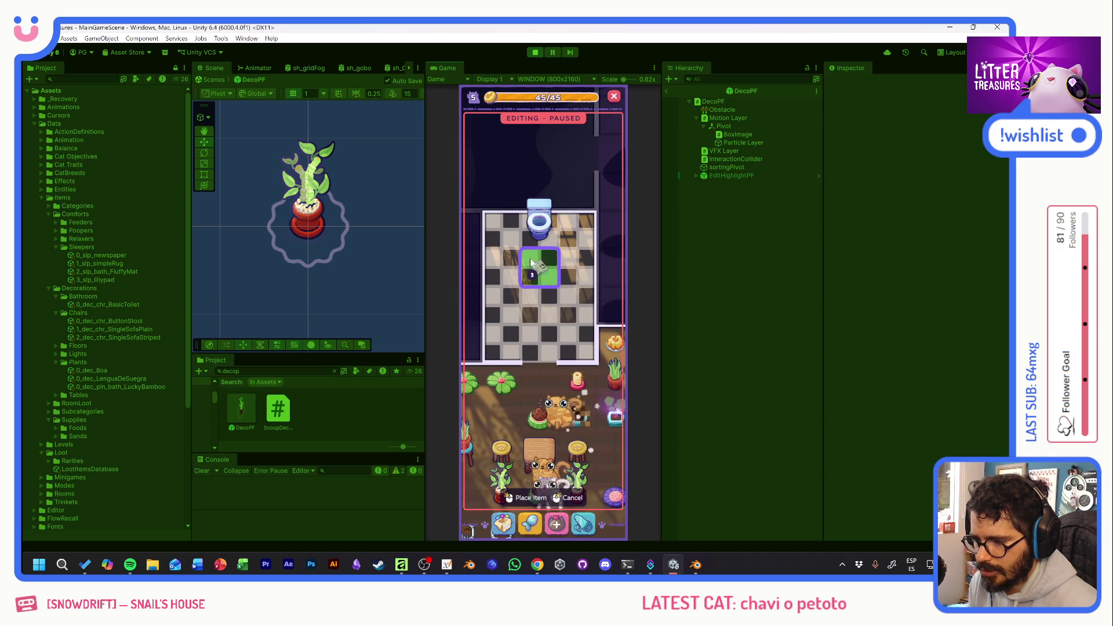
click(500, 227)
click(571, 230)
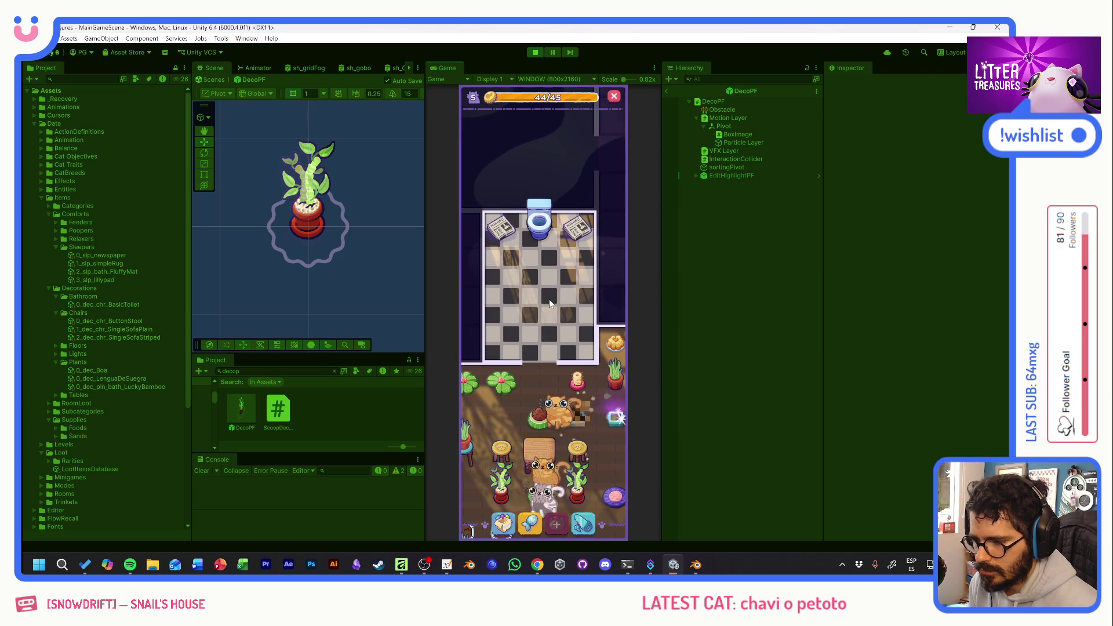
Scoop a treasure to earn the Plain Single Sofa.
click(545, 336)
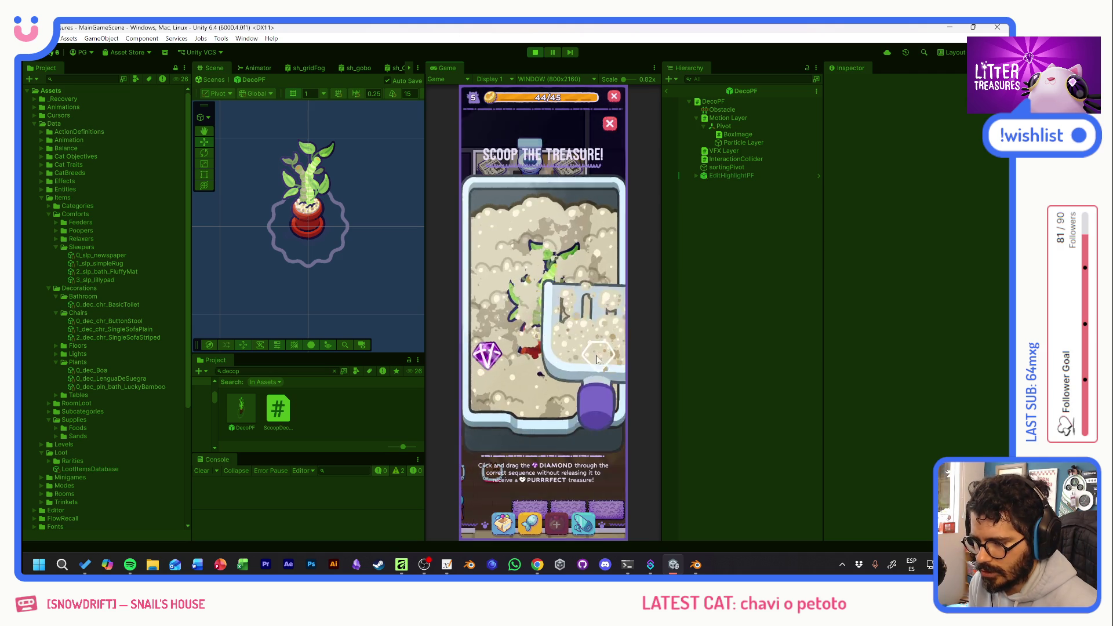
drag(517, 315, 572, 361)
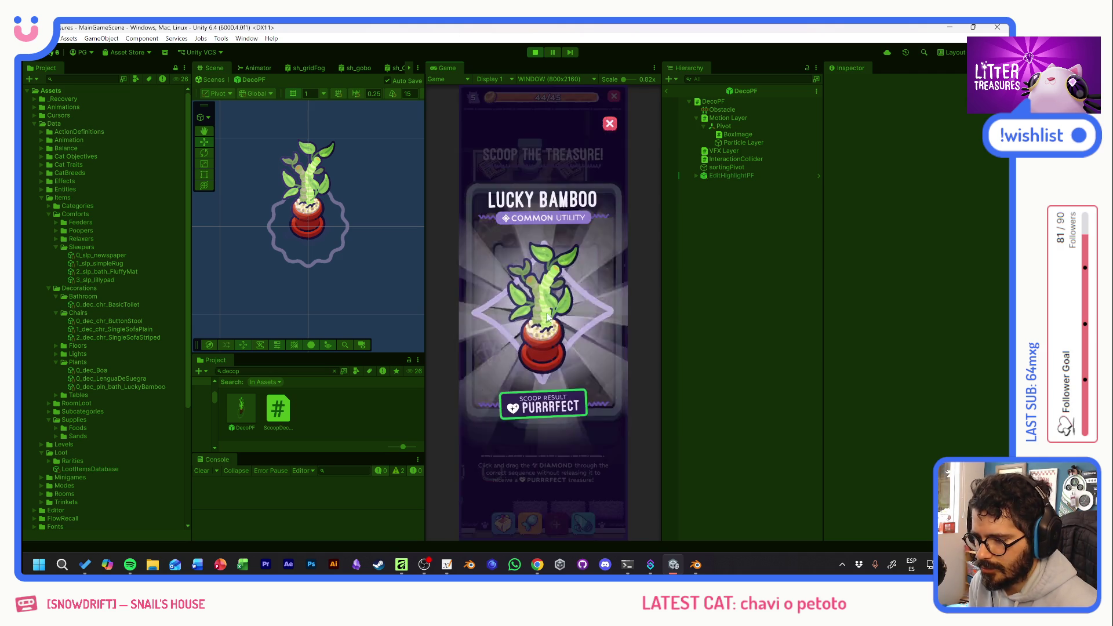
drag(496, 352, 568, 359)
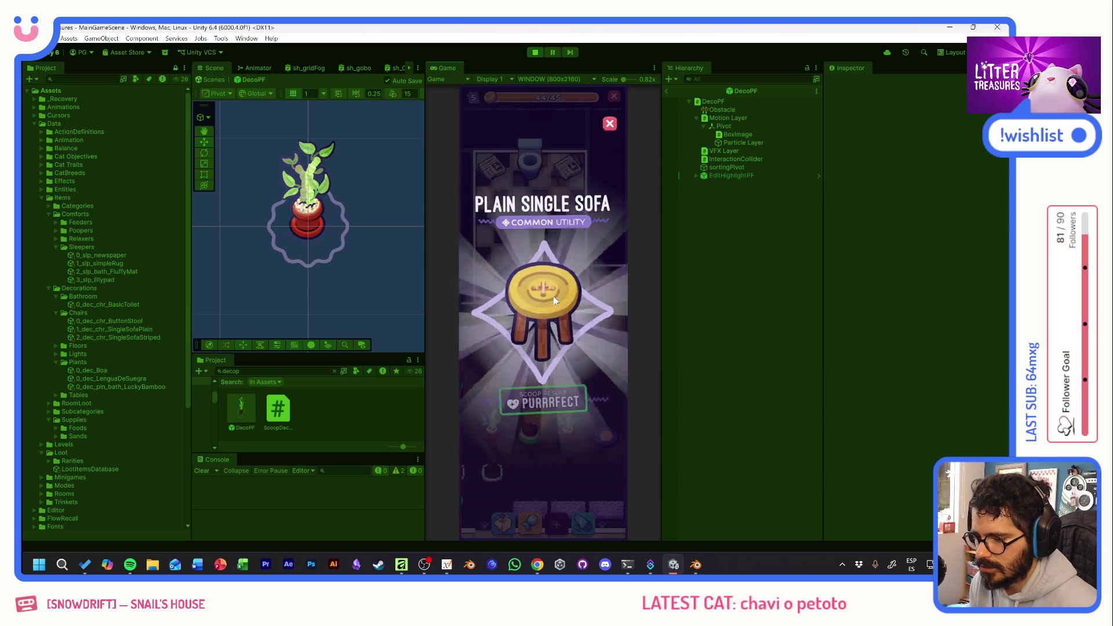
Place the stool from Decorations in the bathroom's bottom-left corner.
click(516, 524)
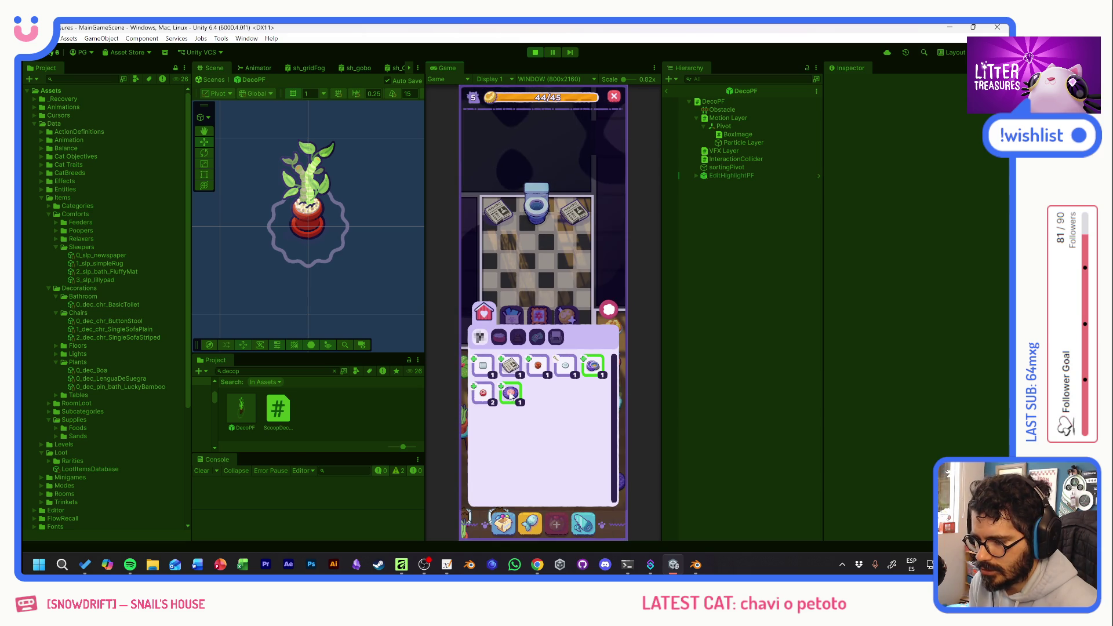
click(538, 313)
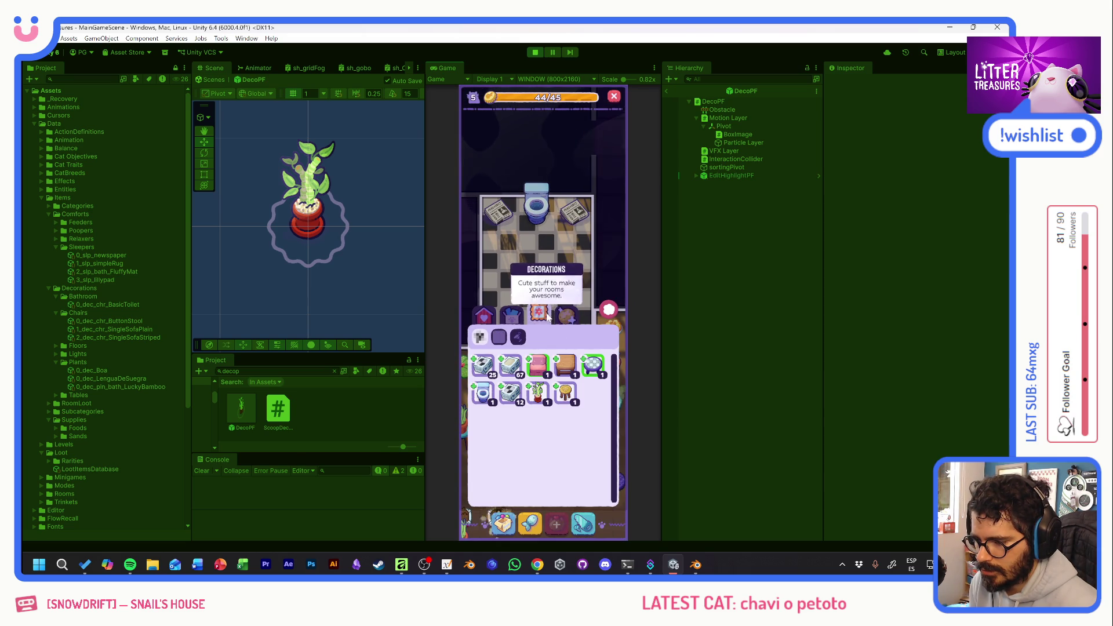
mouse_move(561, 401)
mouse_down()
mouse_move(503, 288)
mouse_move(502, 301)
mouse_up()
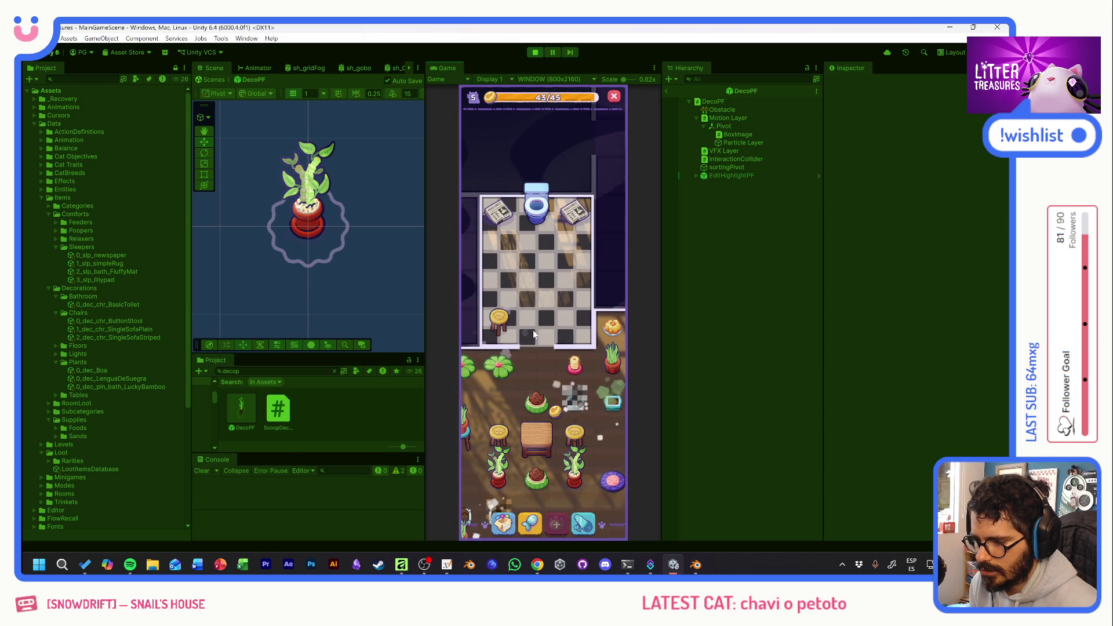
Put the Lucky Bamboo in the bathroom's top-right corner and start another treasure scoop.
click(538, 397)
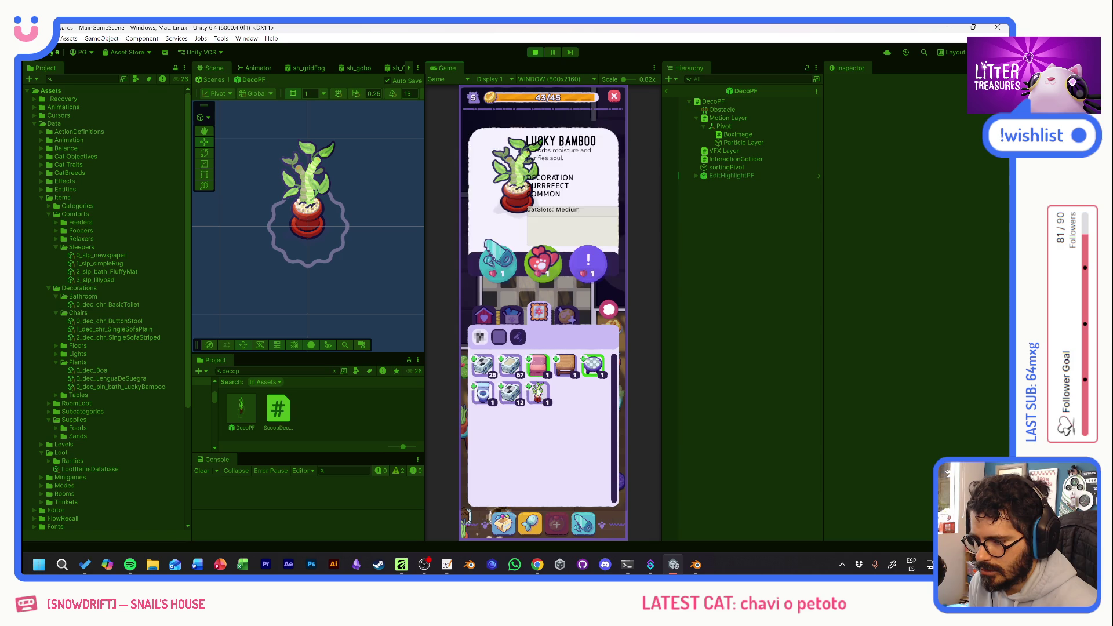
click(498, 263)
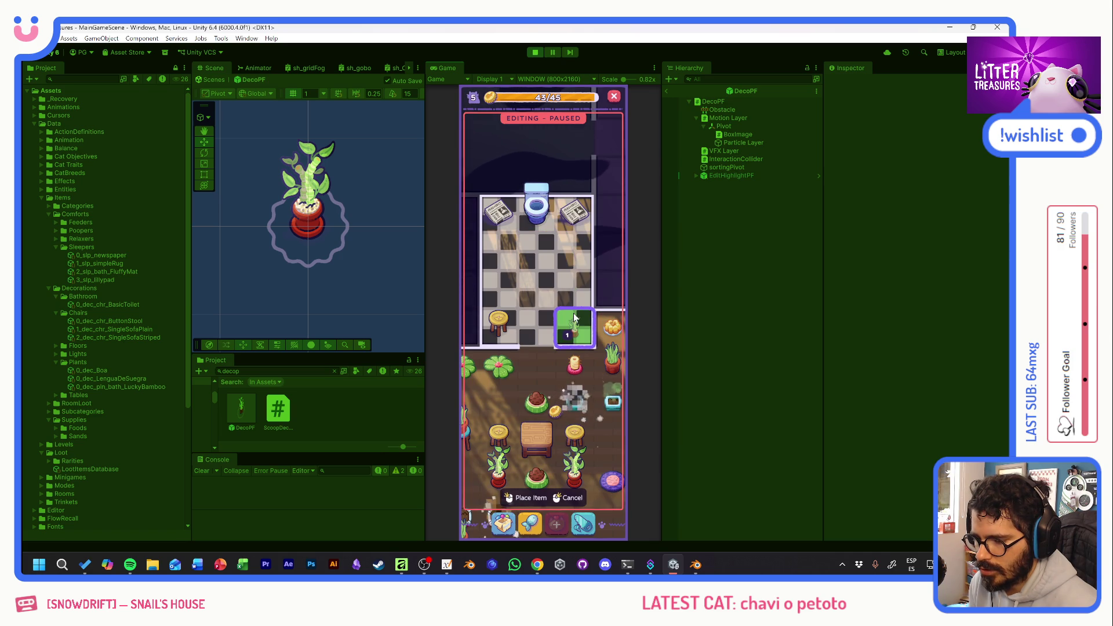
click(573, 317)
click(535, 203)
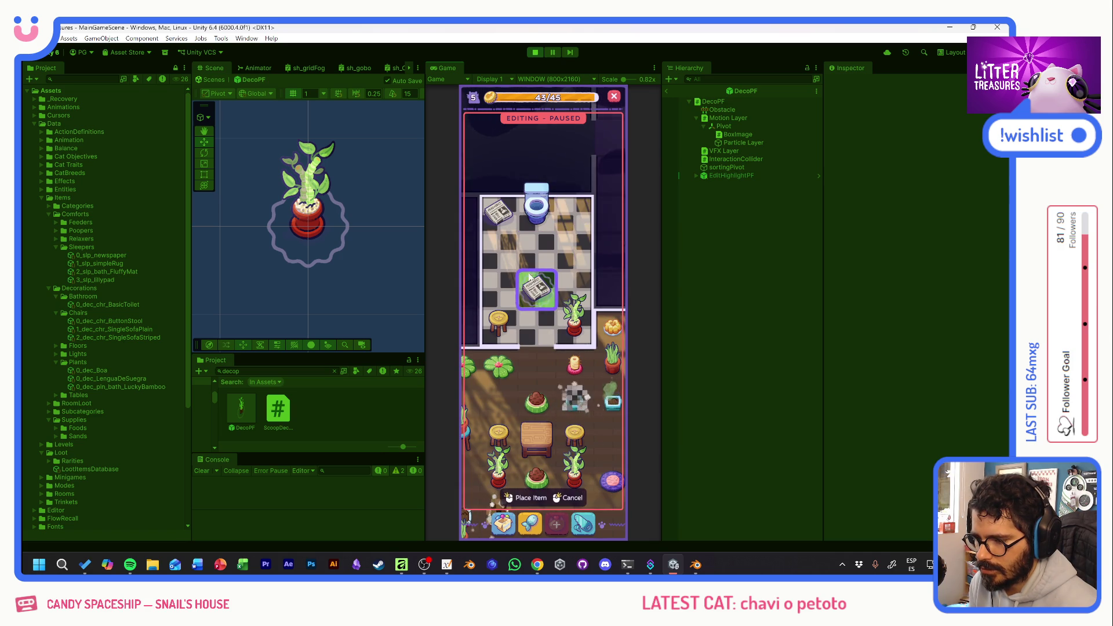
click(577, 192)
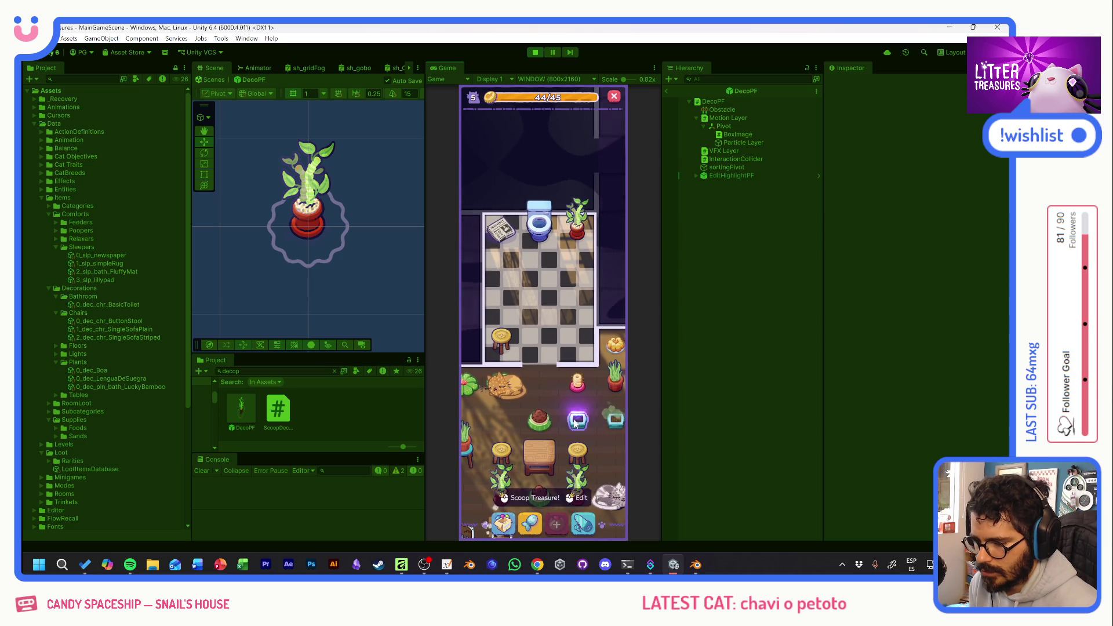
click(574, 421)
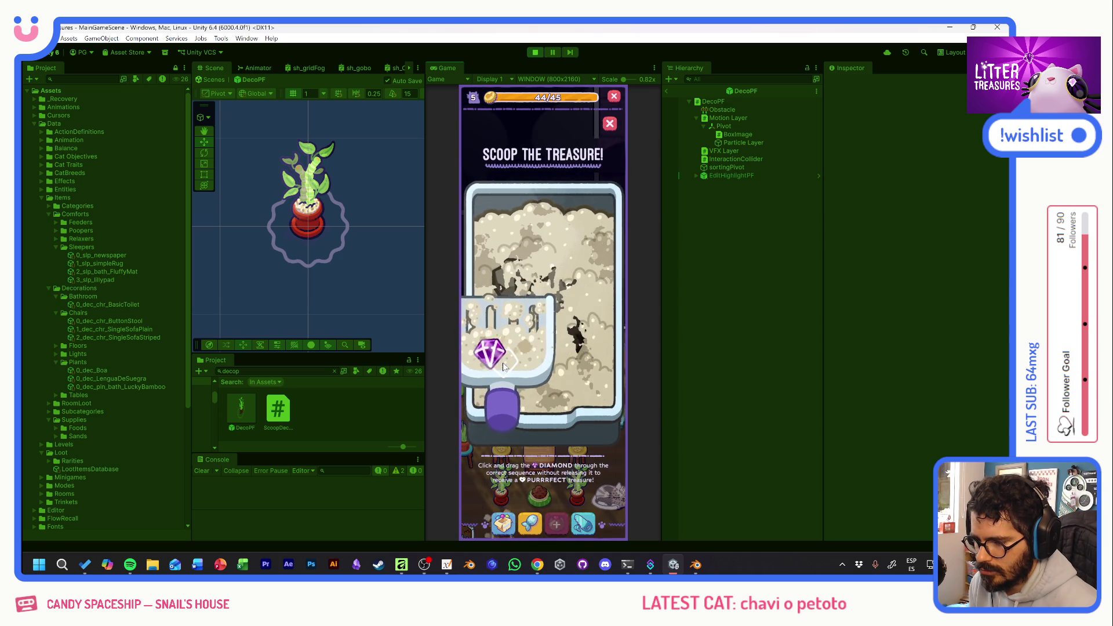
Dismiss the Charcoal and blue bowl reward cards.
click(547, 293)
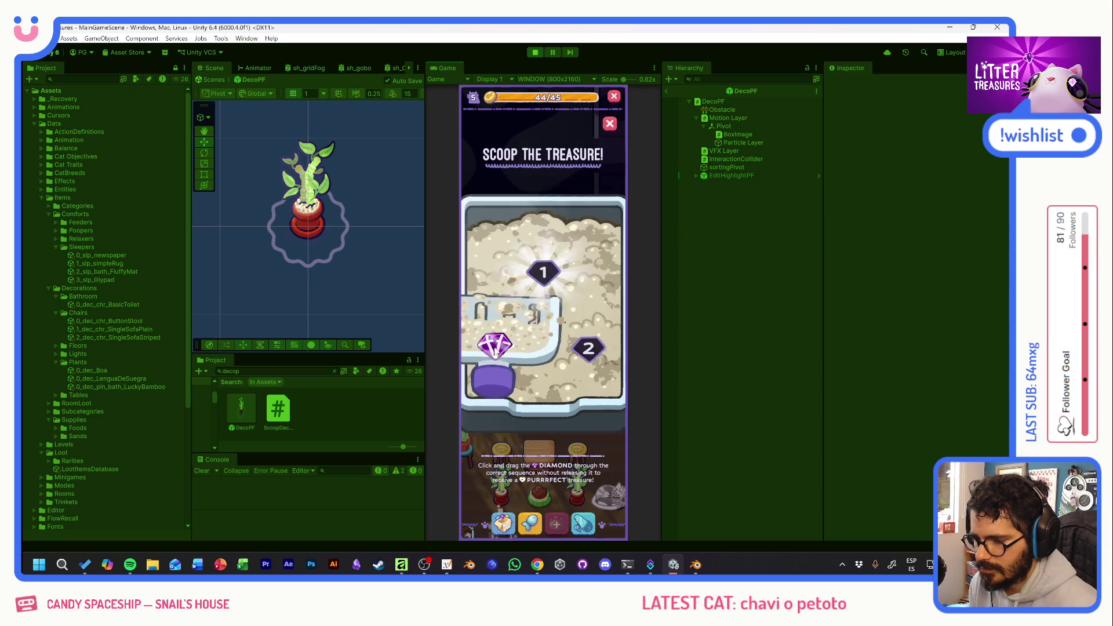
click(541, 287)
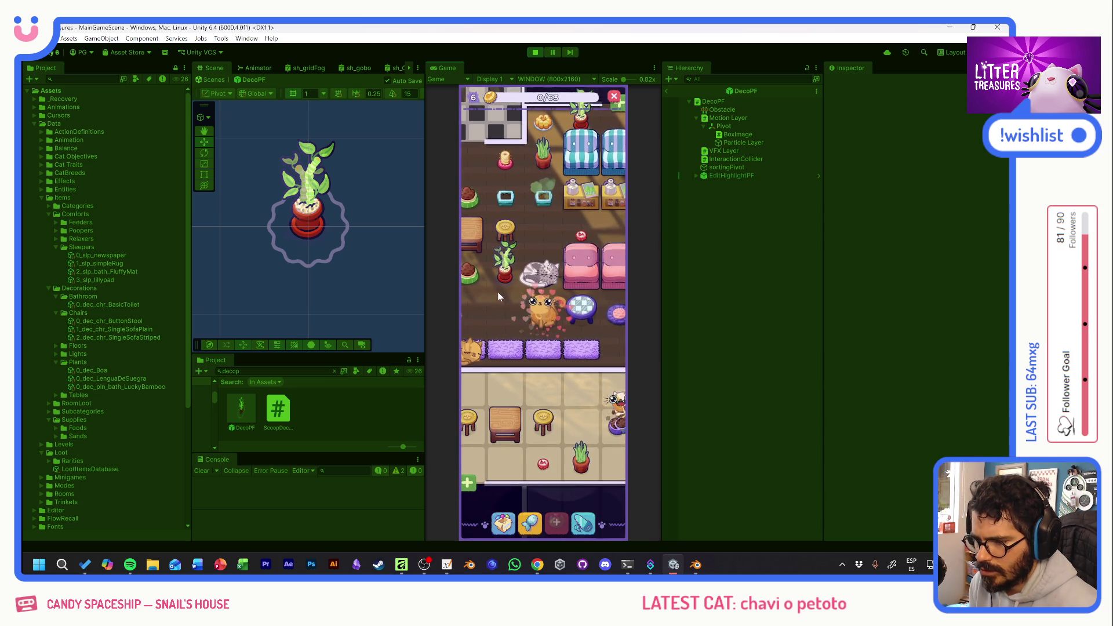
Scoop the glowing treasure, then place the Small Wooden Table in the bathroom and nudge it up one tile.
mouse_move(498, 291)
mouse_down()
mouse_move(588, 361)
mouse_move(409, 354)
mouse_move(422, 305)
mouse_up()
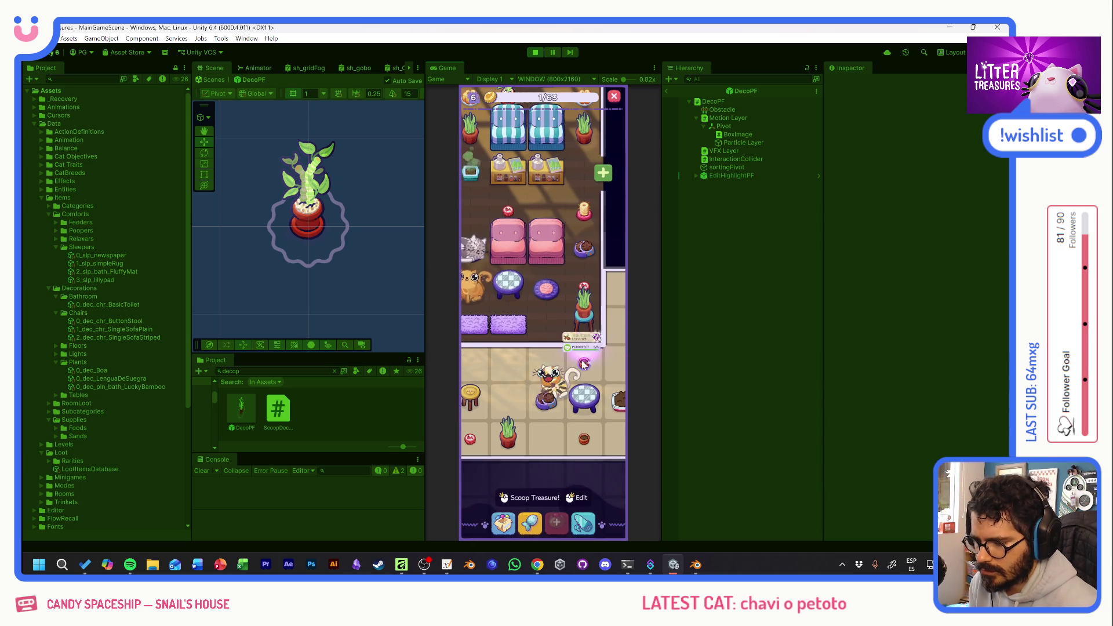
click(581, 364)
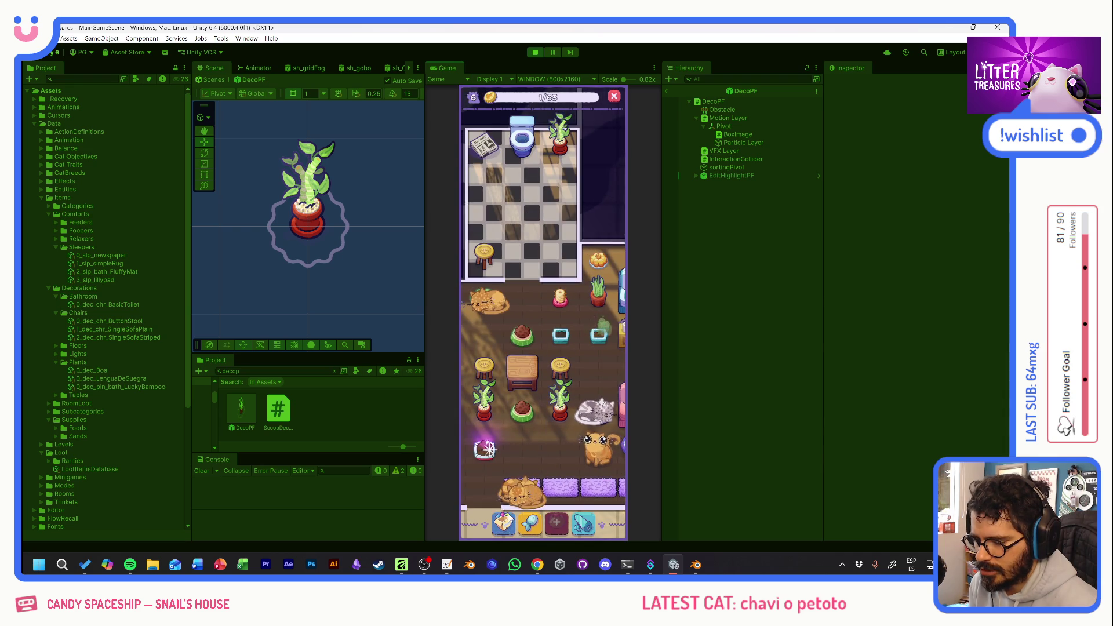
click(533, 354)
click(540, 394)
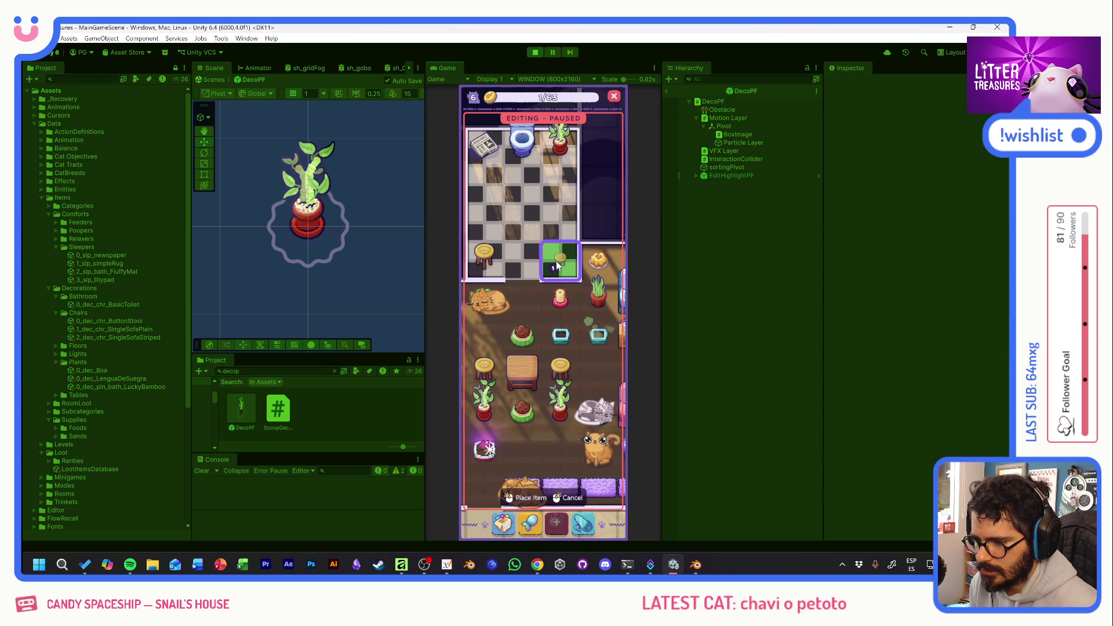
click(503, 524)
click(564, 371)
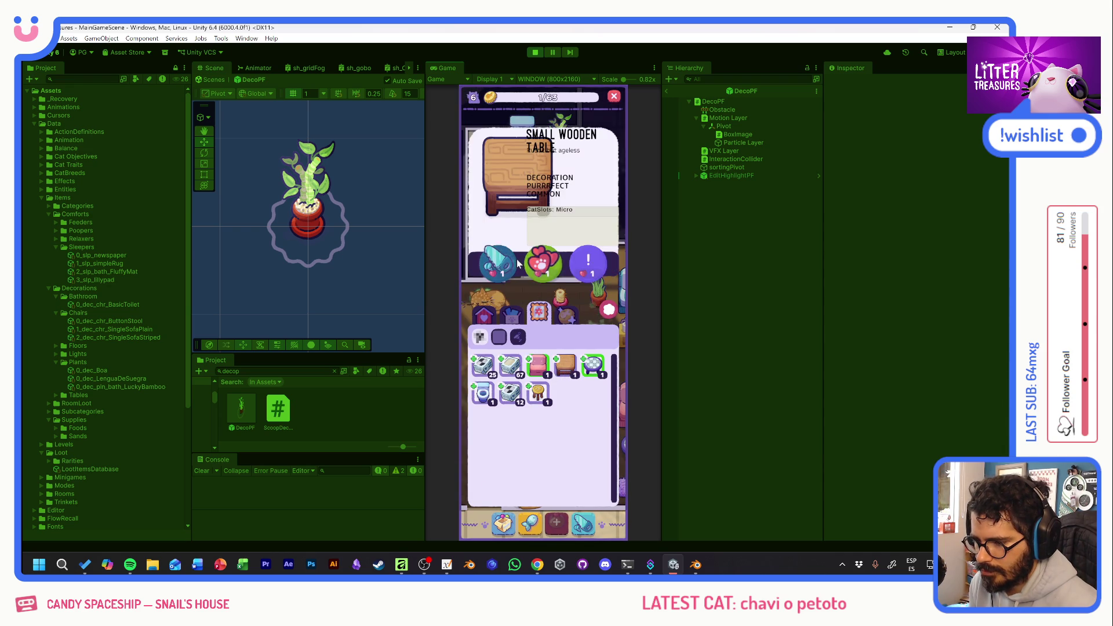
drag(542, 309, 551, 399)
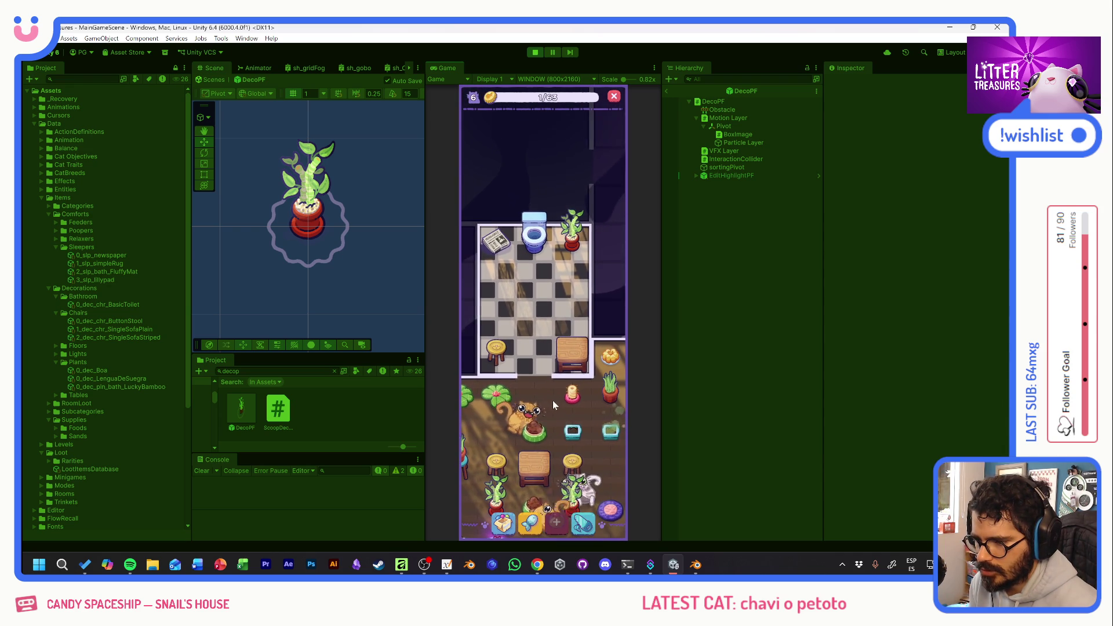
drag(566, 356, 574, 306)
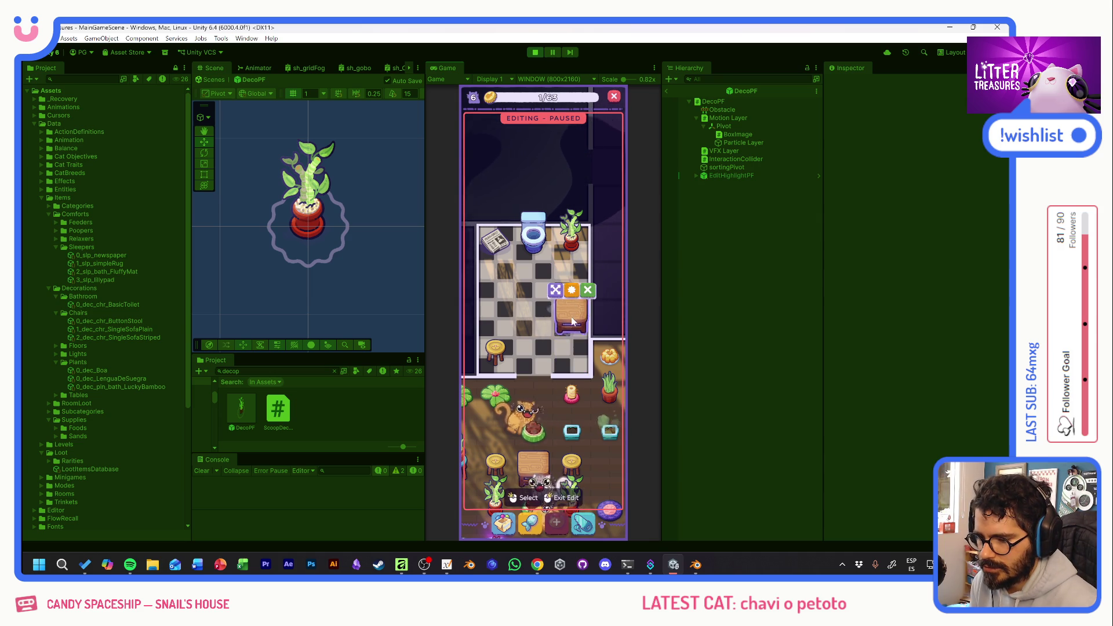
click(497, 524)
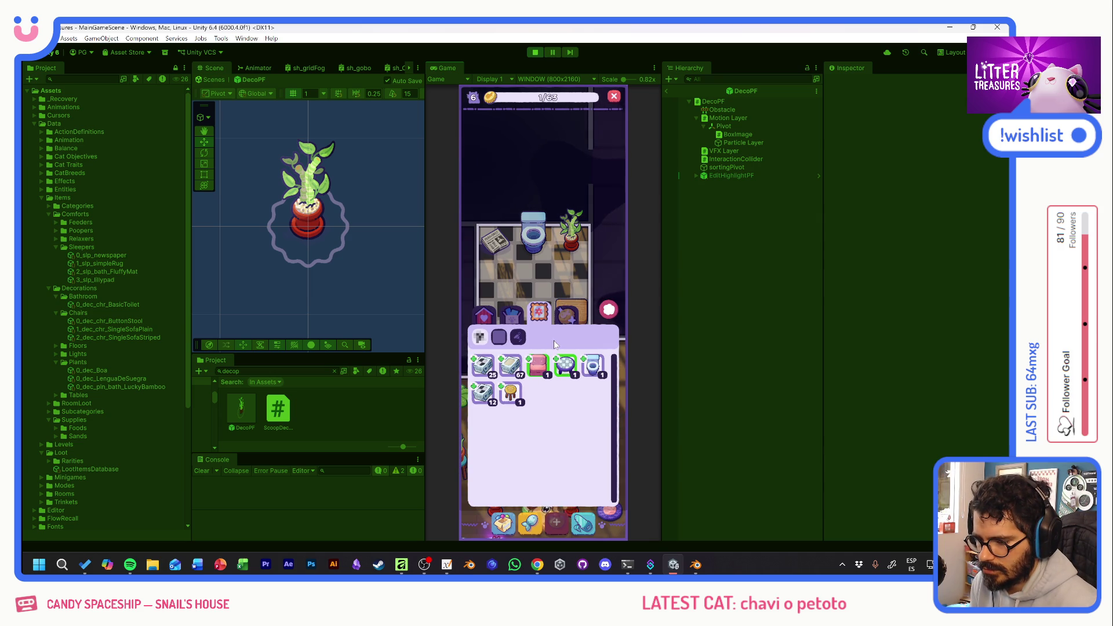
Scoop the litter box treasure and collect the Lengua de Suegra plant.
click(503, 319)
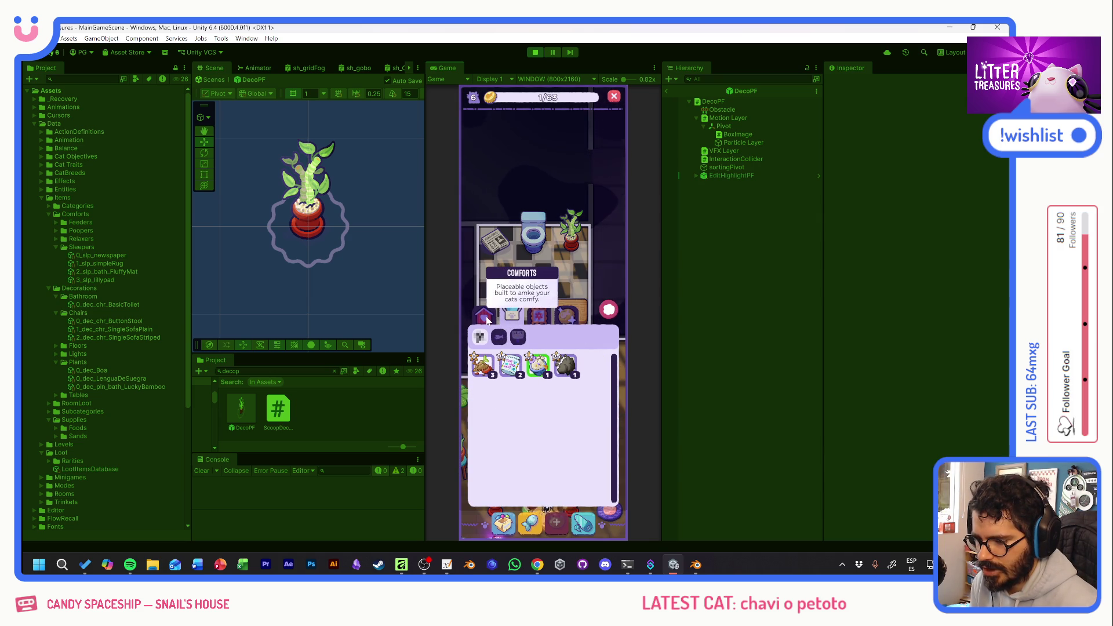
click(486, 317)
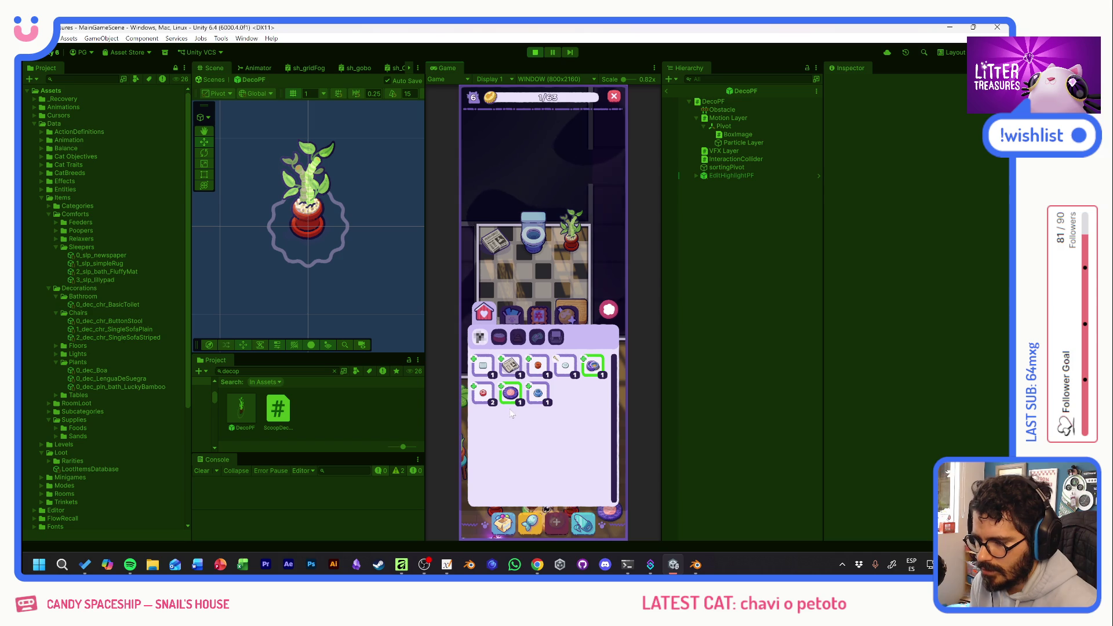
click(609, 310)
scroll(546, 395, down, 2)
click(501, 464)
mouse_move(508, 274)
mouse_down()
mouse_move(534, 336)
mouse_move(584, 372)
mouse_up()
click(558, 340)
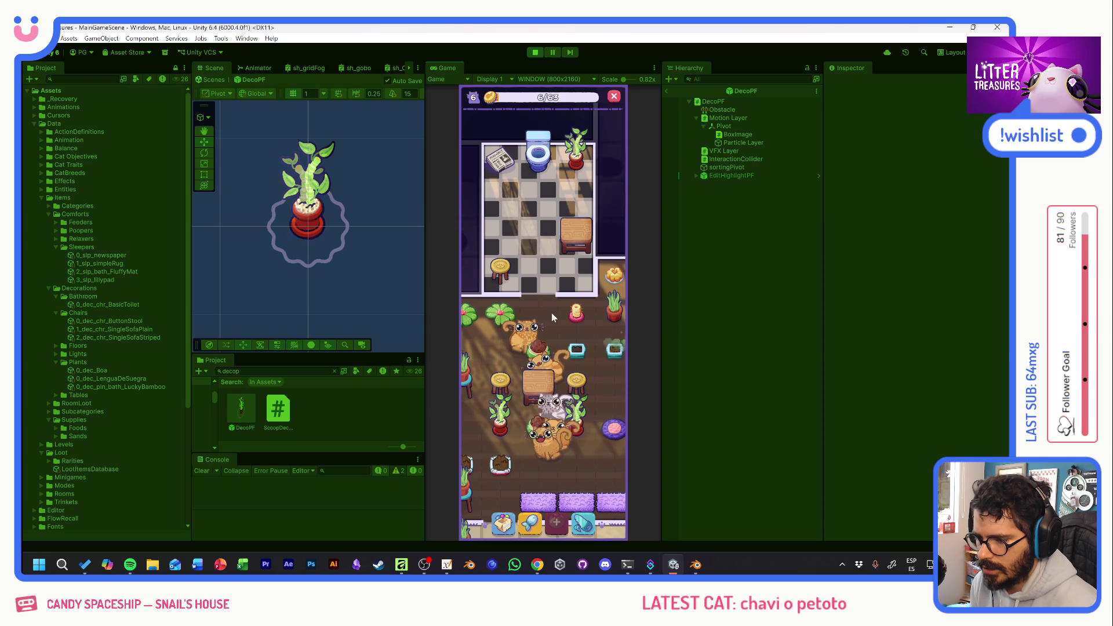
Place the Lengua de Suegra on its stool and move it to the bathroom's left side.
drag(551, 311, 551, 413)
click(510, 511)
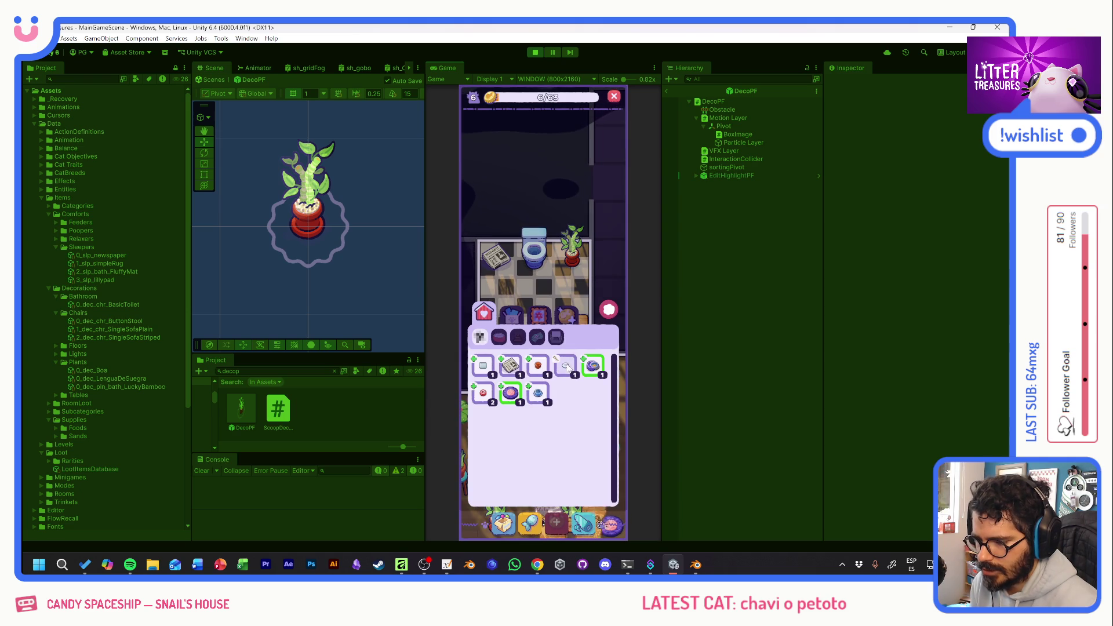
click(513, 316)
mouse_move(538, 393)
mouse_down()
mouse_move(539, 313)
mouse_move(569, 373)
mouse_up()
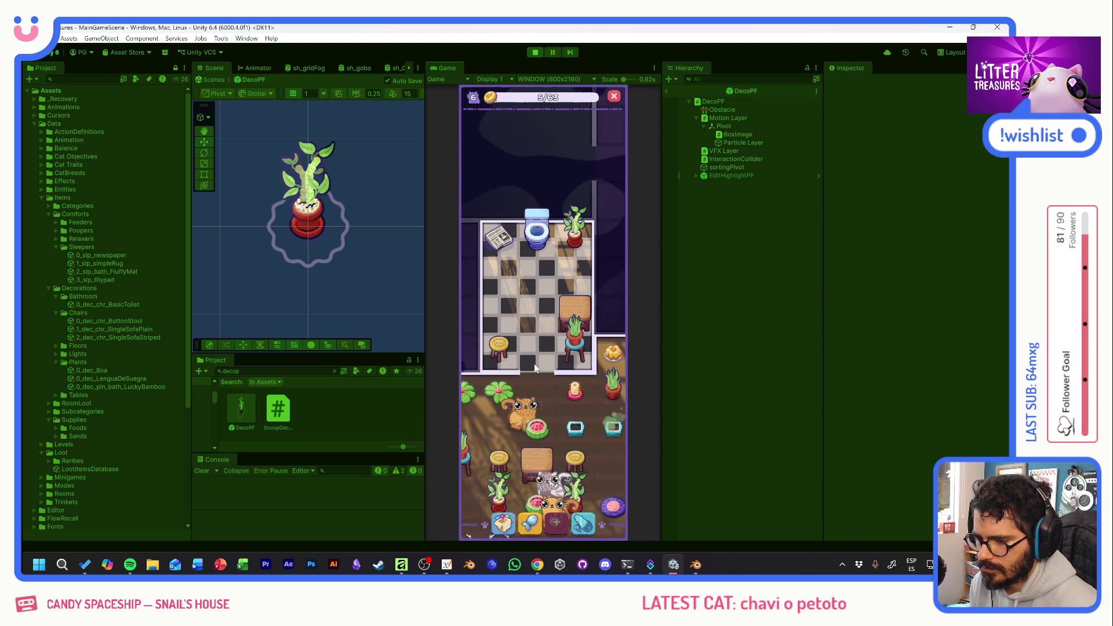
click(575, 356)
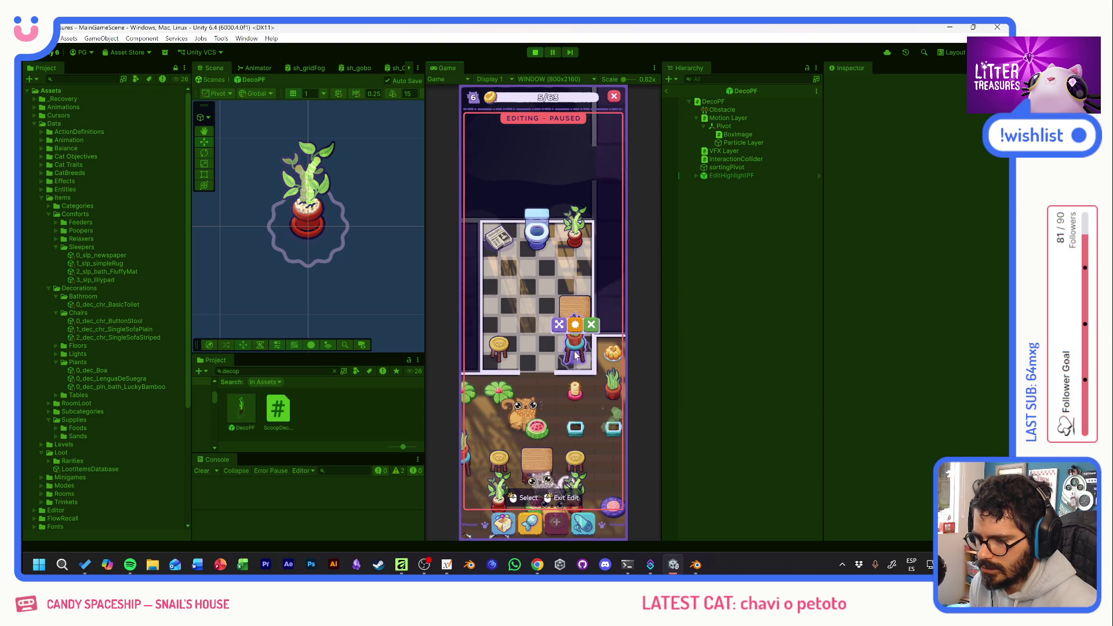
mouse_move(572, 347)
mouse_down()
mouse_move(499, 313)
mouse_move(573, 347)
mouse_up()
click(516, 278)
Move the yellow stool to the room's lower right and show the Comforts inventory.
click(502, 352)
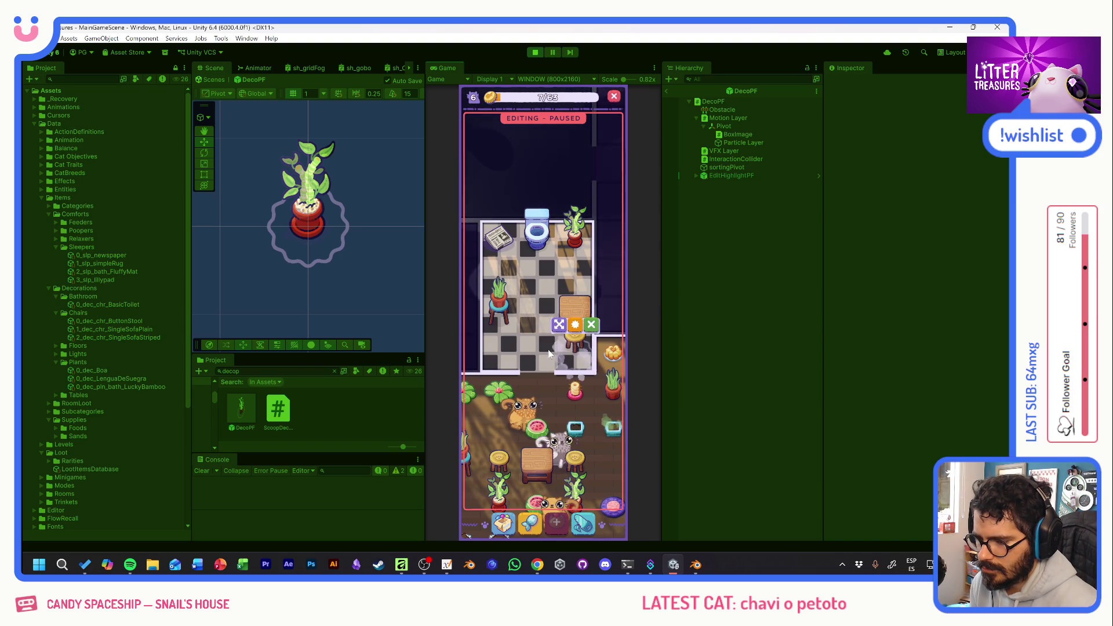
click(530, 352)
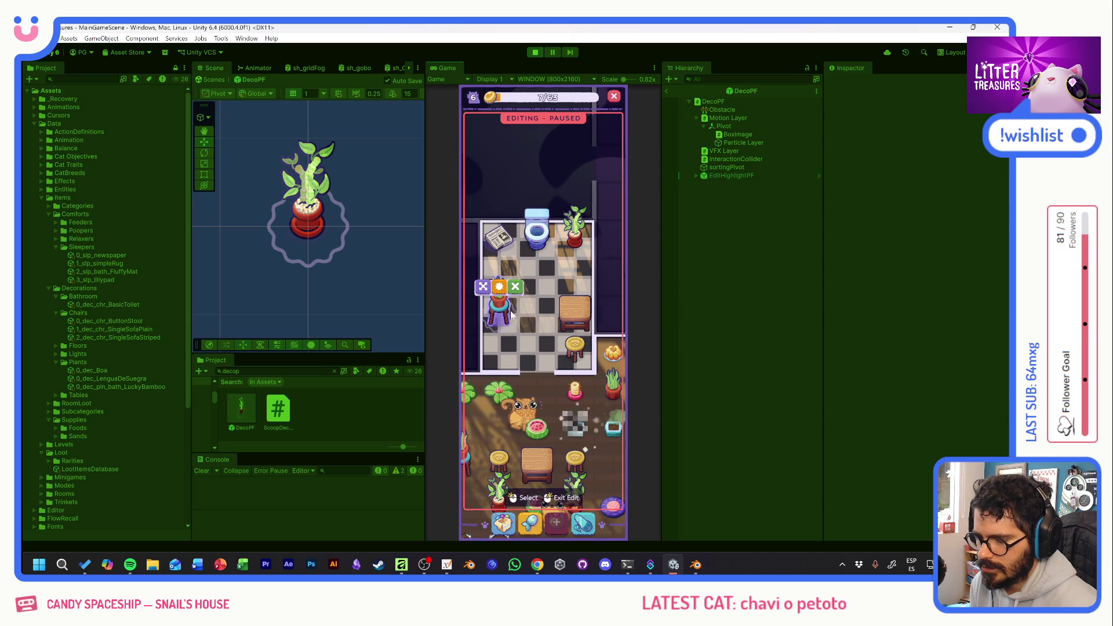
mouse_move(538, 387)
mouse_down()
mouse_move(556, 301)
mouse_move(602, 313)
mouse_move(491, 323)
mouse_move(537, 336)
mouse_move(495, 334)
mouse_move(559, 364)
mouse_up()
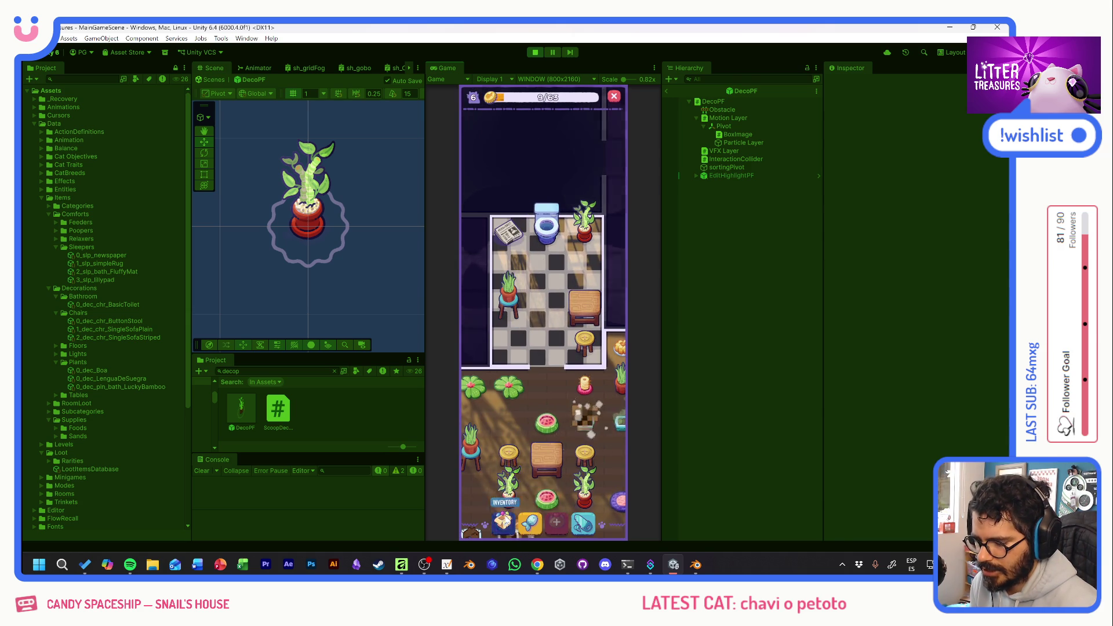
click(533, 357)
click(498, 325)
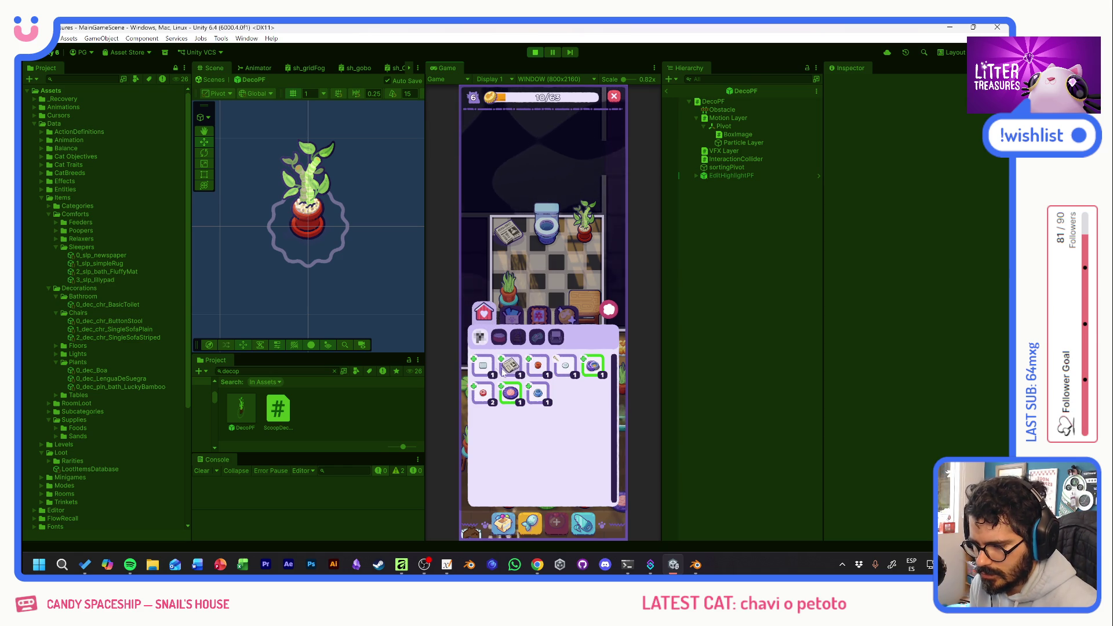
Cancel the Plantpot placement and scoop a litter item for the Tupperware pooper.
click(539, 366)
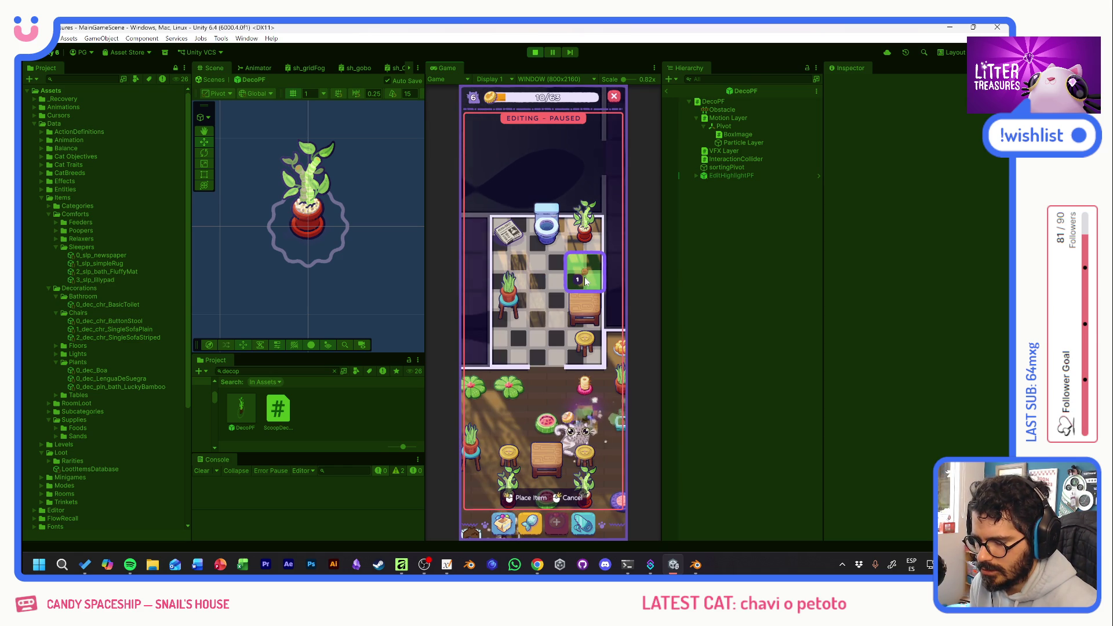
click(584, 277)
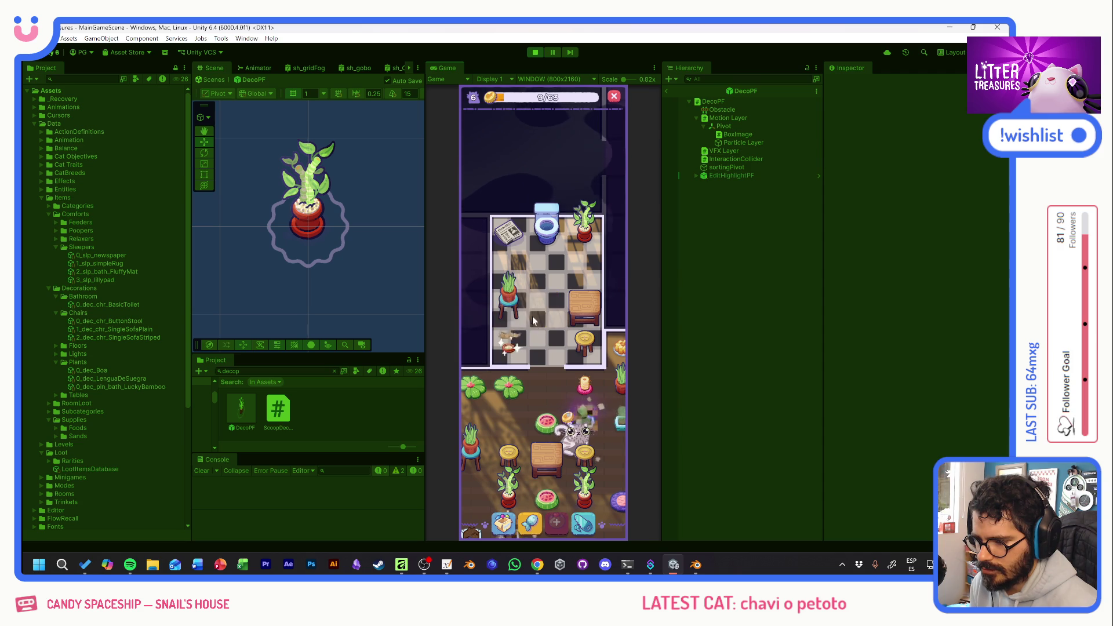
scroll(535, 316, down, 2)
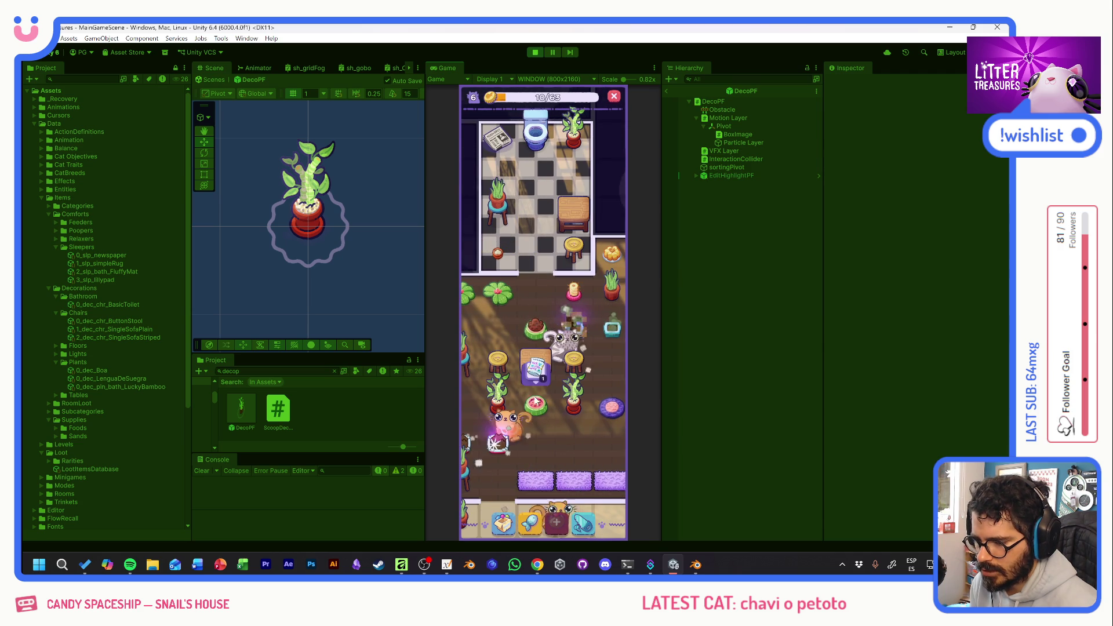
click(544, 353)
mouse_move(509, 391)
mouse_down()
mouse_move(509, 279)
mouse_move(586, 372)
mouse_up()
click(553, 323)
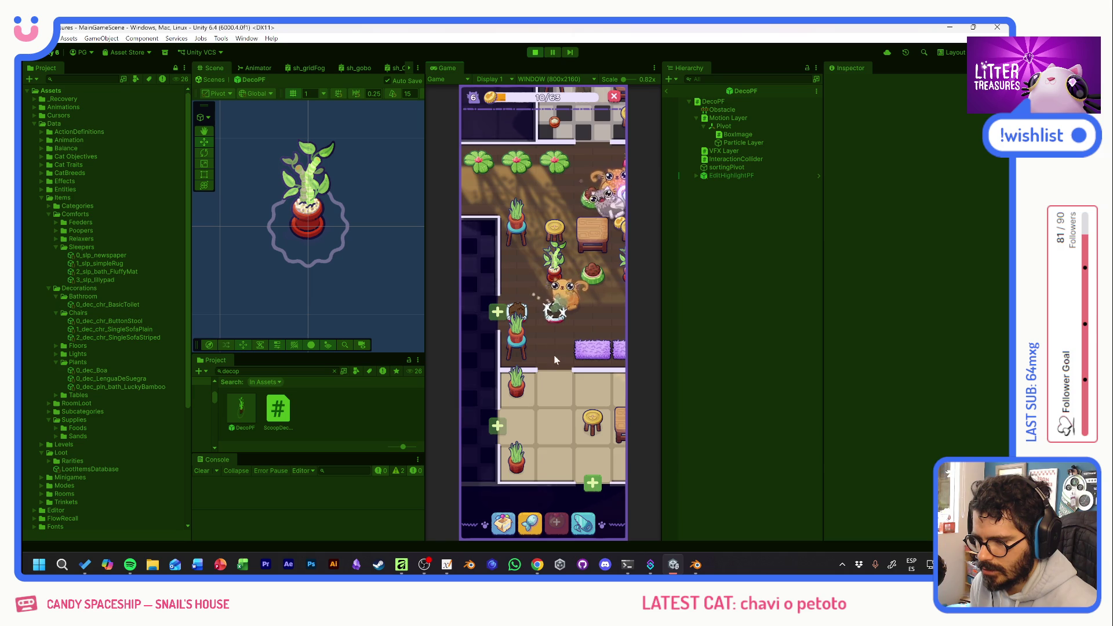
click(535, 344)
click(571, 308)
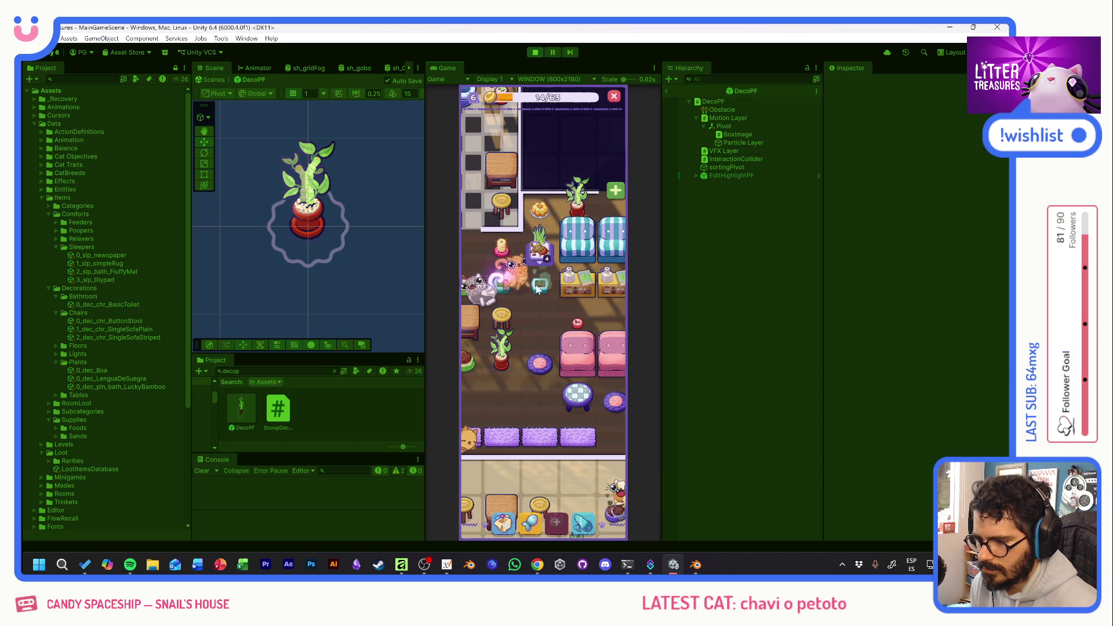
Scoop another treasure through the numbered markers to win a potted plant.
click(540, 282)
drag(510, 263, 594, 357)
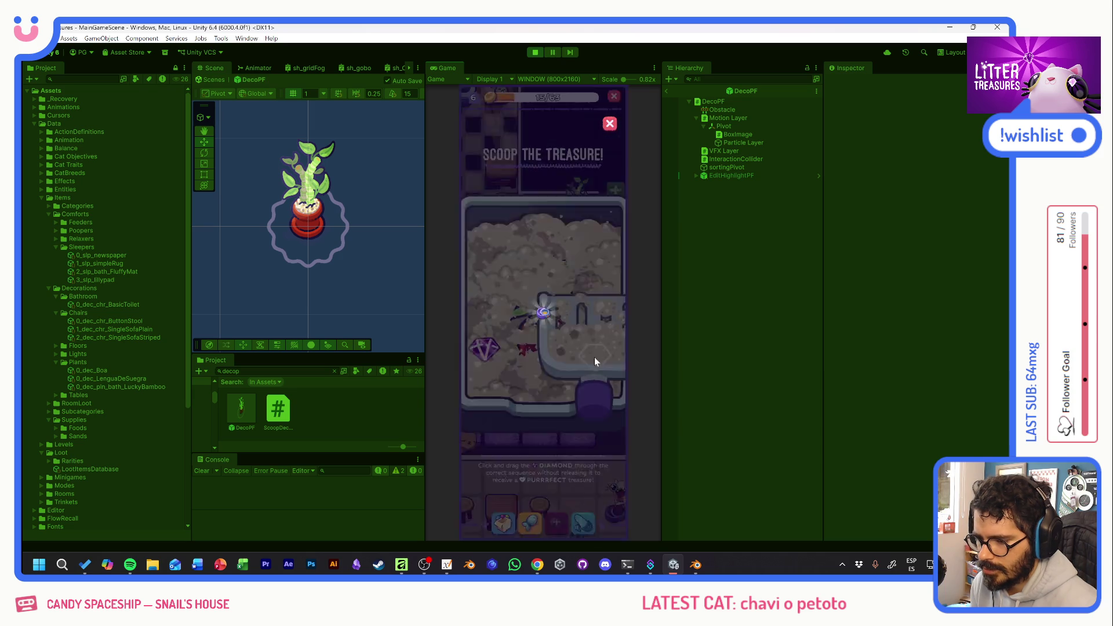
mouse_move(493, 350)
mouse_down()
mouse_move(579, 338)
mouse_move(583, 352)
mouse_up()
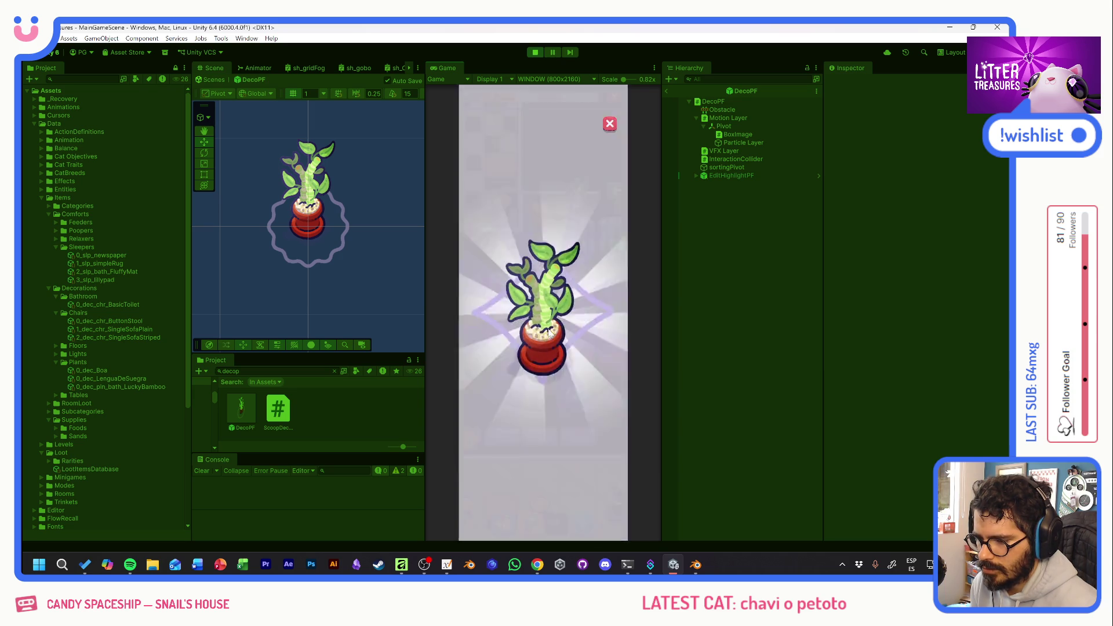
click(569, 337)
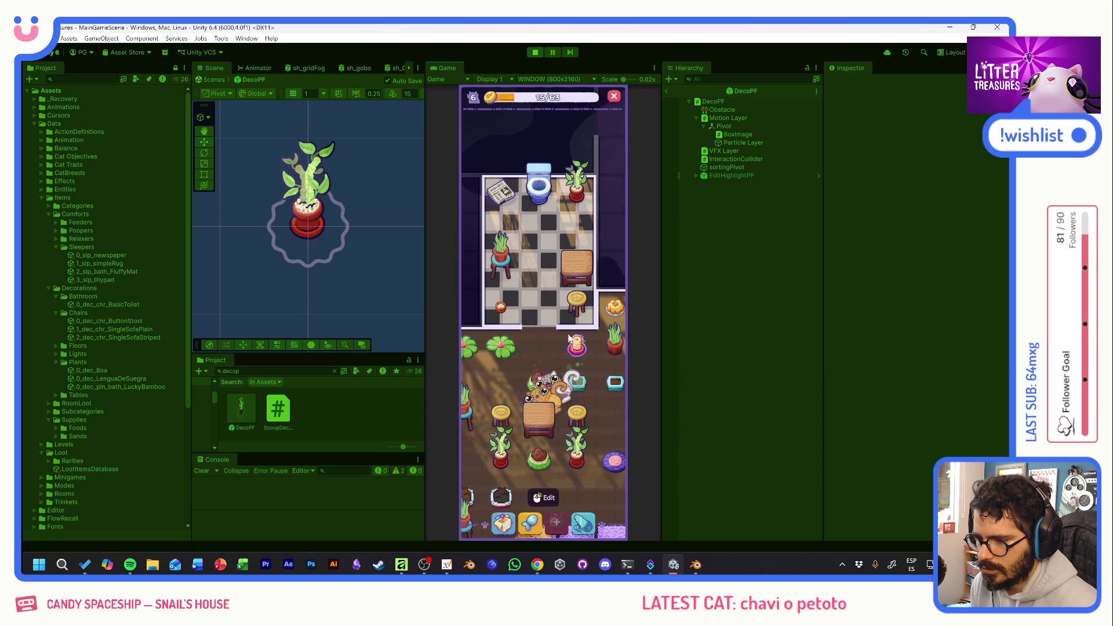
Move the newspaper beside the bathroom table and place a Lucky Bamboo in the top-left corner.
click(504, 202)
drag(502, 191, 576, 230)
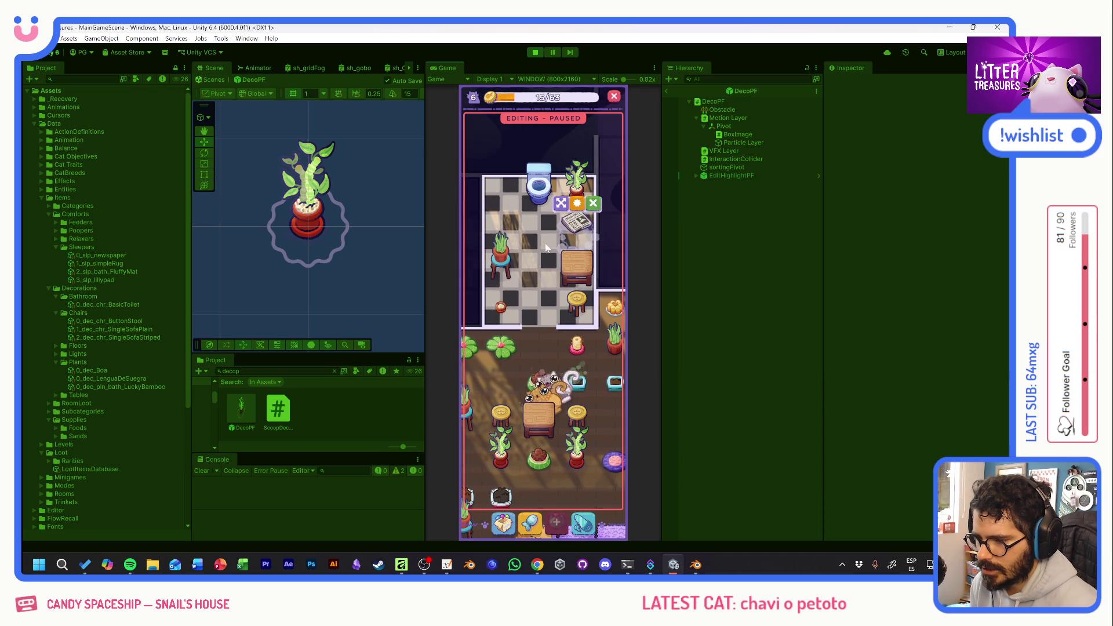
click(502, 526)
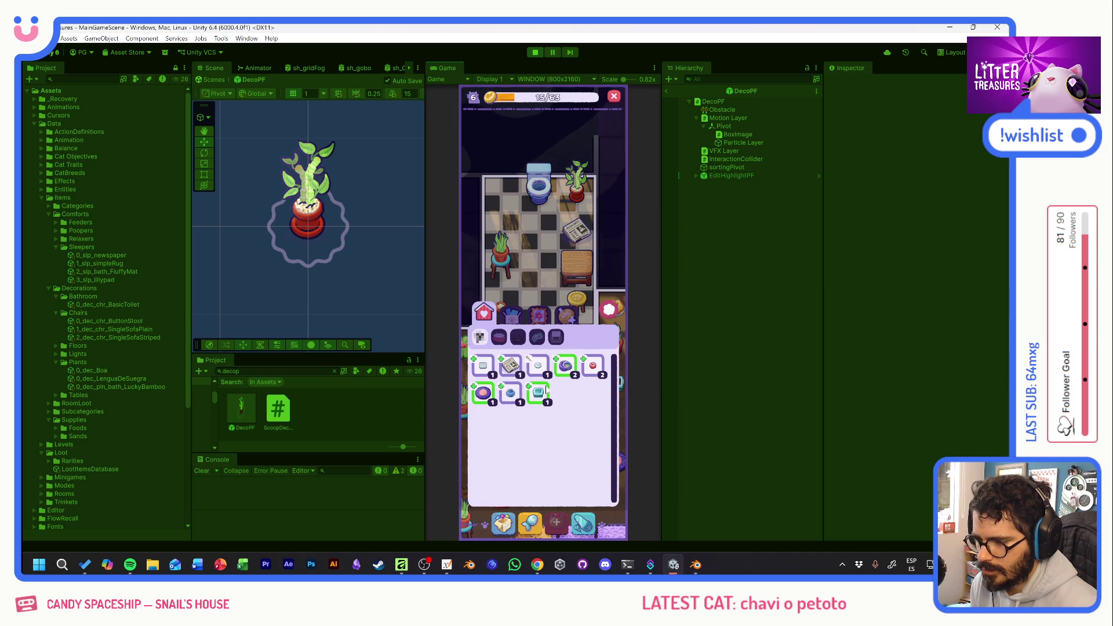
click(537, 392)
click(498, 261)
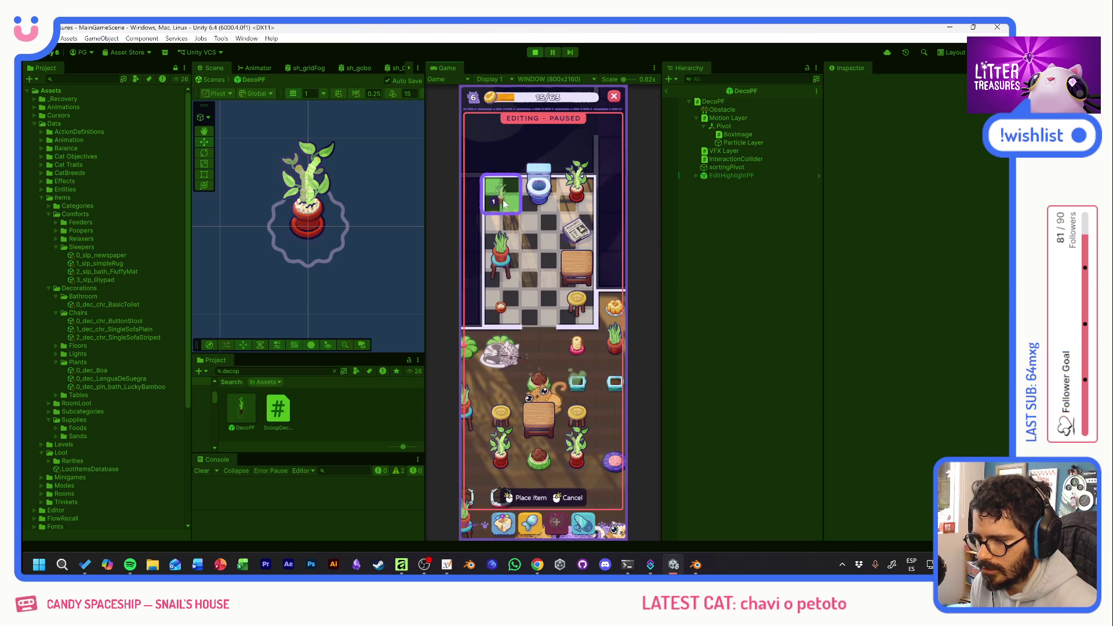
drag(540, 246, 536, 245)
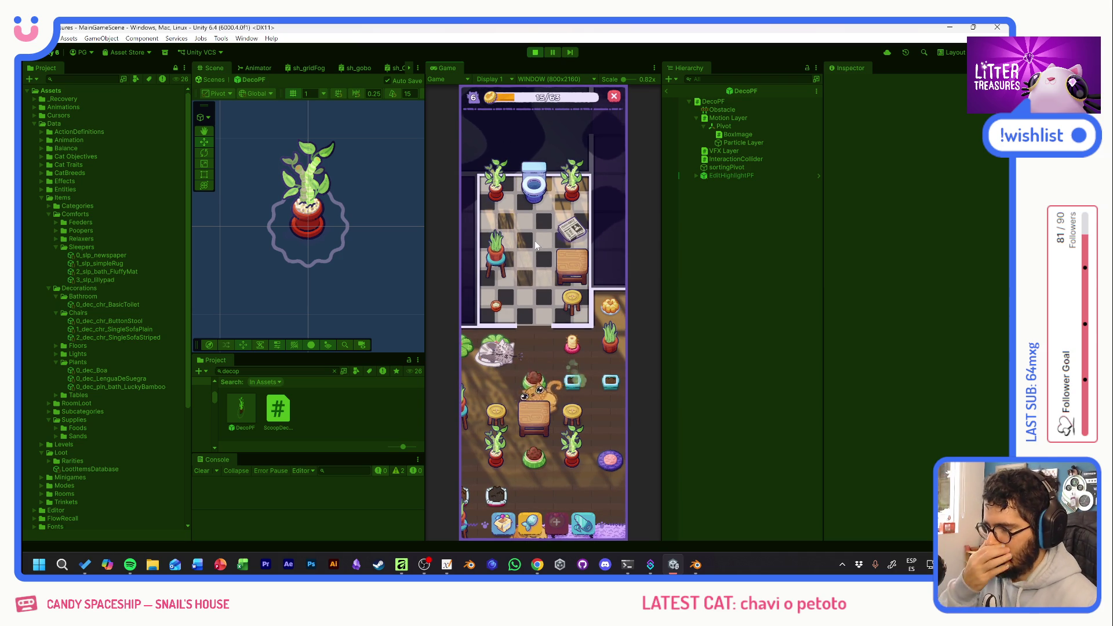
Head to the lower bathroom and start scooping the used litter item's treasure.
drag(555, 325, 520, 199)
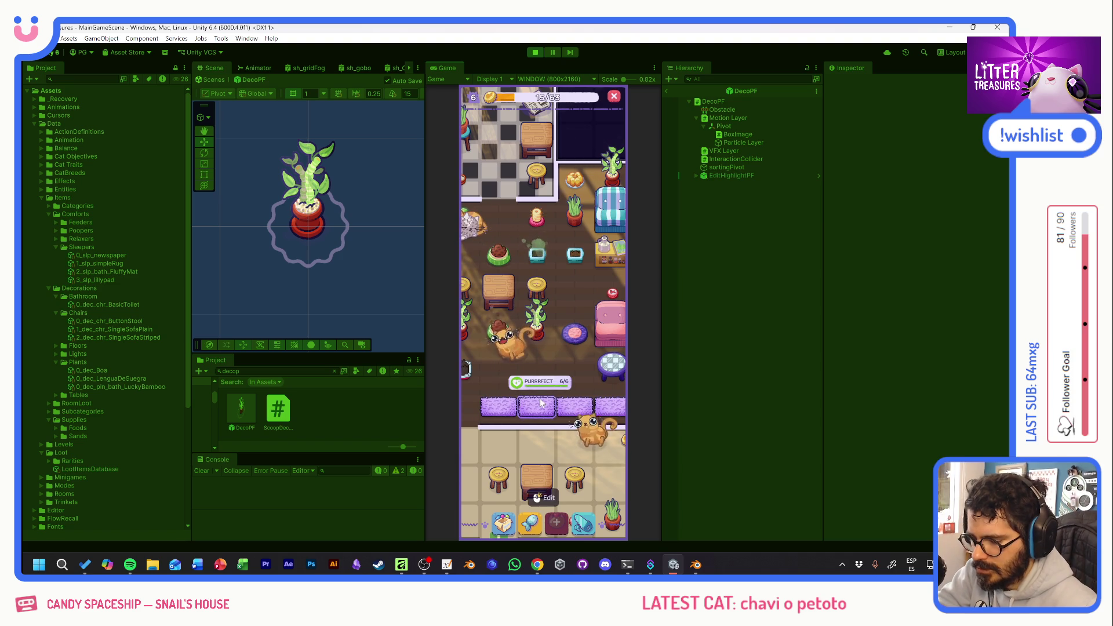
drag(540, 354, 572, 344)
click(568, 335)
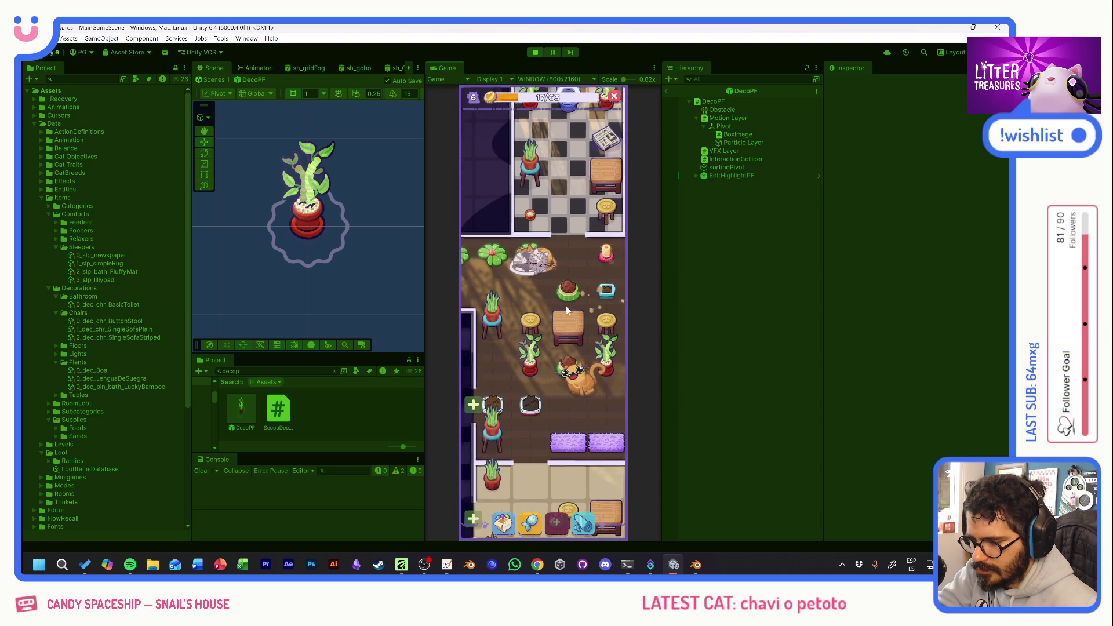
click(555, 256)
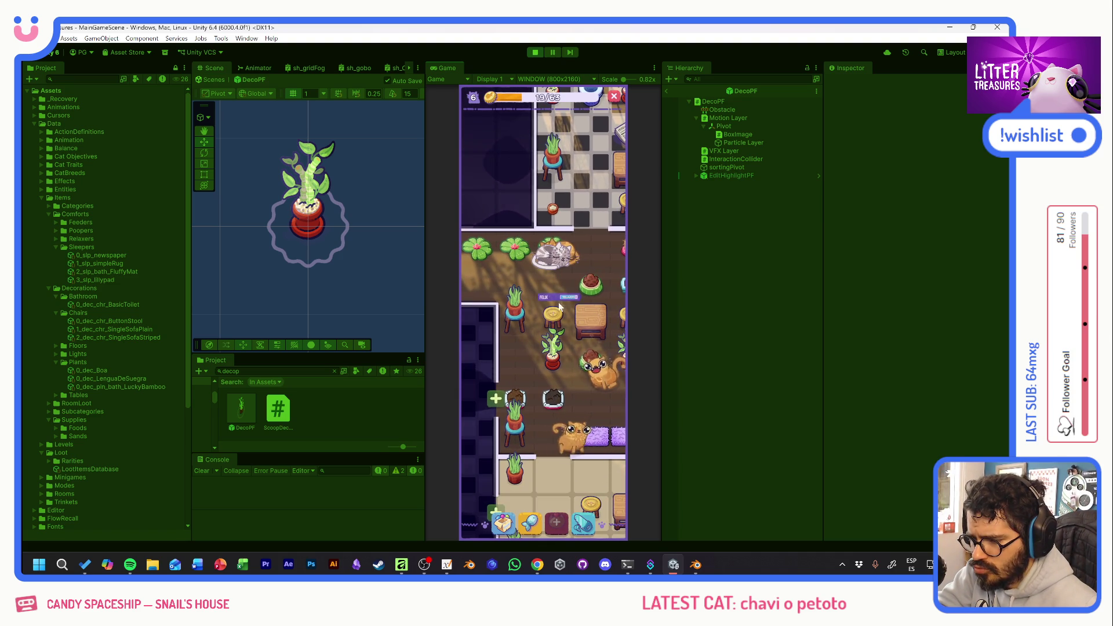
click(536, 258)
drag(561, 334, 488, 297)
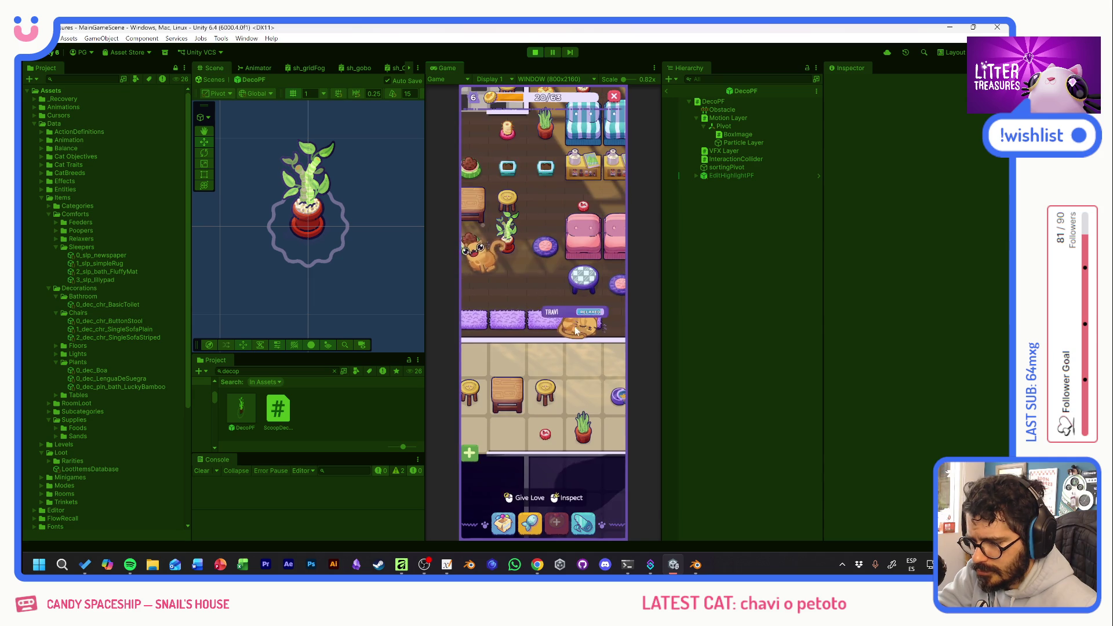
drag(575, 331, 499, 309)
click(526, 339)
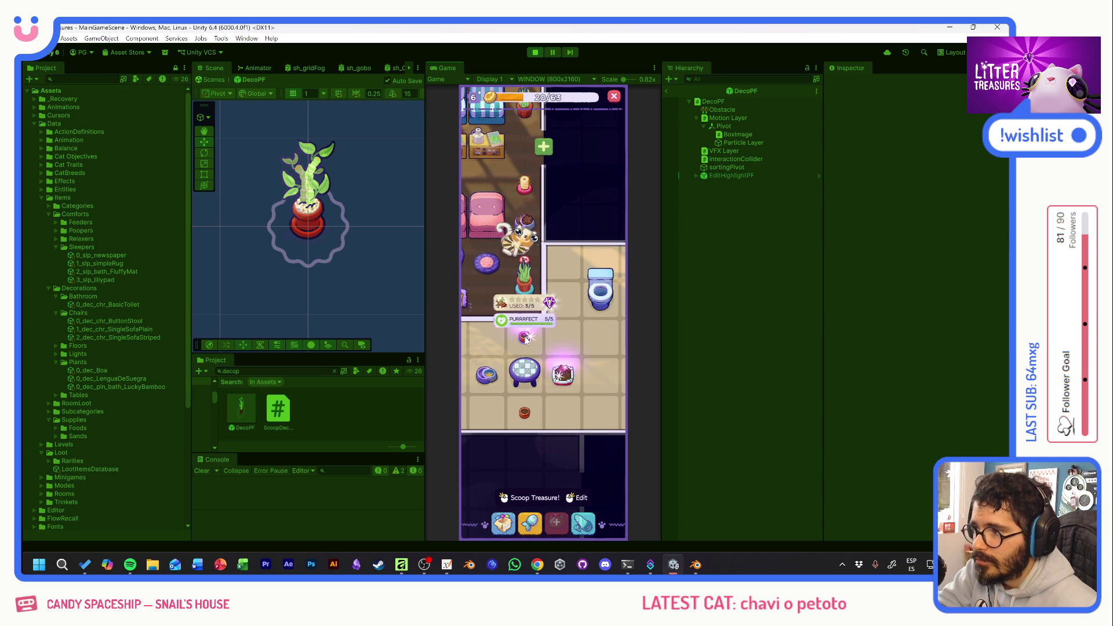
click(526, 339)
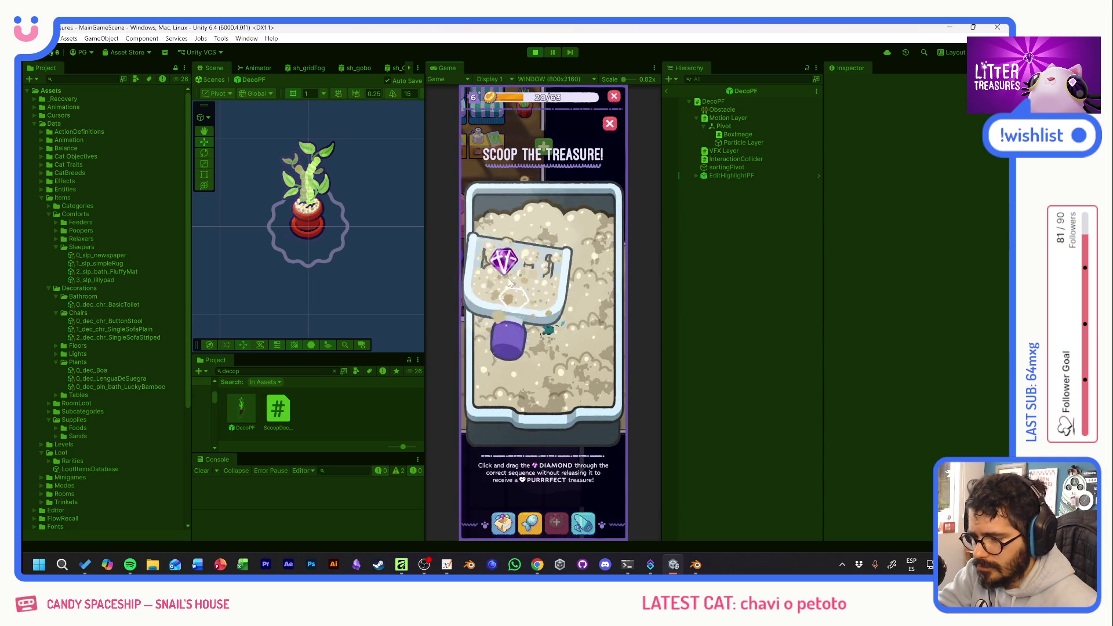
Collect the scoop rewards, including the glowing plant, and check MUYMUY's status.
click(555, 327)
click(520, 282)
click(562, 332)
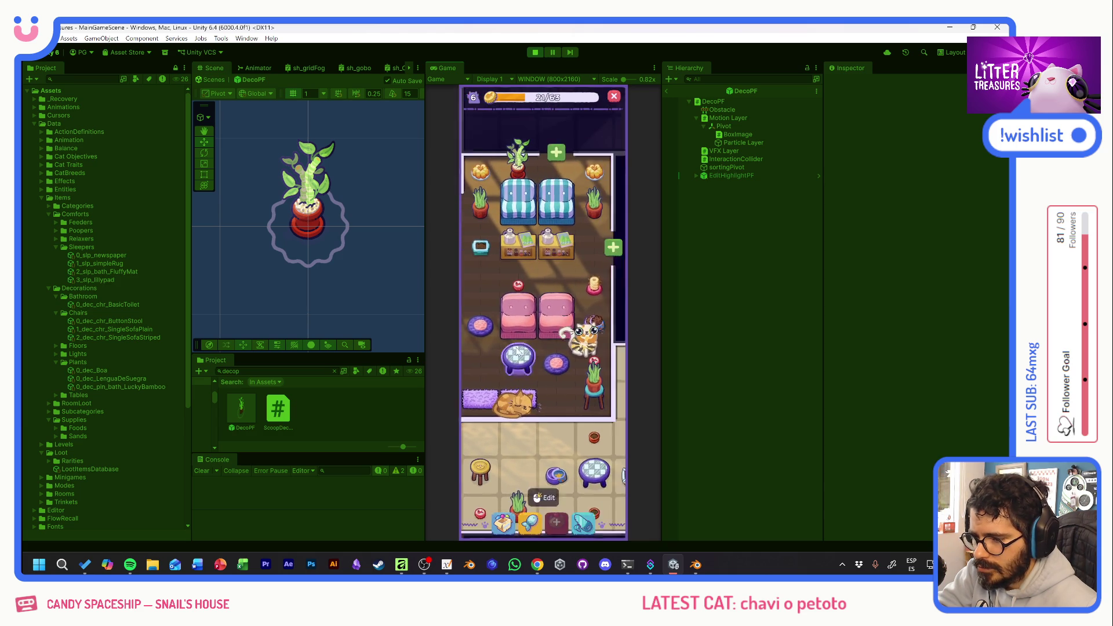
click(593, 357)
Check the kitchen unlock requirements, then open the sparkling treasure's scoop minigame in the sofa room.
mouse_move(592, 357)
mouse_down()
mouse_move(569, 415)
mouse_move(566, 293)
mouse_move(500, 318)
mouse_move(557, 249)
mouse_up()
mouse_move(596, 301)
mouse_down()
mouse_move(586, 293)
mouse_move(626, 318)
mouse_move(531, 315)
mouse_move(544, 312)
mouse_move(541, 433)
mouse_up()
click(548, 334)
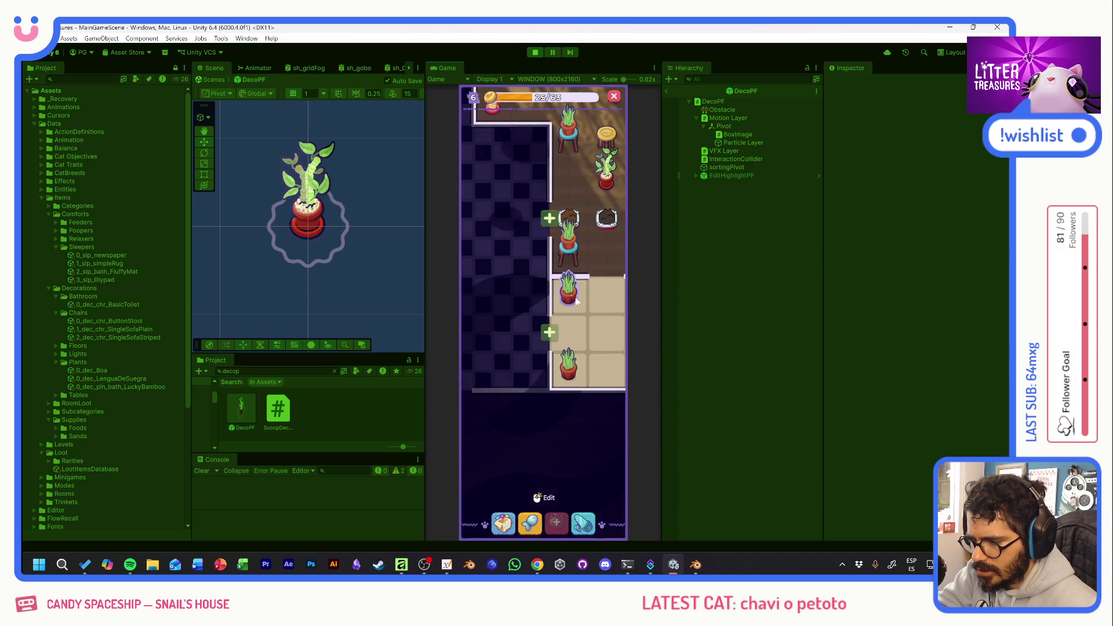
drag(571, 309, 561, 403)
mouse_move(561, 282)
mouse_down()
mouse_move(578, 326)
mouse_move(602, 326)
mouse_move(494, 309)
mouse_up()
mouse_move(575, 329)
mouse_down()
mouse_move(527, 327)
mouse_move(503, 371)
mouse_move(580, 388)
mouse_up()
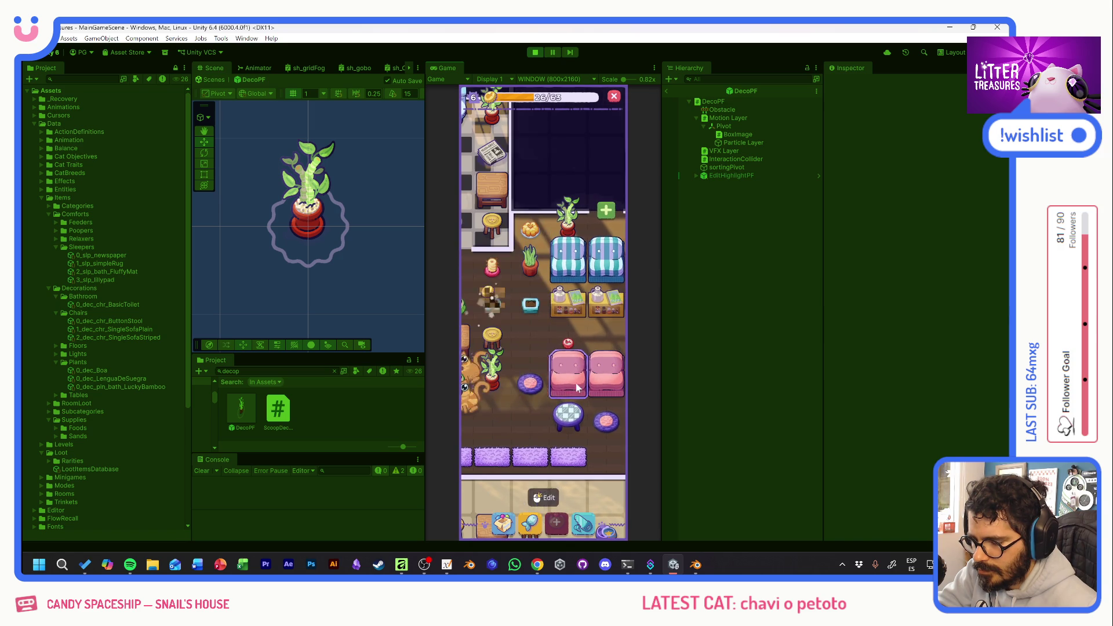
click(499, 312)
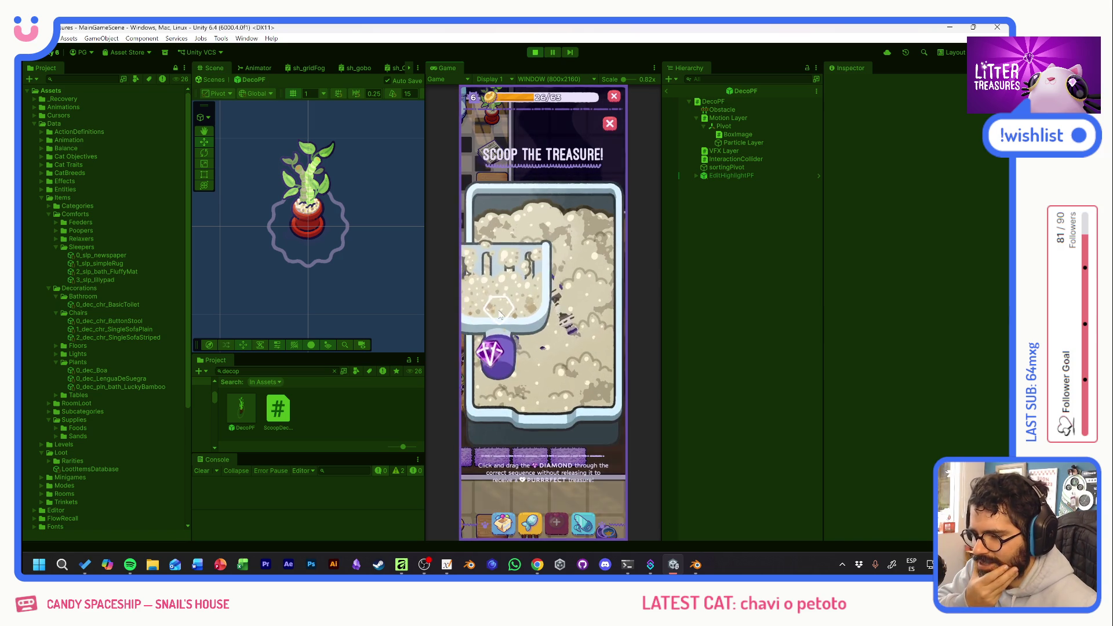
Scoop treasures for Yellow Jello and a Basic Toilet, moving the green food bowl lower.
mouse_move(543, 288)
mouse_down()
mouse_move(584, 352)
mouse_move(570, 339)
mouse_move(620, 333)
mouse_move(625, 351)
mouse_up()
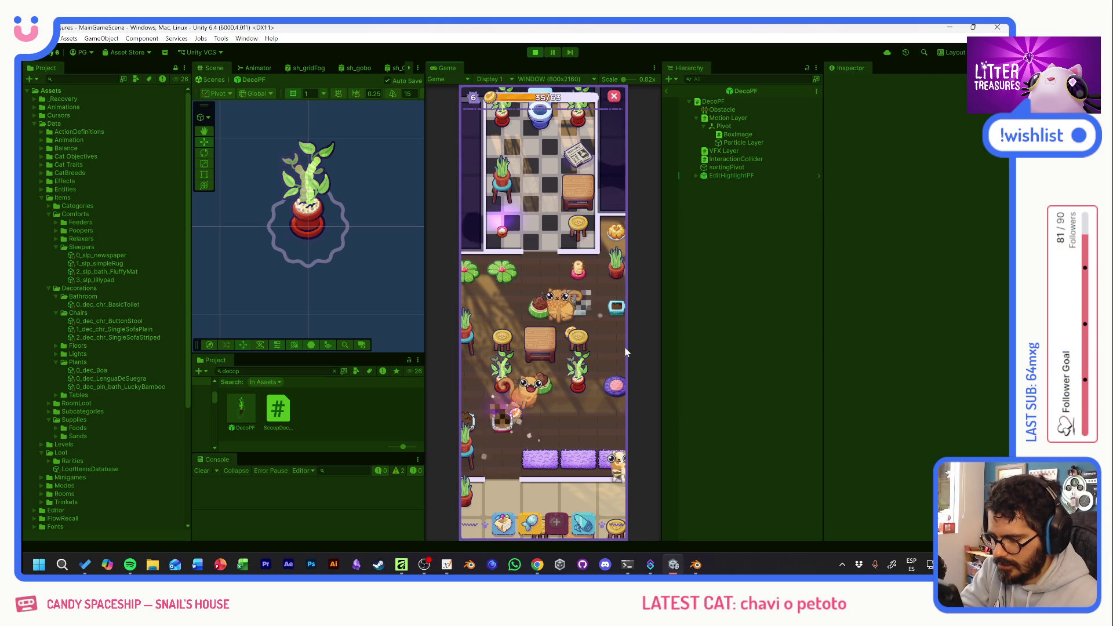
drag(539, 304, 526, 390)
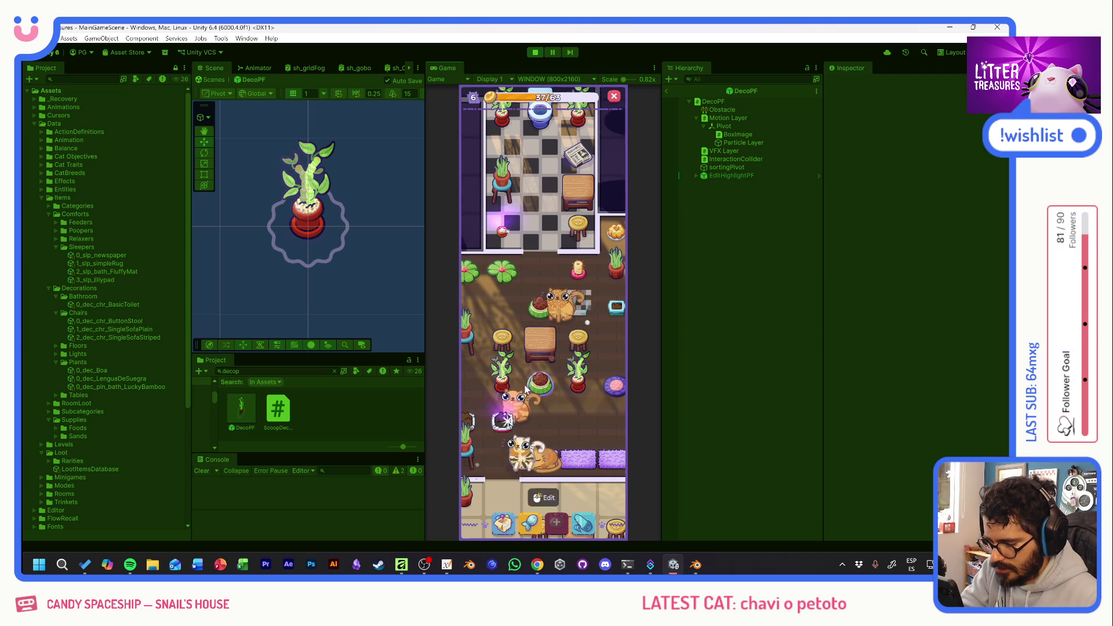
click(506, 426)
mouse_move(506, 266)
mouse_down()
mouse_move(582, 288)
mouse_move(509, 329)
mouse_move(584, 369)
mouse_up()
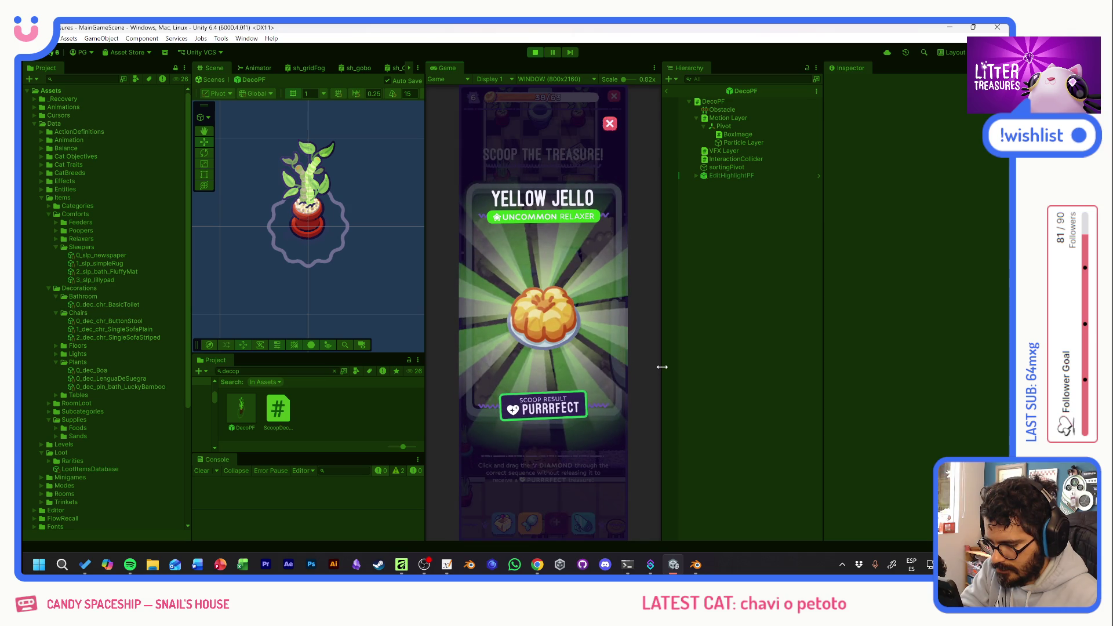
click(565, 314)
mouse_move(496, 355)
mouse_down()
mouse_move(524, 307)
mouse_move(579, 345)
mouse_up()
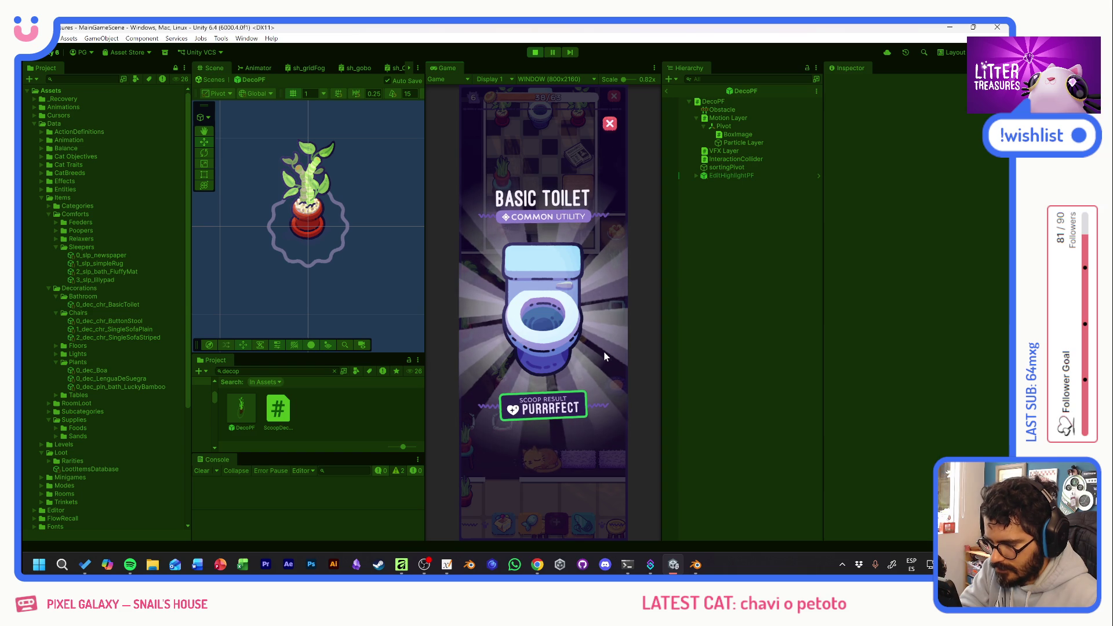
click(605, 345)
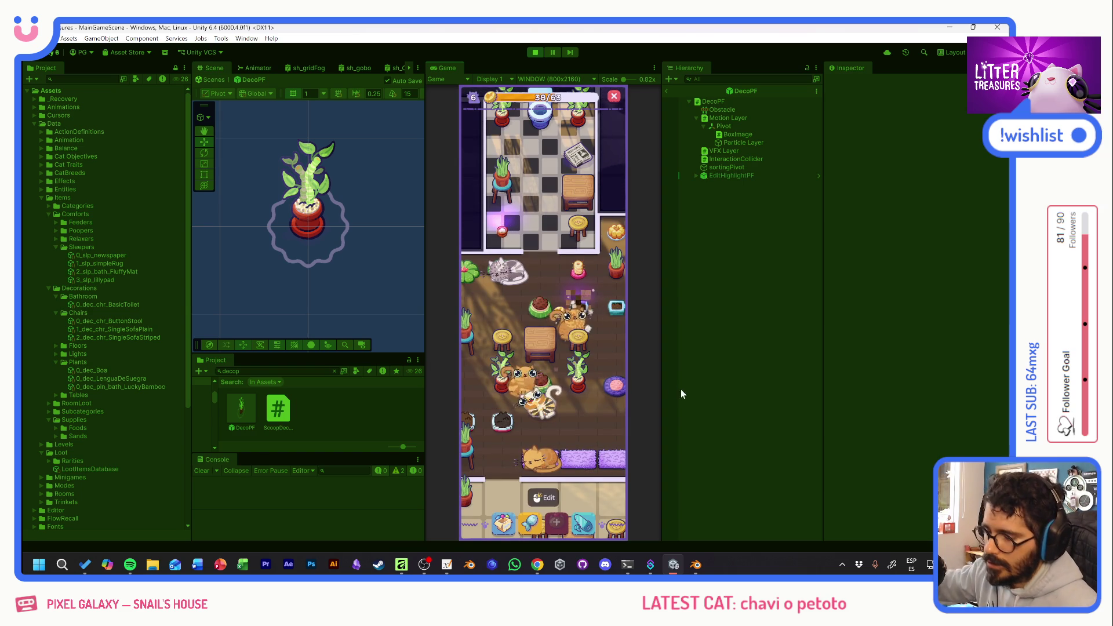
Select the grey cat, then scoop more treasures for Yellow Jello and Old Bread.
click(506, 283)
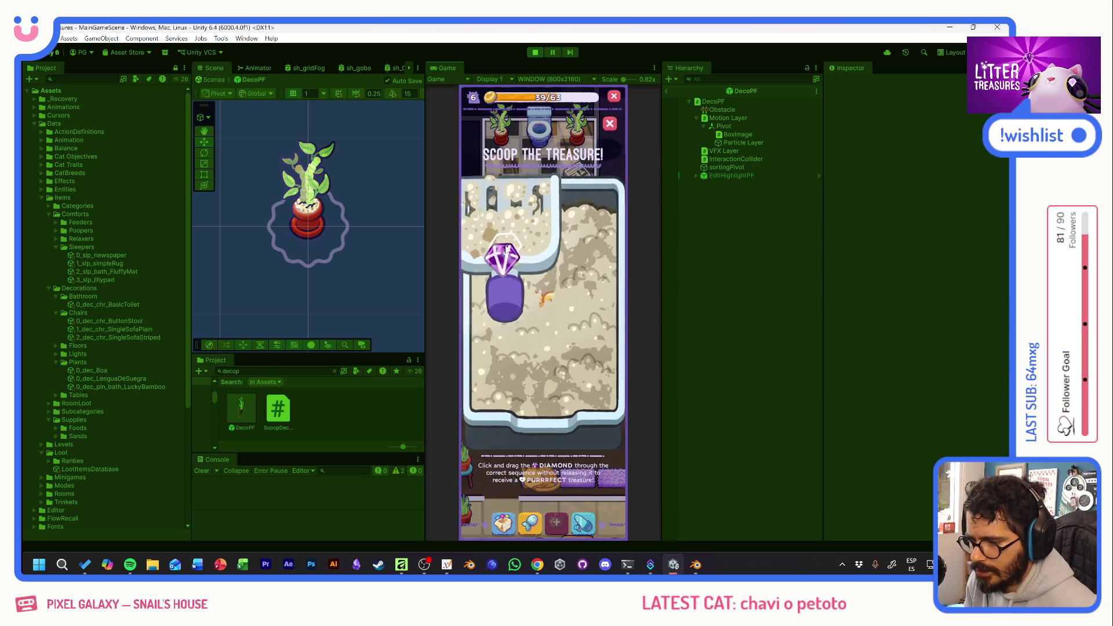
click(584, 364)
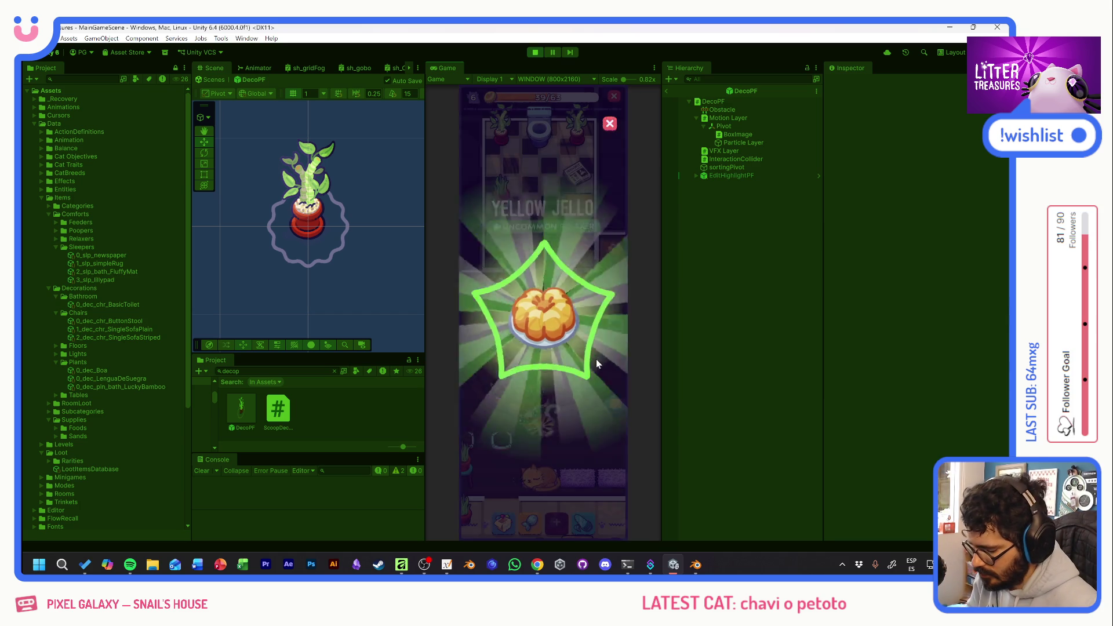
click(594, 353)
click(580, 316)
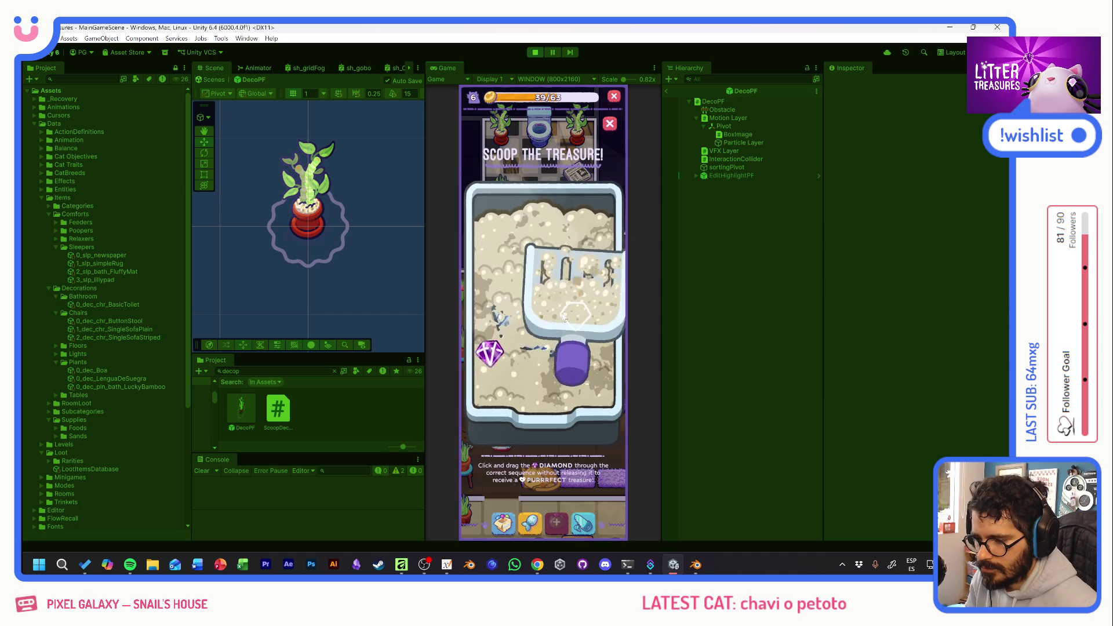
mouse_move(486, 349)
mouse_down()
mouse_move(551, 347)
mouse_move(558, 321)
mouse_up()
click(559, 321)
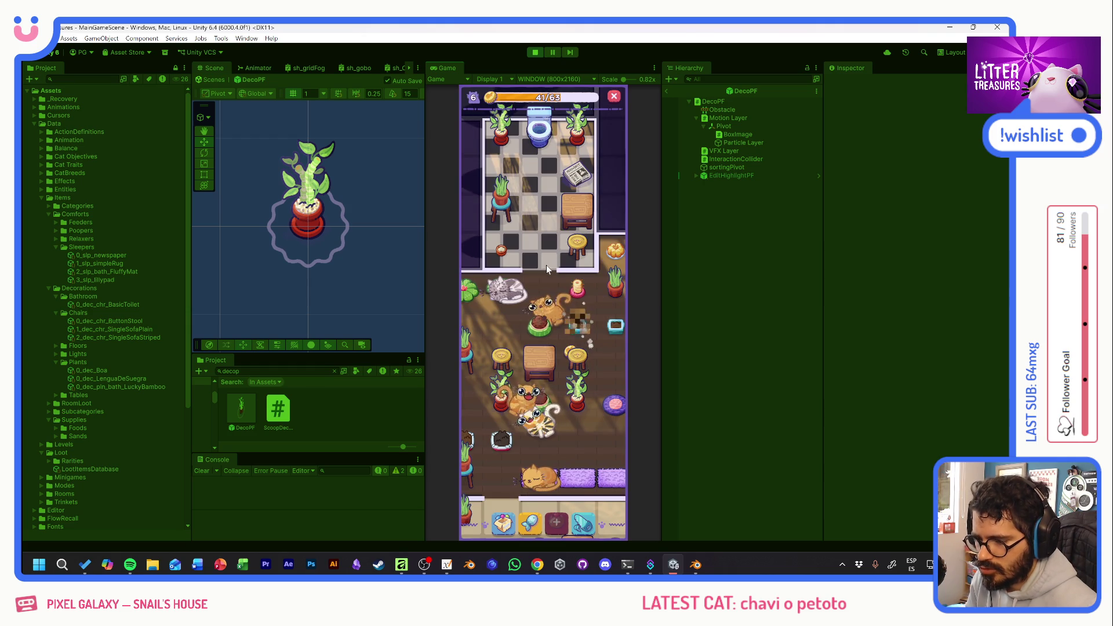
Pan across the house to the bedroom and bathroom, scooping the bedroom treasure.
drag(572, 438, 565, 336)
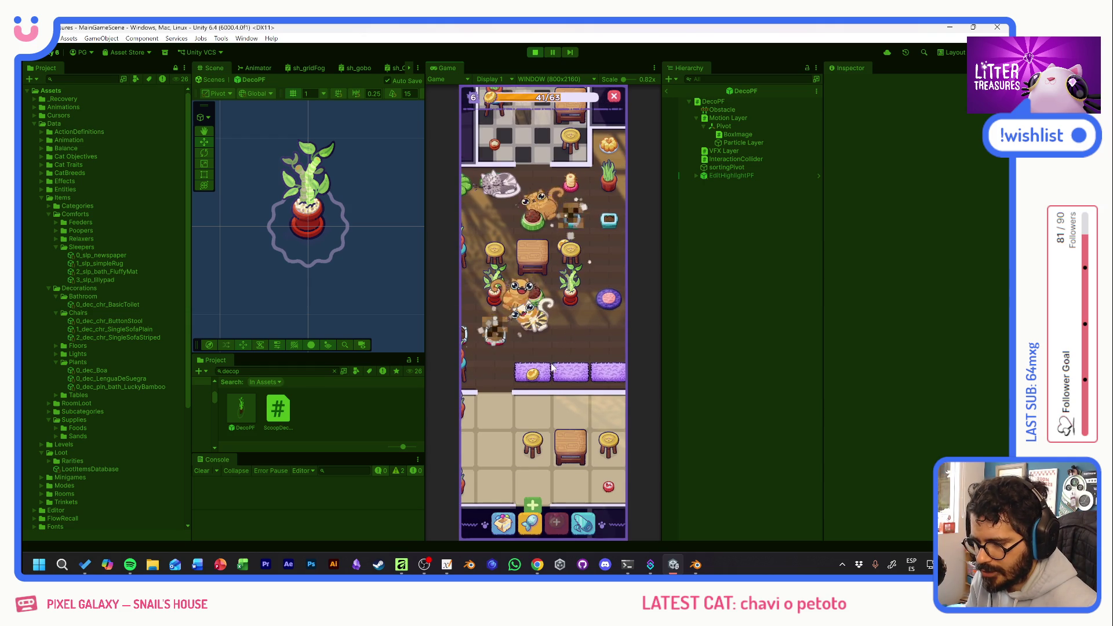
drag(537, 420, 572, 408)
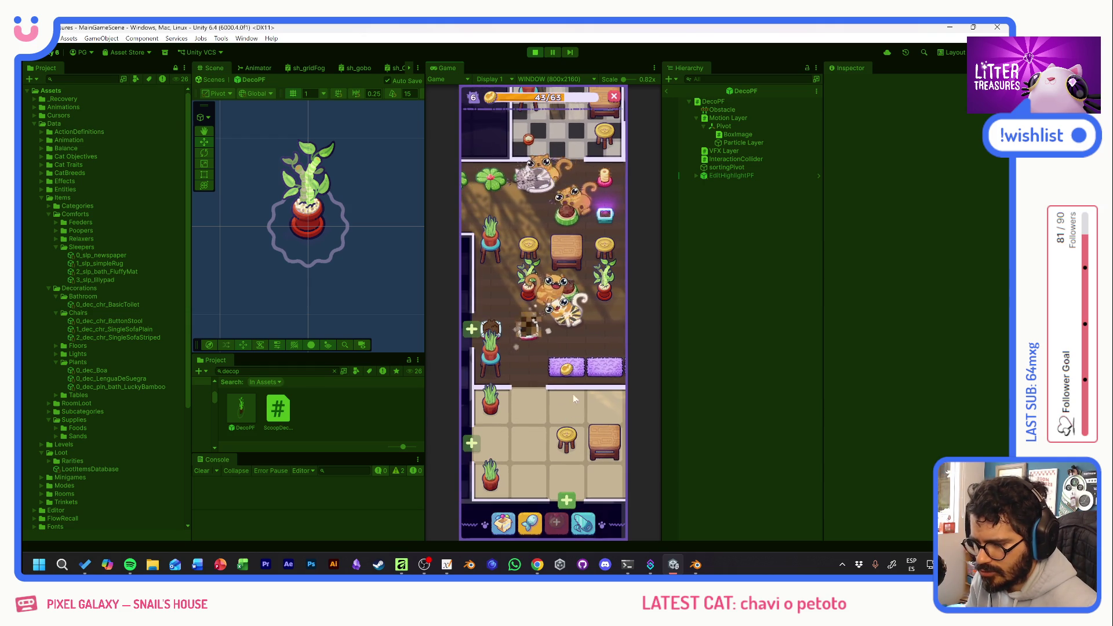
mouse_move(572, 336)
mouse_down()
mouse_move(562, 325)
mouse_move(565, 371)
mouse_move(533, 396)
mouse_up()
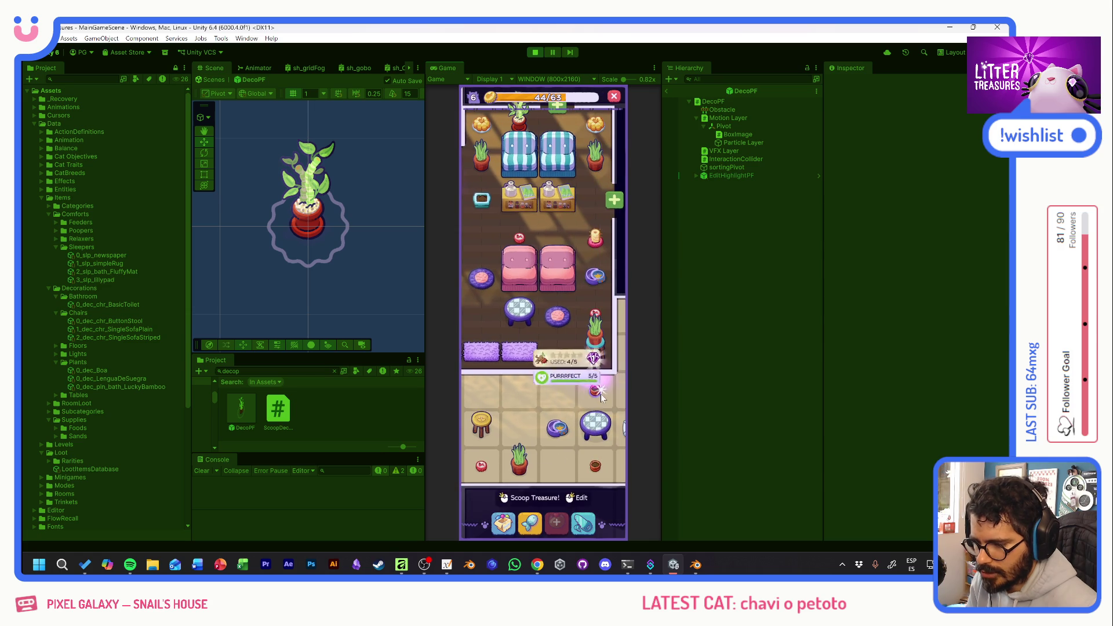
click(601, 396)
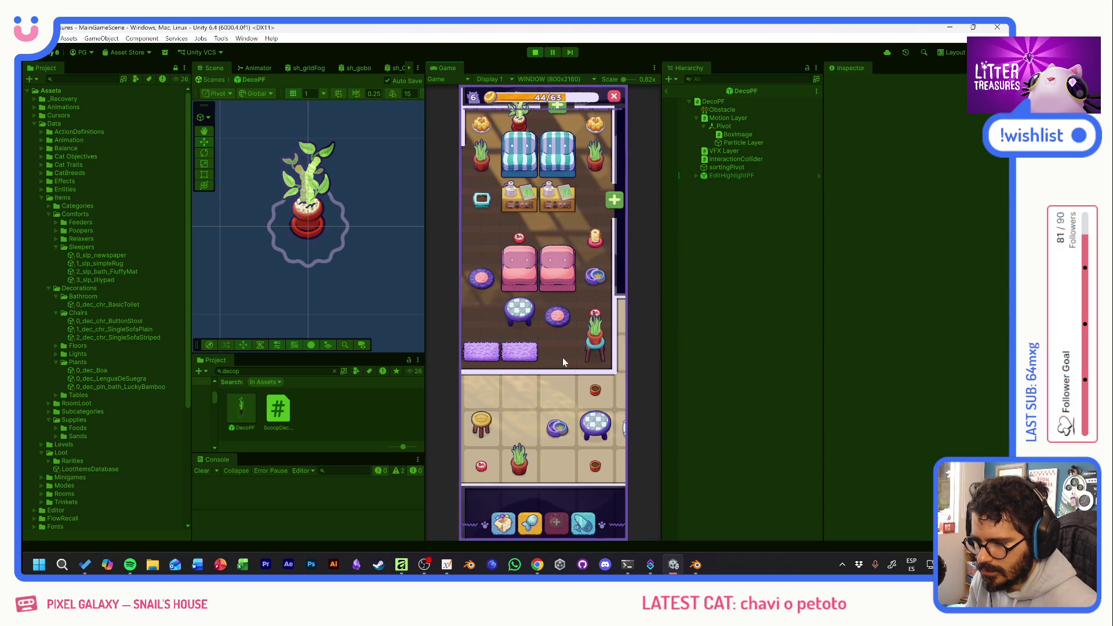
drag(567, 346, 474, 322)
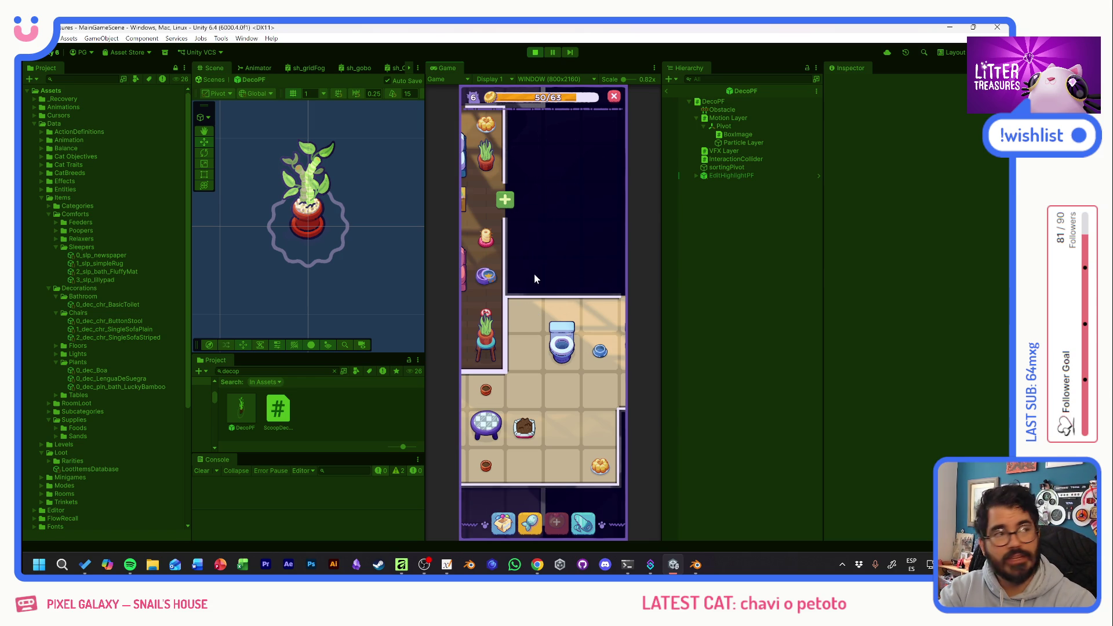
Scoop the sparkling litter-box treasure upstairs and open grey cat Felix's info panel.
drag(540, 284, 634, 323)
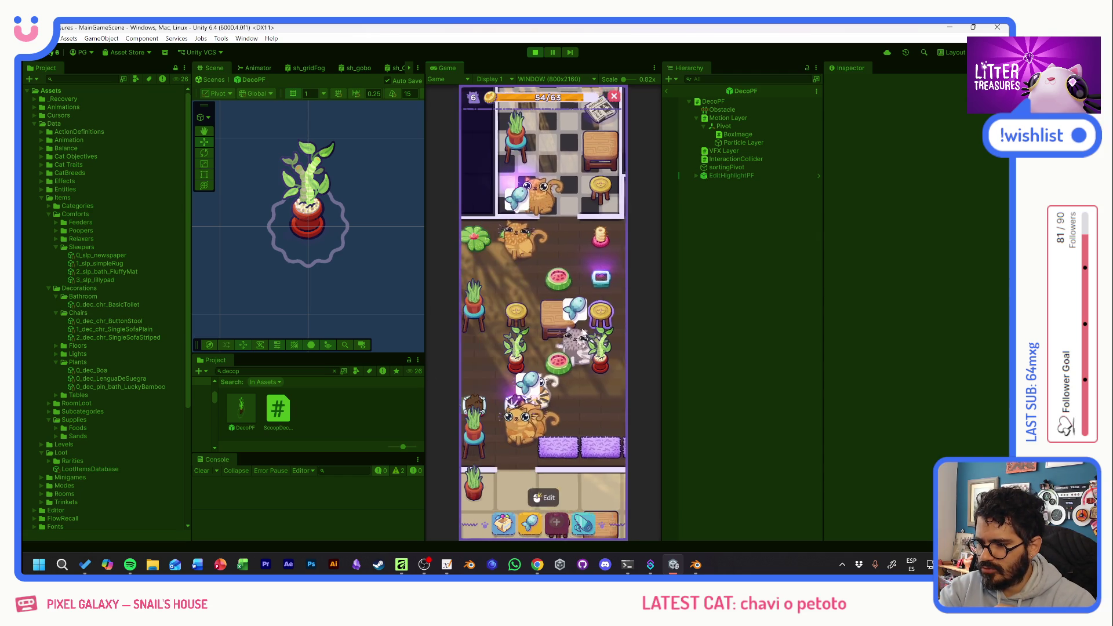
click(586, 258)
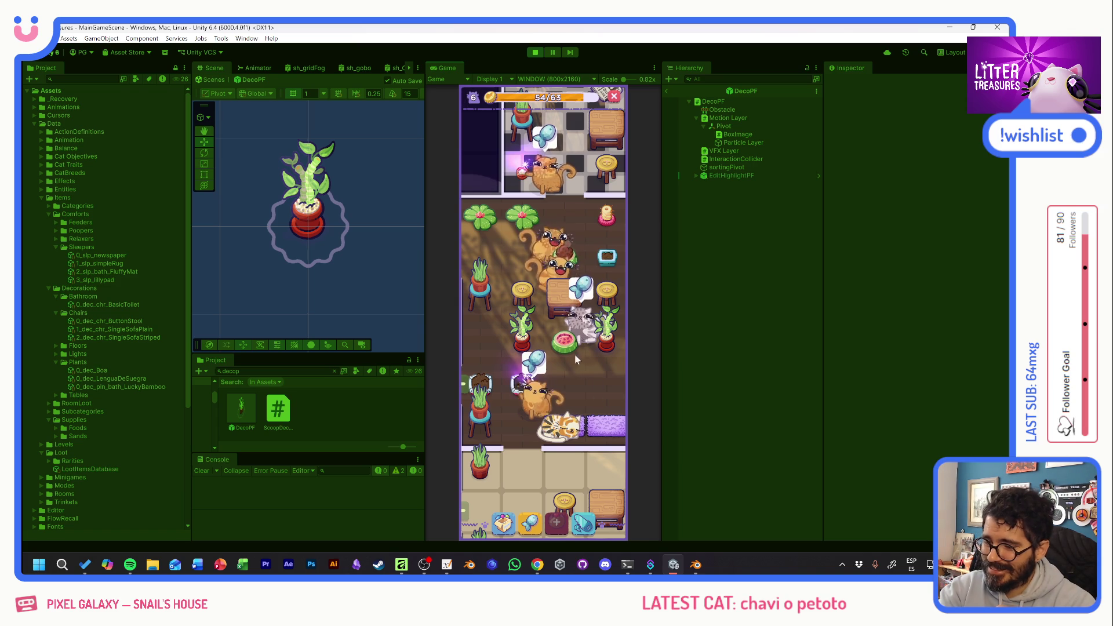
scroll(592, 374, up, 3)
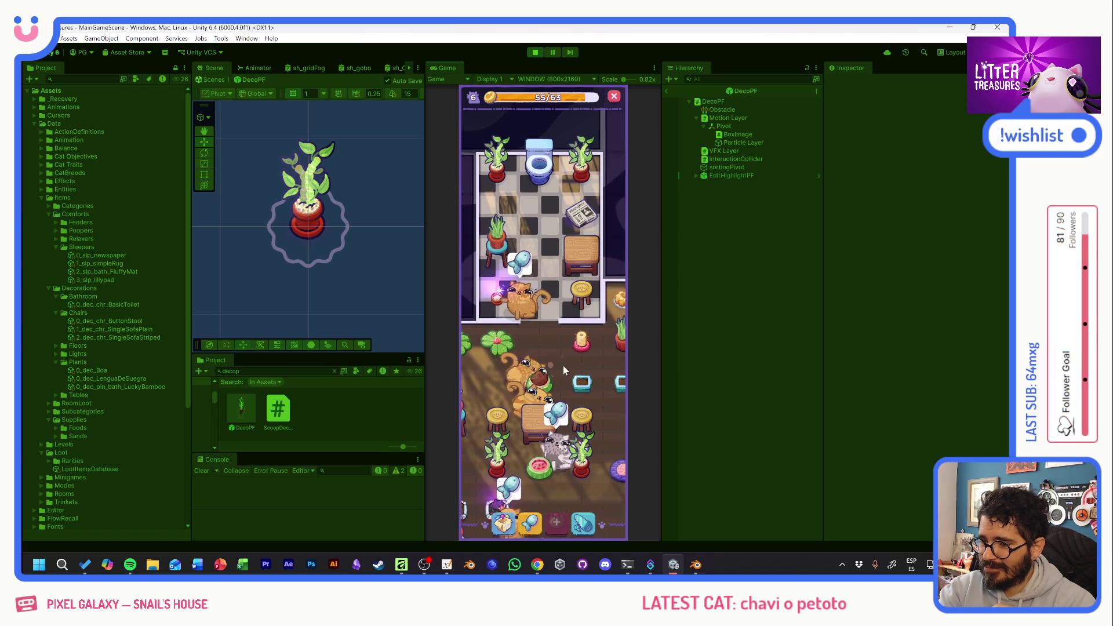
click(555, 376)
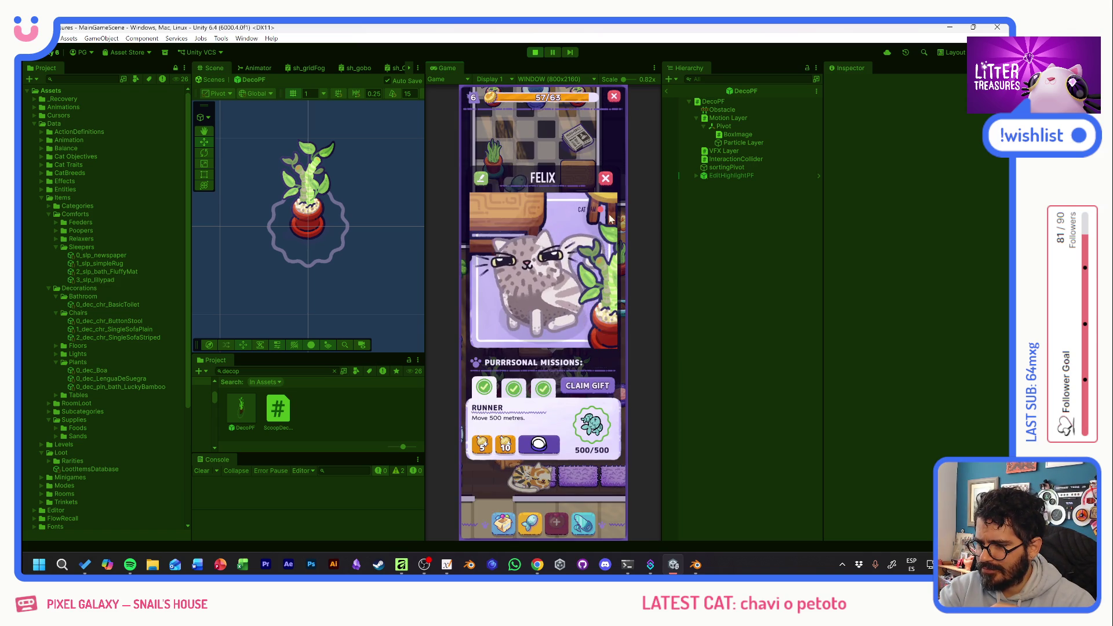
Close Felix's panel, scoop a treasure through markers 1-3, and view Tostada's info.
click(607, 179)
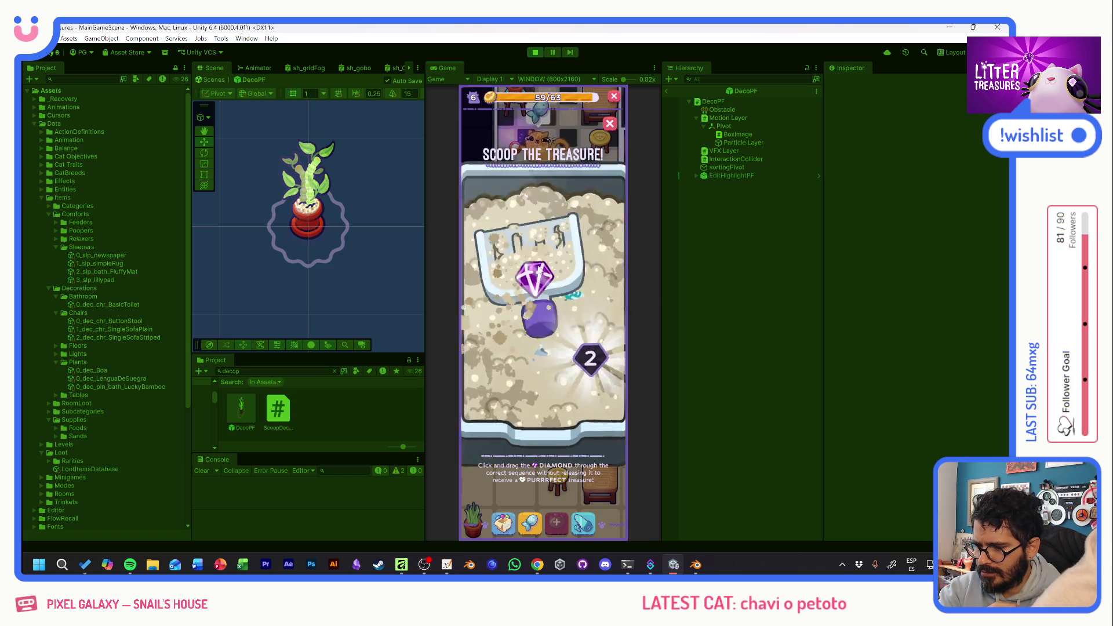
mouse_move(510, 265)
mouse_down()
mouse_move(498, 333)
mouse_move(586, 373)
mouse_up()
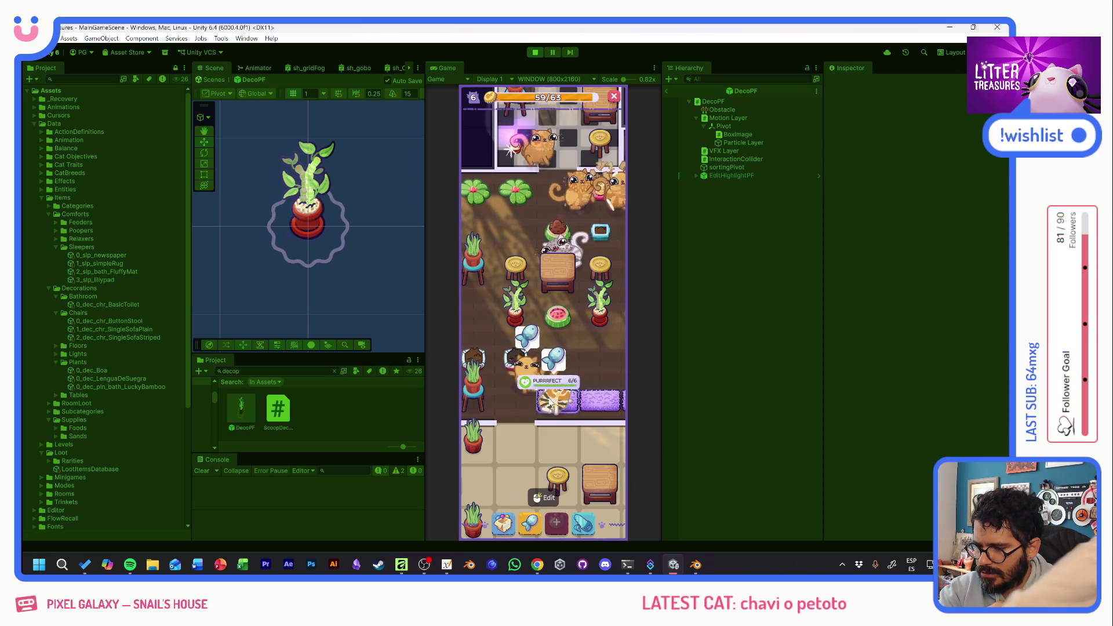
scroll(549, 379, down, 2)
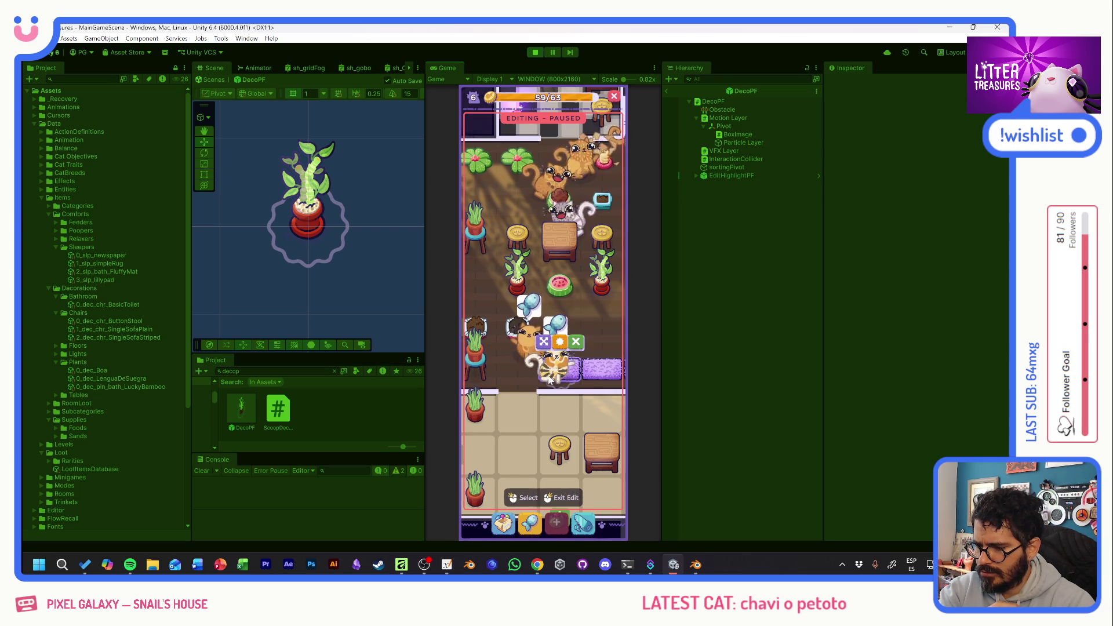
mouse_move(586, 360)
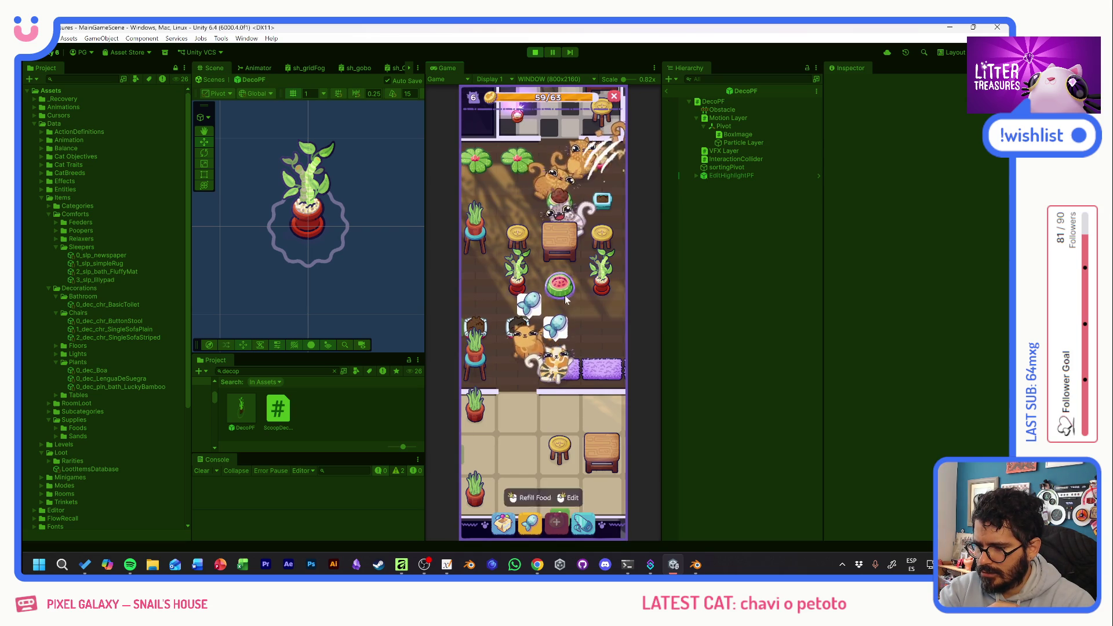
click(567, 338)
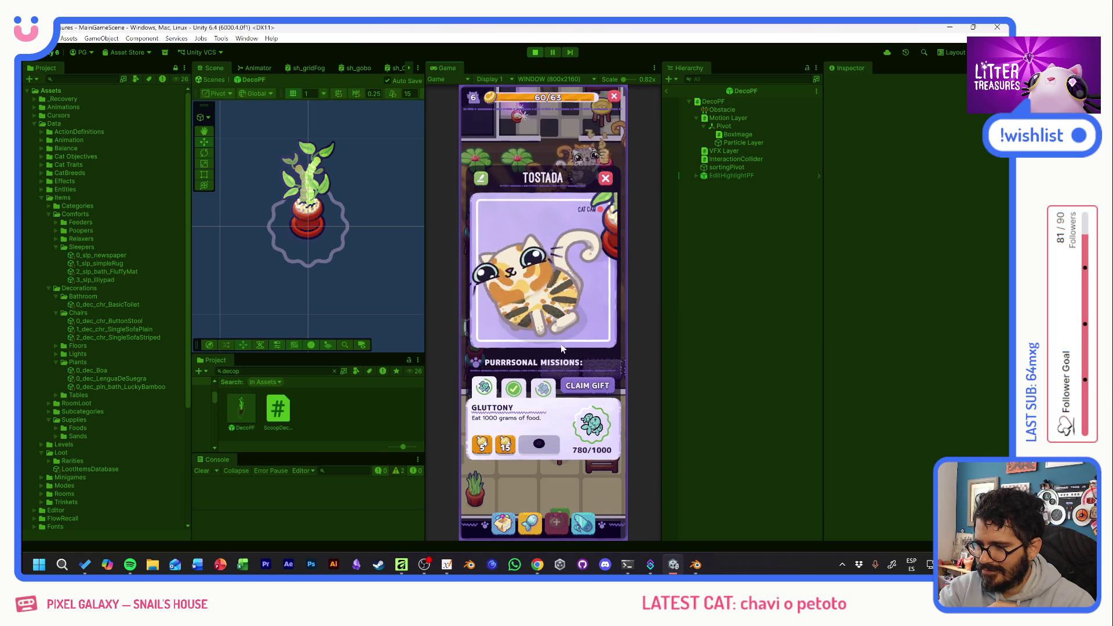
click(604, 179)
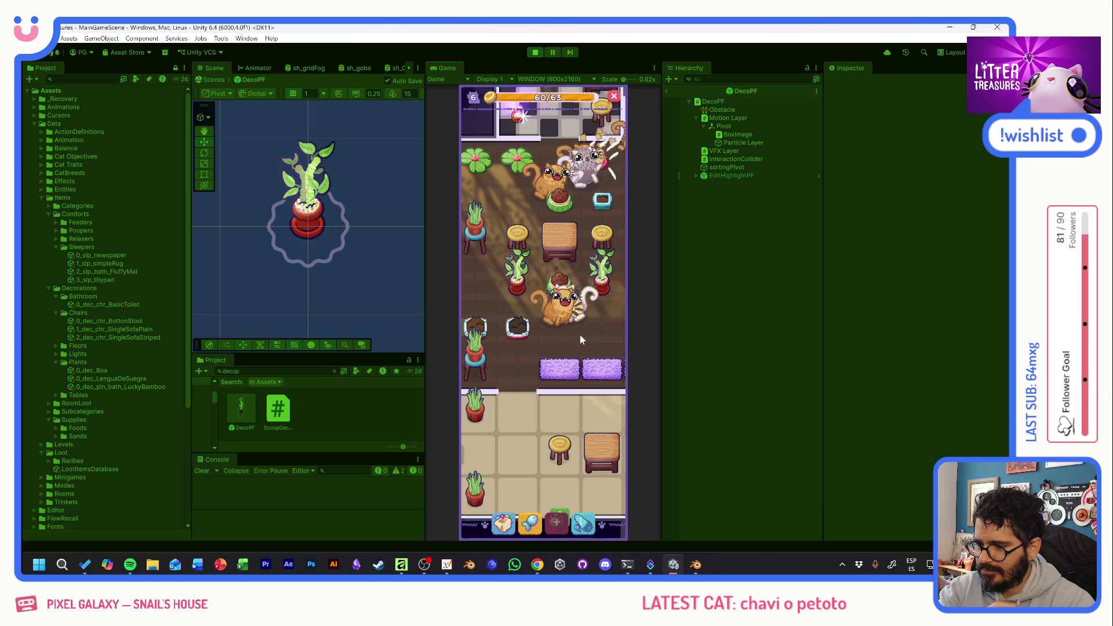
Bring the toilet room into view and scoop its treasure.
drag(572, 344, 540, 384)
mouse_move(588, 318)
mouse_down()
mouse_move(526, 360)
mouse_move(577, 394)
mouse_up()
click(577, 394)
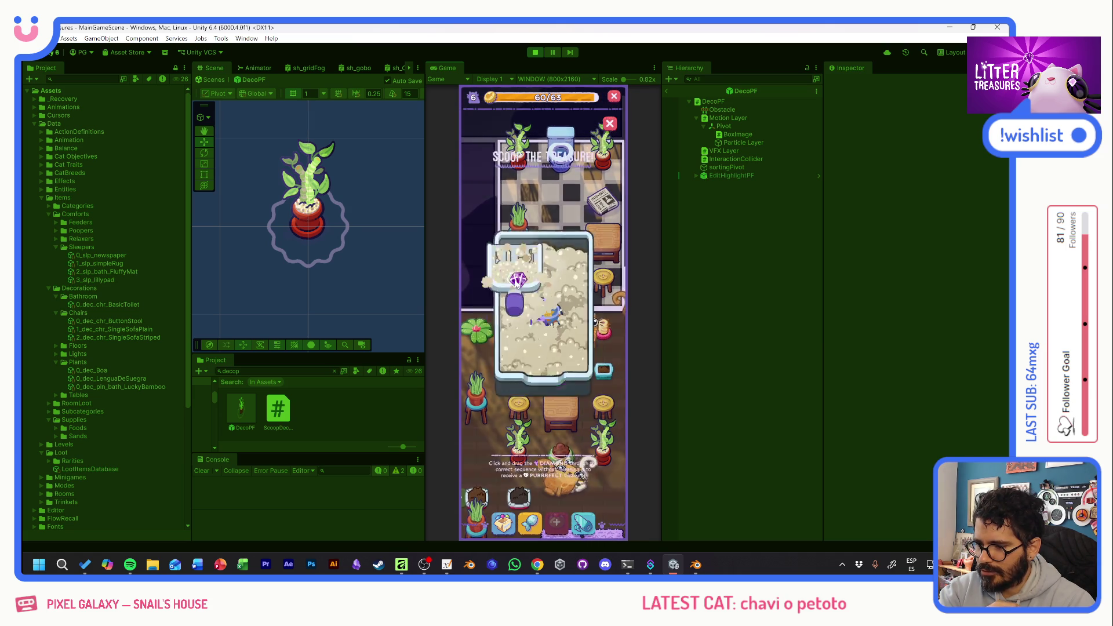
mouse_move(586, 284)
mouse_down()
mouse_move(566, 361)
mouse_move(561, 279)
mouse_up()
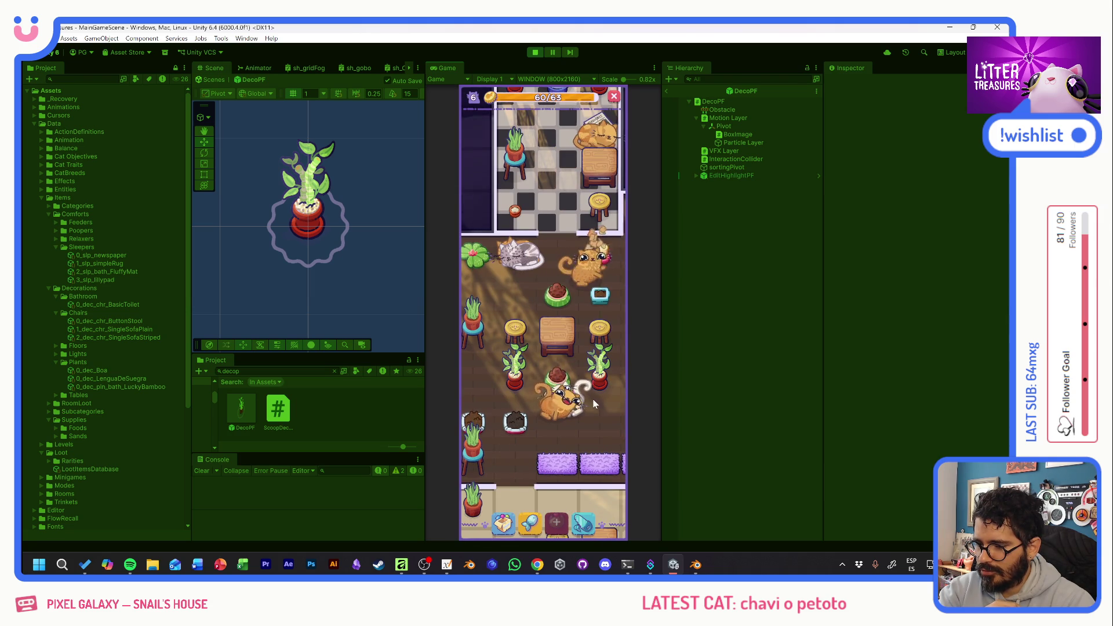
Check the blue and dark bowls' usage and score info, then open the decoration inventory.
mouse_move(583, 399)
mouse_down()
mouse_move(466, 385)
mouse_move(600, 389)
mouse_up()
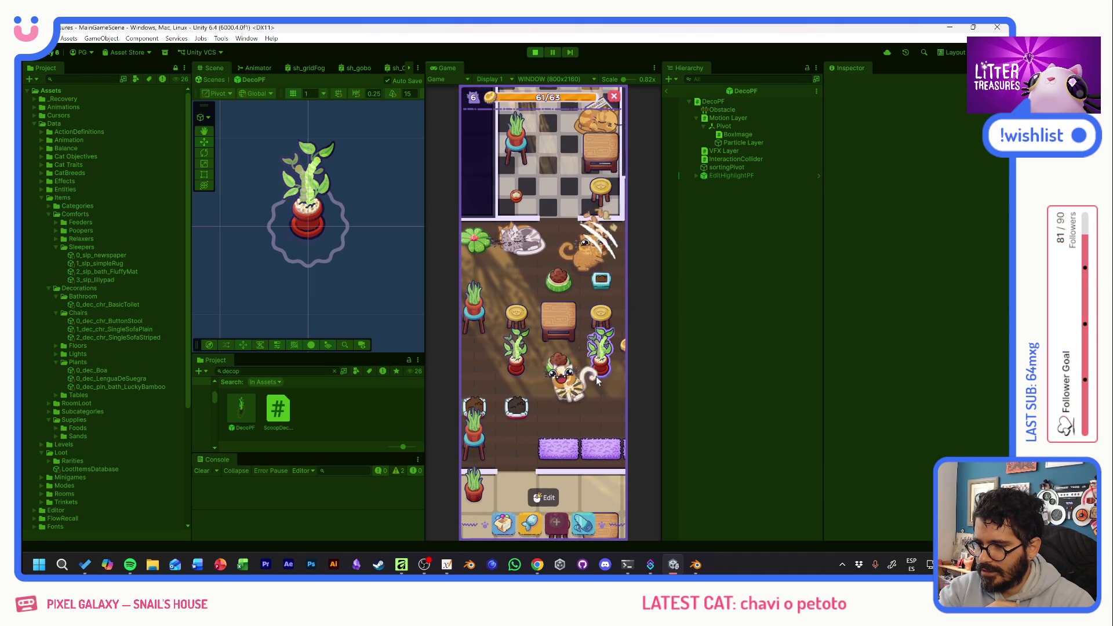
click(602, 283)
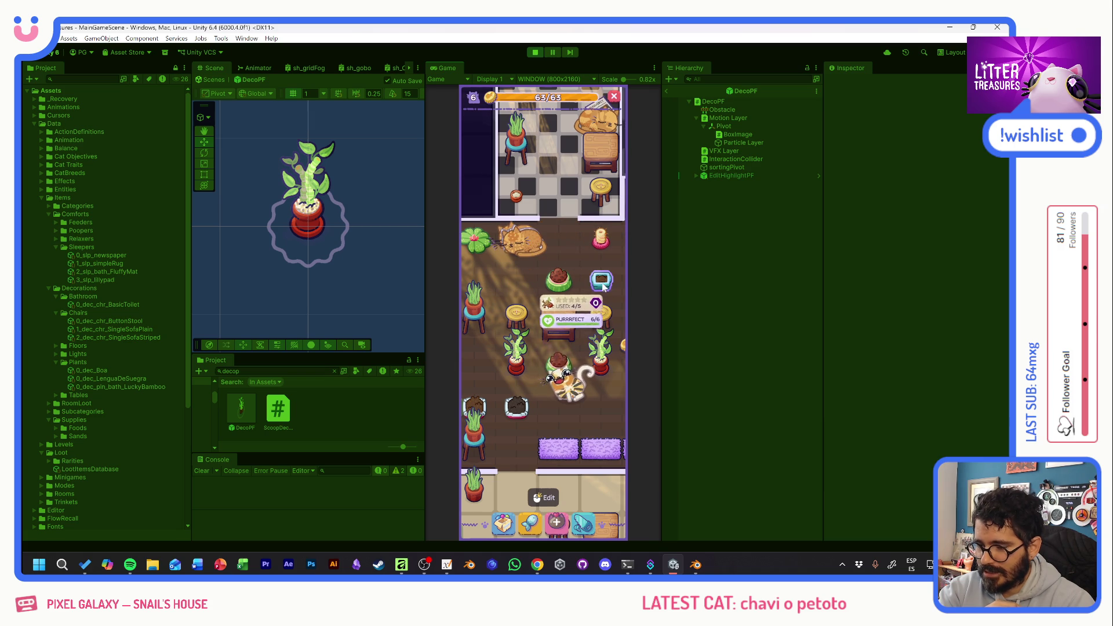
click(518, 409)
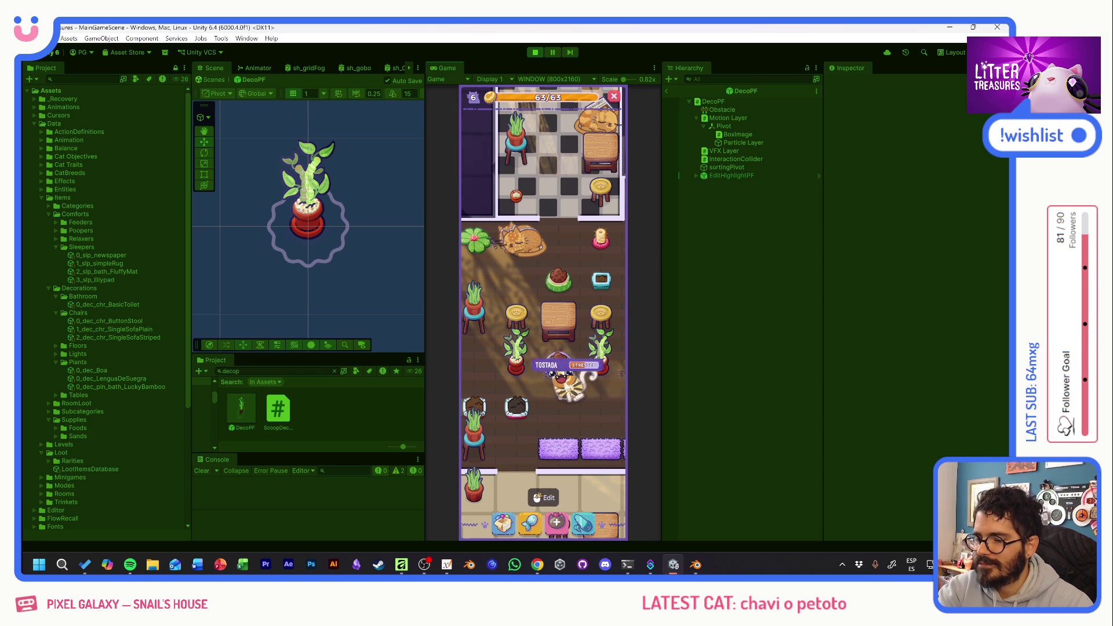
drag(600, 419, 582, 419)
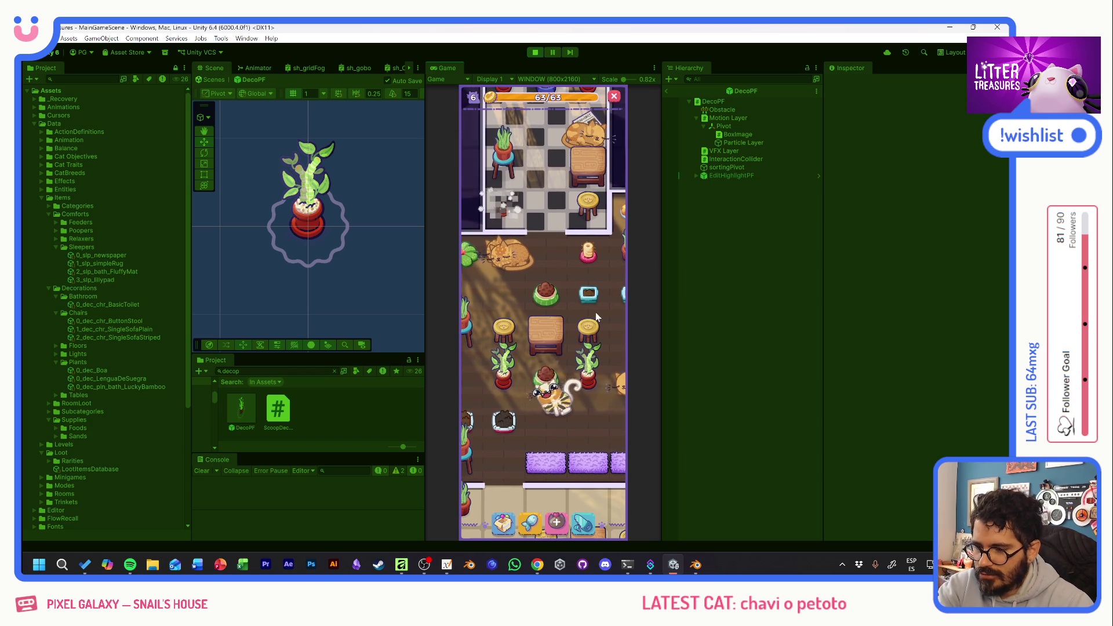
click(555, 521)
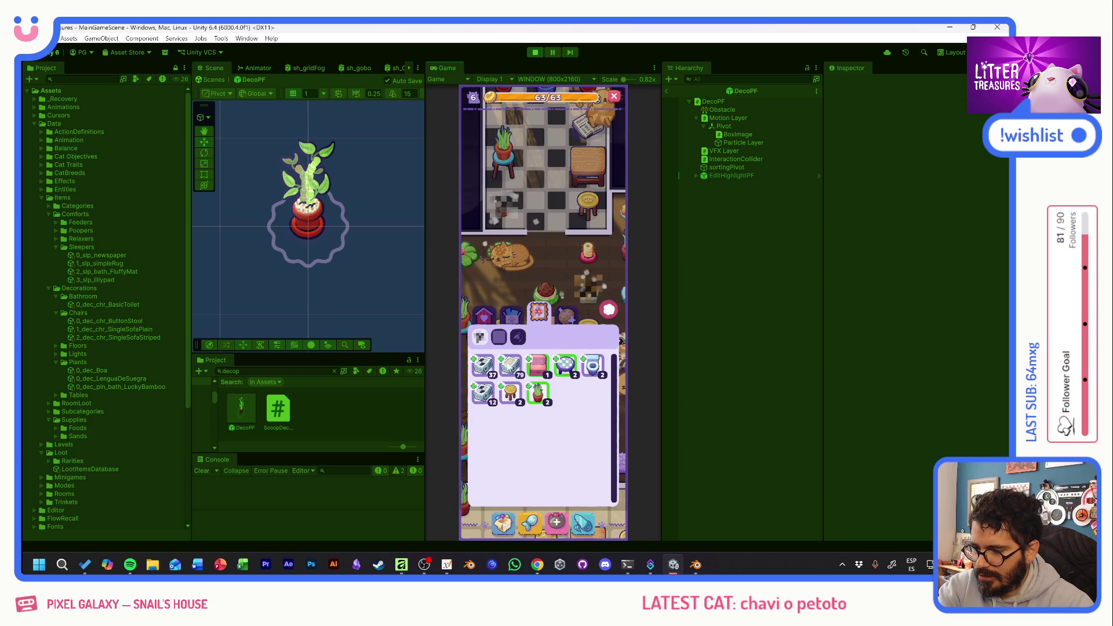
Place a Thin Sand Box from the comfort items beside the plant and check its usage.
click(487, 318)
click(489, 367)
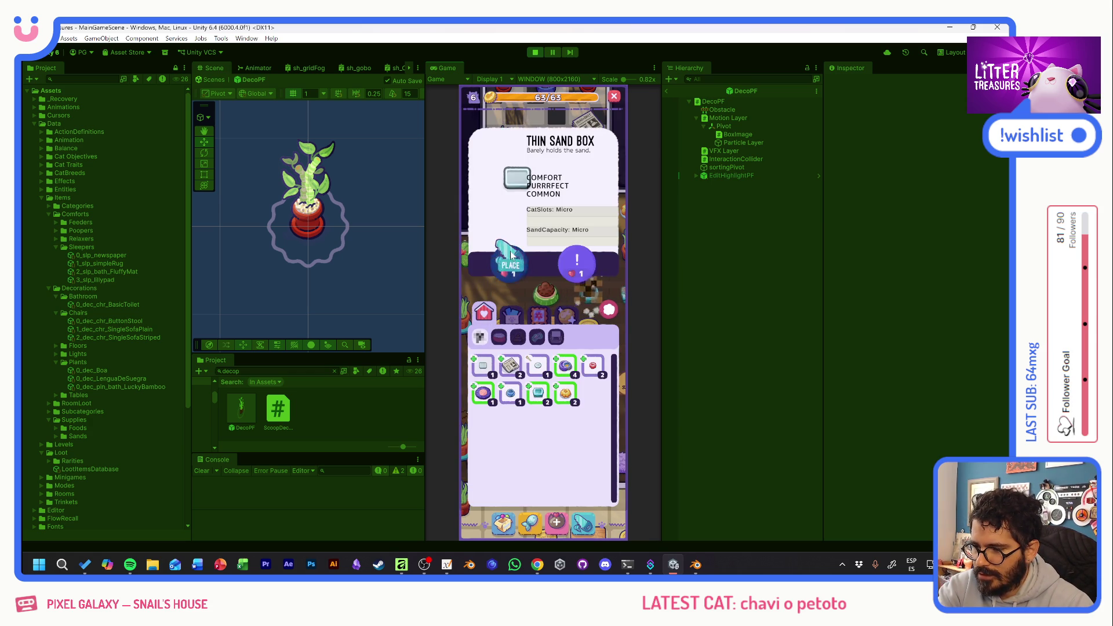
click(574, 266)
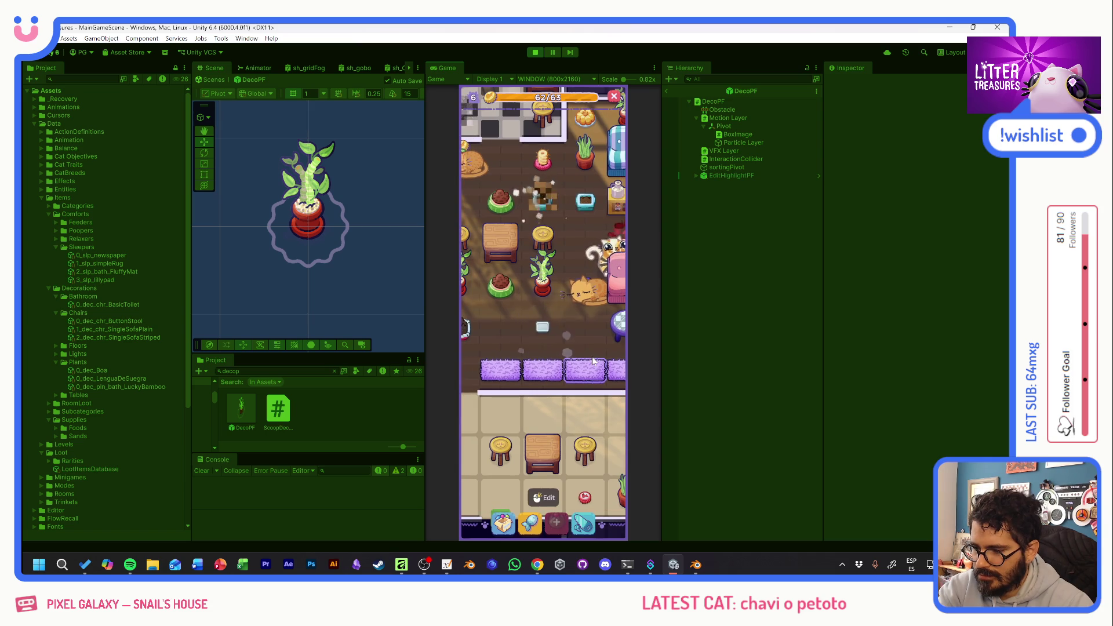
drag(558, 334, 549, 297)
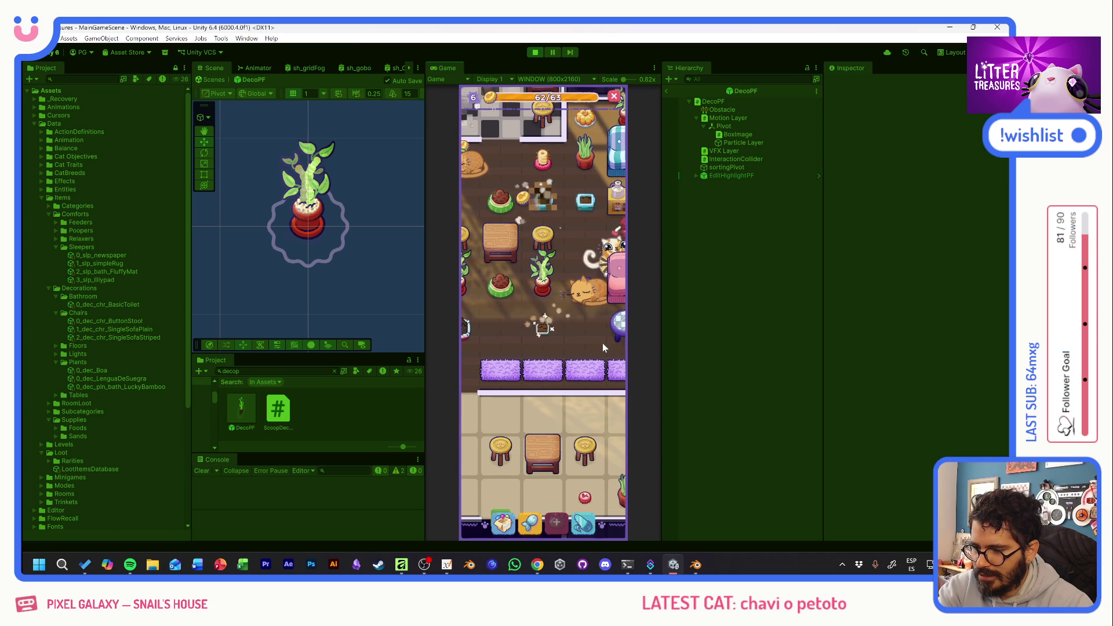
click(541, 332)
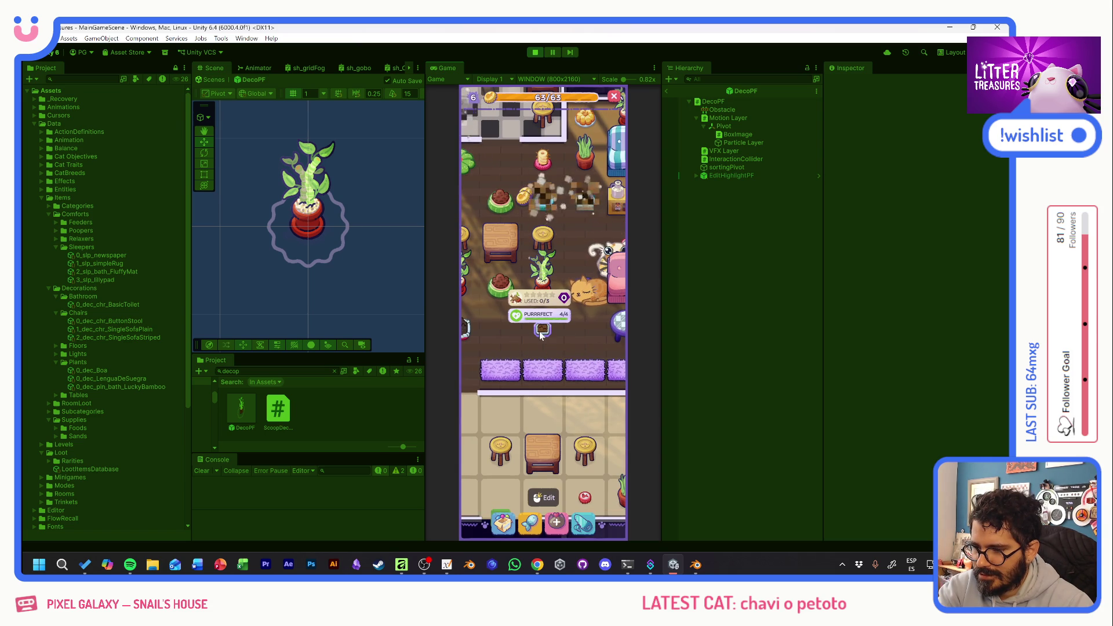
drag(560, 328, 611, 366)
mouse_move(537, 366)
mouse_down()
mouse_move(576, 339)
mouse_move(586, 368)
mouse_move(493, 389)
mouse_up()
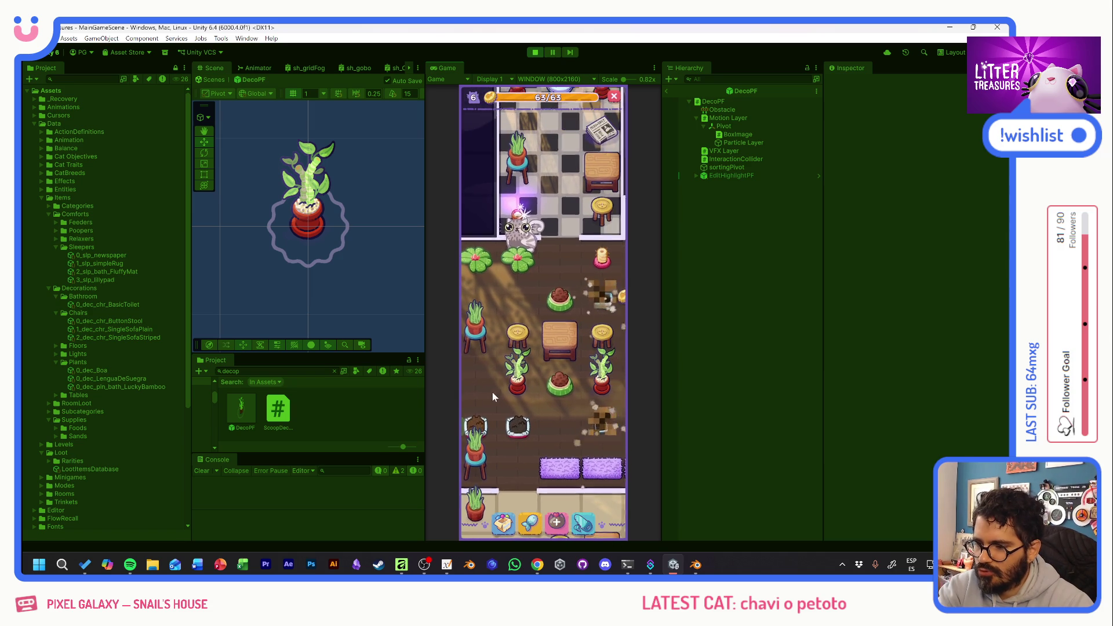
Scoop the litter box for a Lucky Bamboo, then play another scoop at the round bed.
click(529, 497)
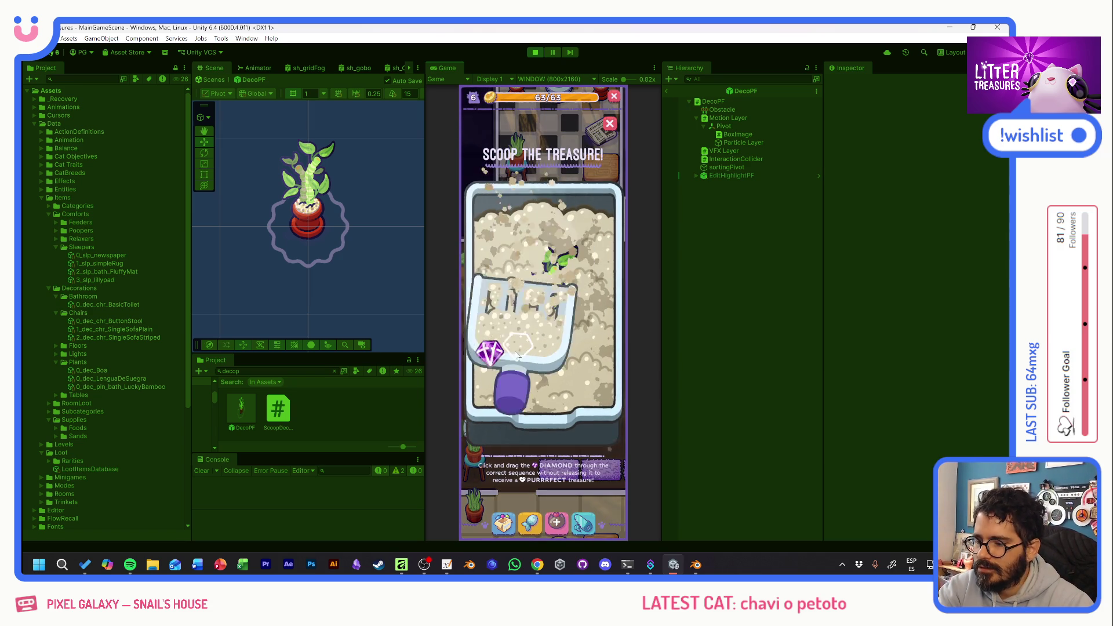
drag(543, 277, 576, 350)
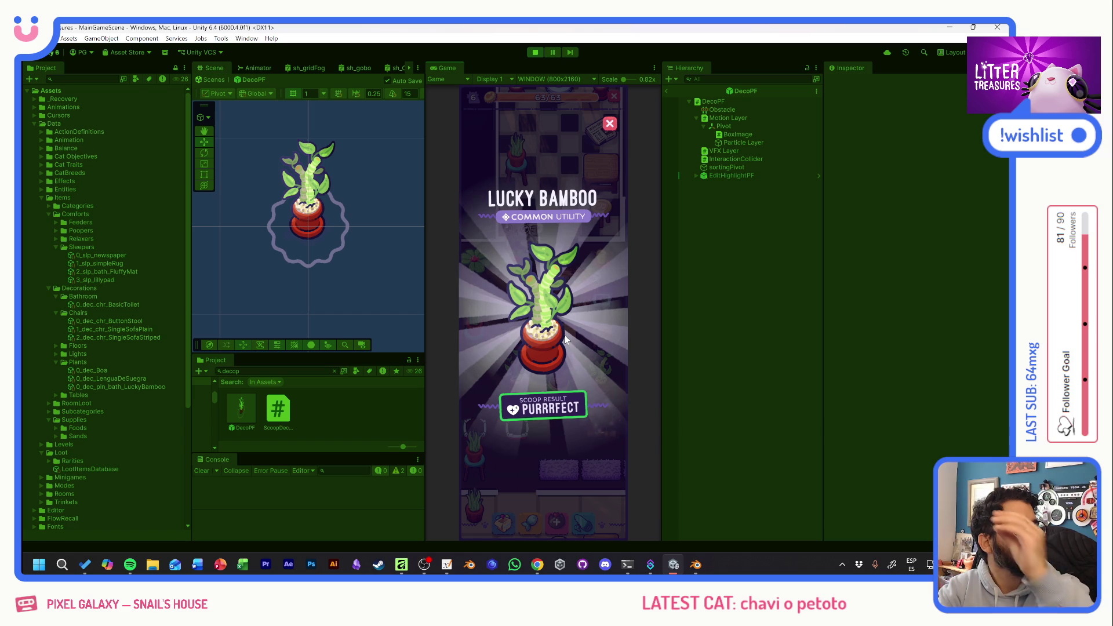
click(565, 336)
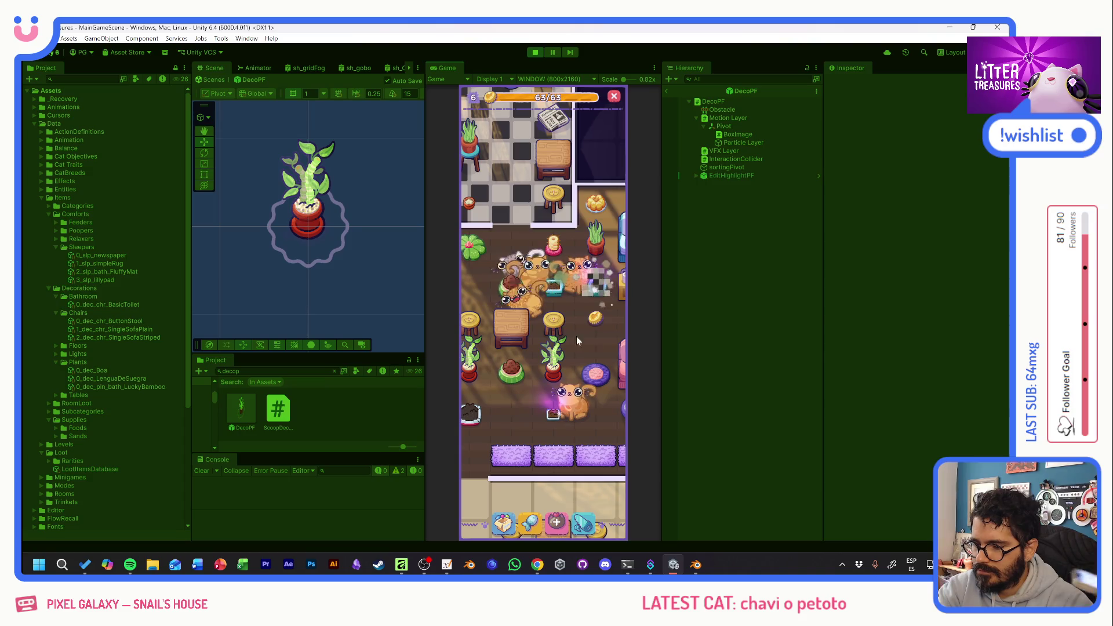
click(584, 373)
click(528, 497)
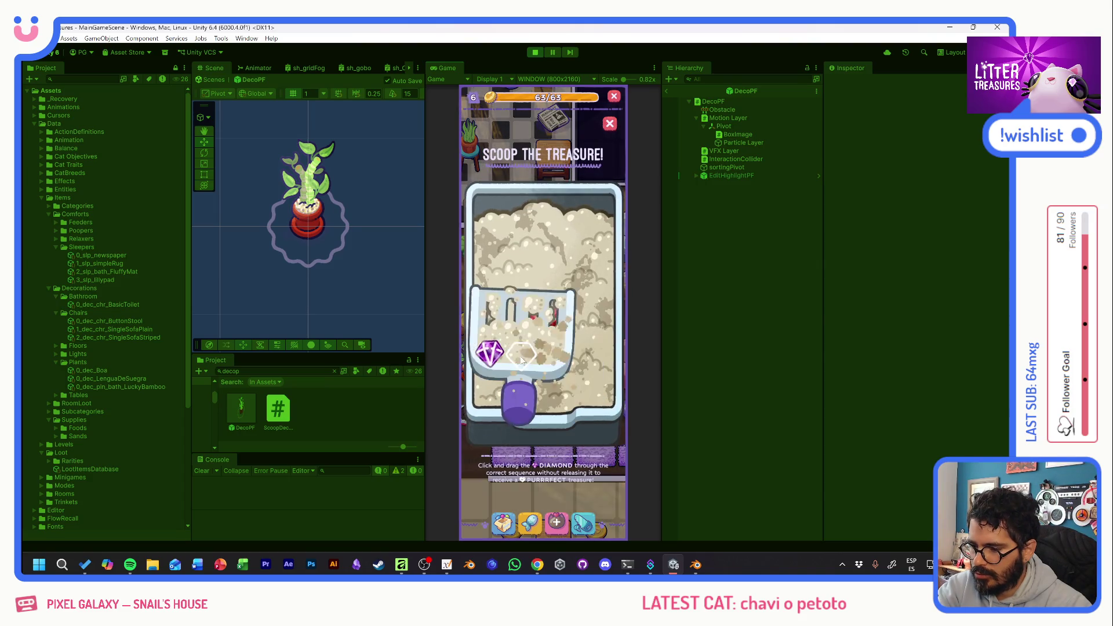
drag(510, 323, 564, 360)
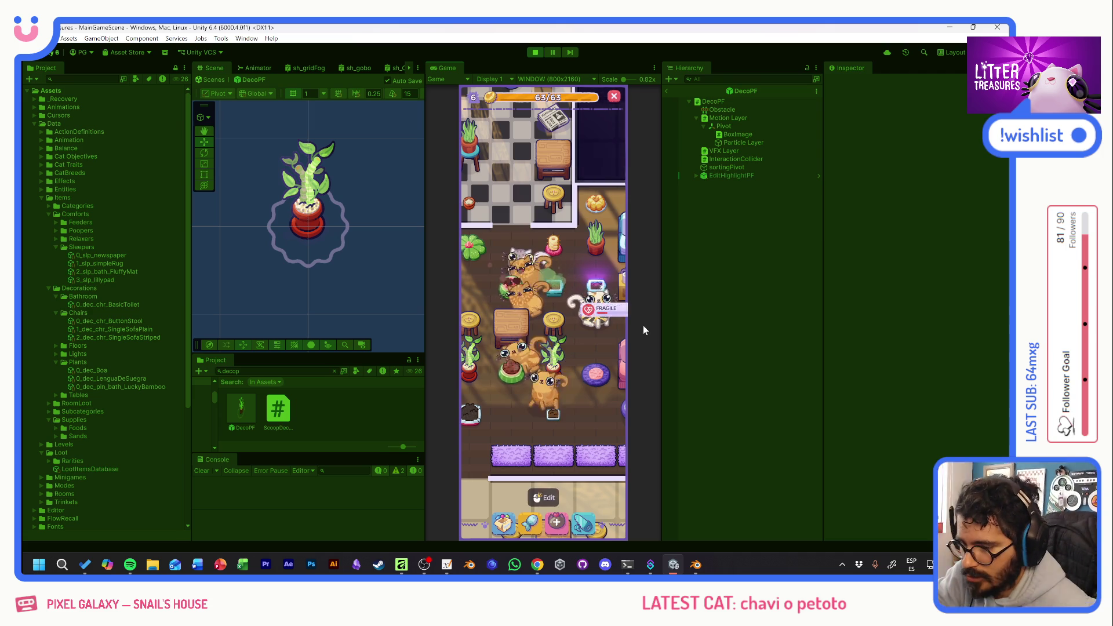
Win a plantpot and a Scratch Pole from further scoops, then pan down to the lower rooms.
drag(512, 295, 585, 366)
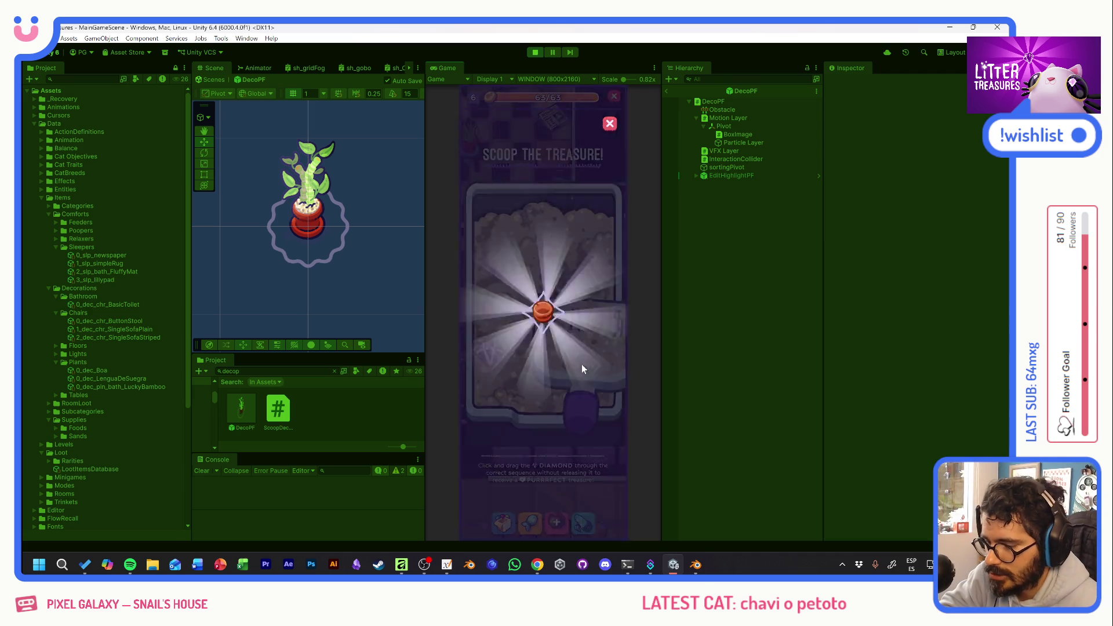
click(546, 303)
mouse_move(497, 342)
mouse_down()
mouse_move(571, 348)
mouse_move(561, 327)
mouse_up()
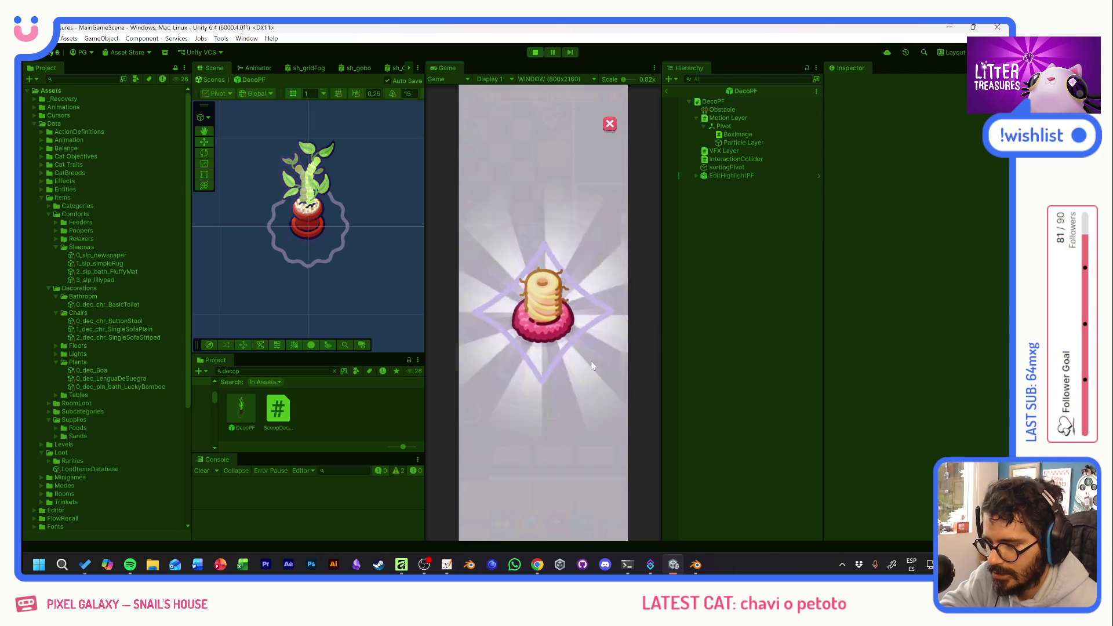
click(561, 327)
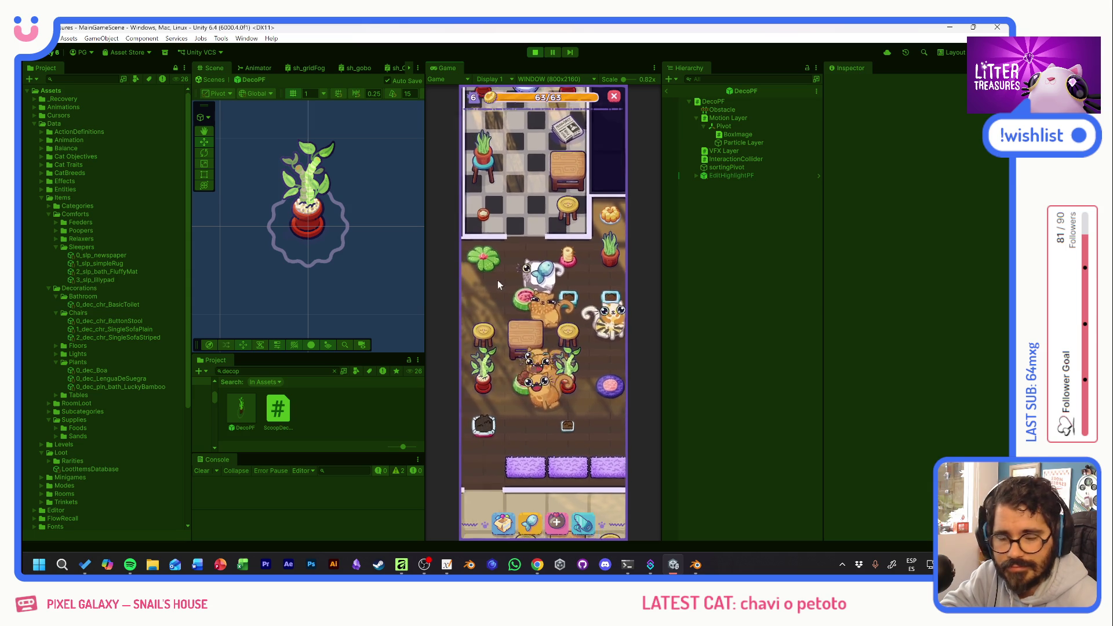
mouse_move(562, 356)
mouse_down()
mouse_move(538, 369)
mouse_move(529, 231)
mouse_up()
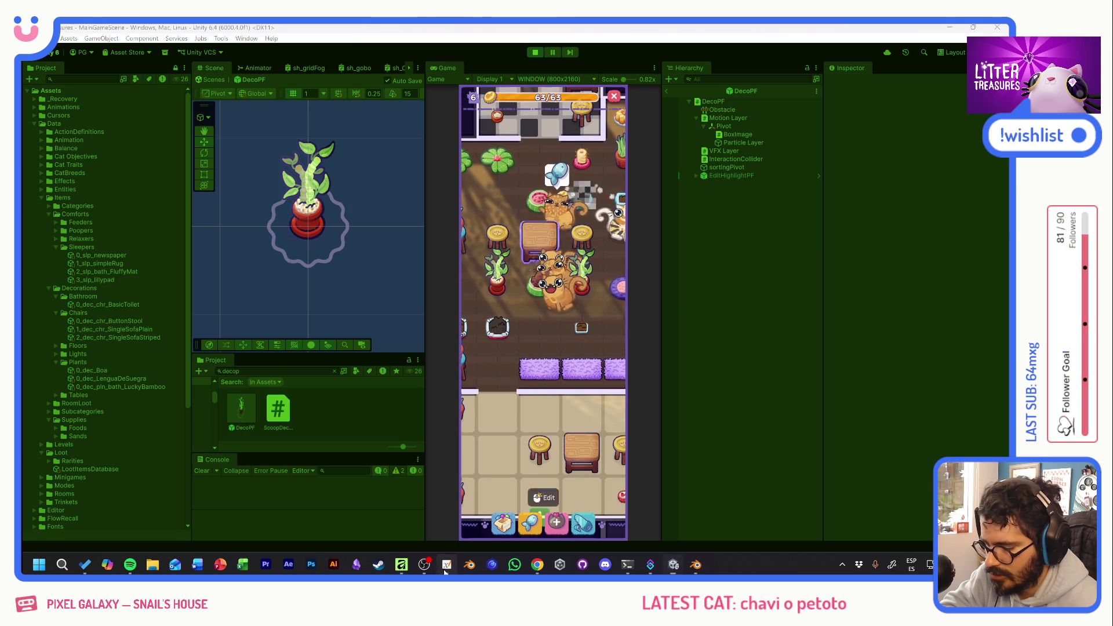
key(alt+Tab)
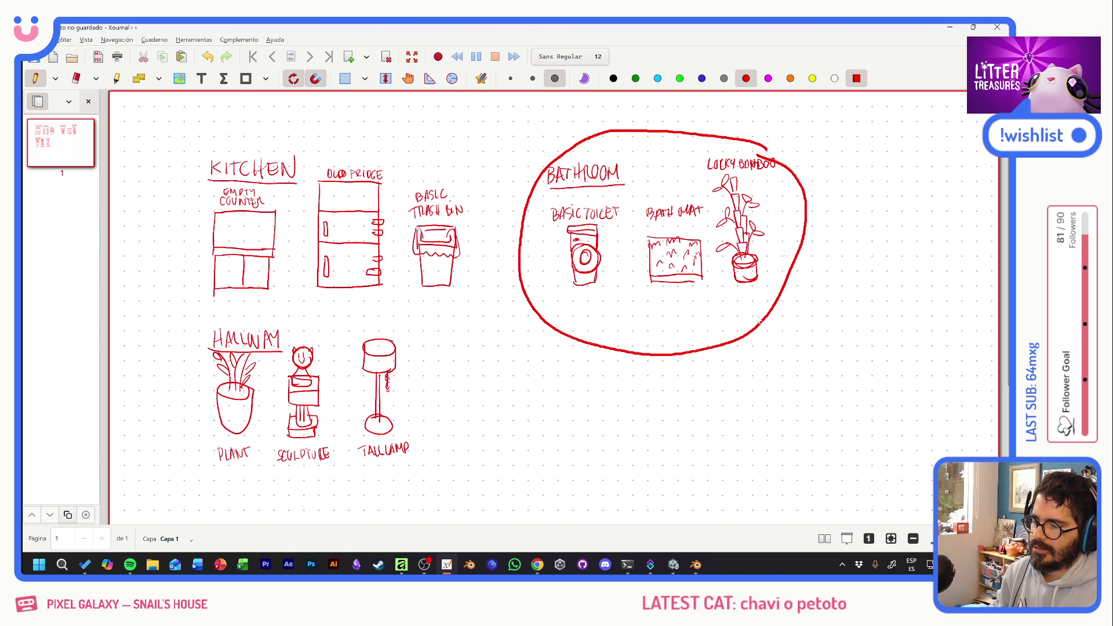
Undo the ellipses around the bathroom and hallway sketches, then return to Unity.
key(ctrl+z)
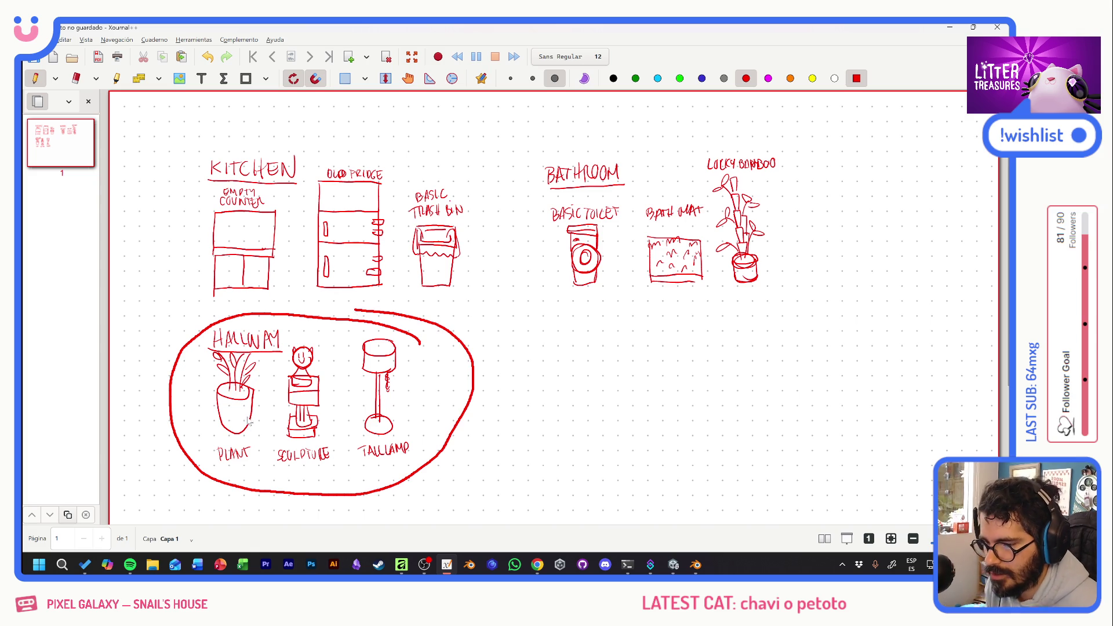
key(ctrl+z)
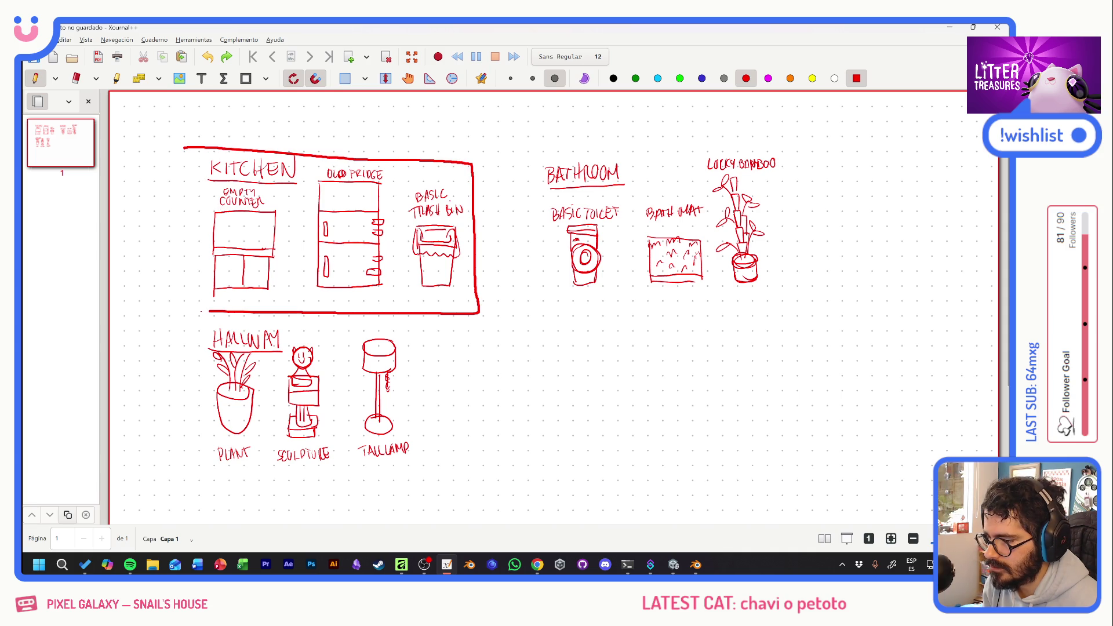
key(alt+Tab)
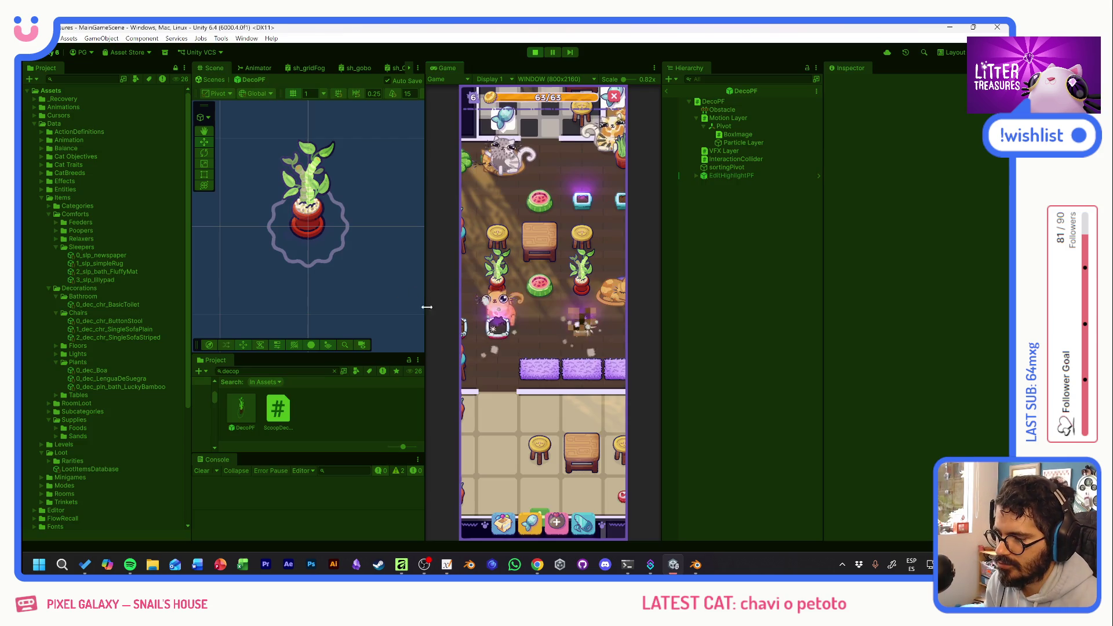
Scoop the diamond treasure out of the purple litter box.
click(520, 344)
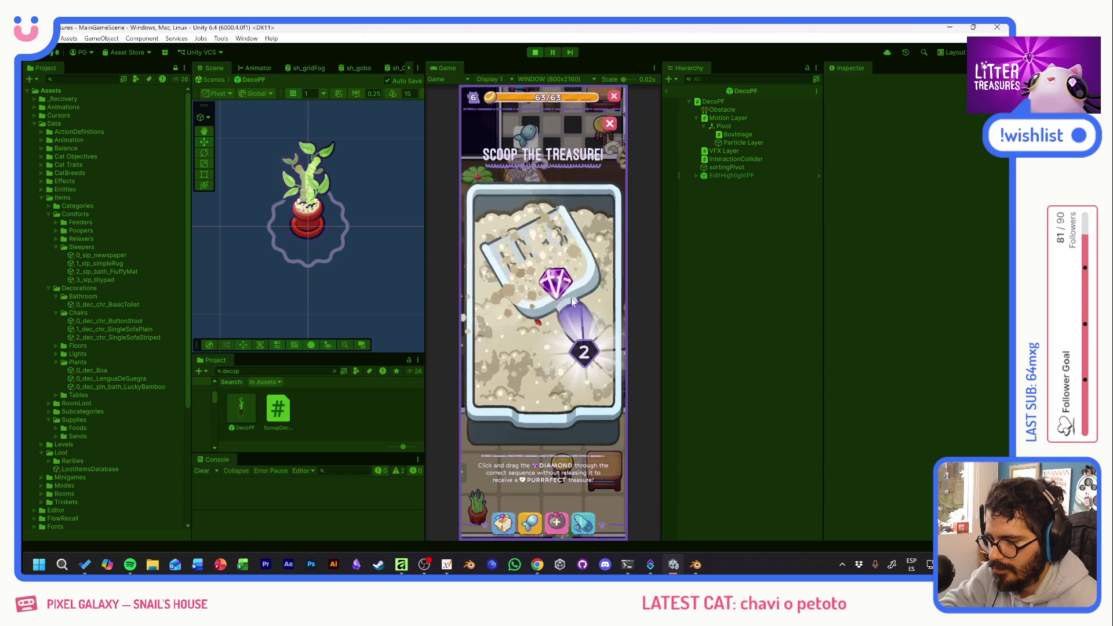
click(565, 277)
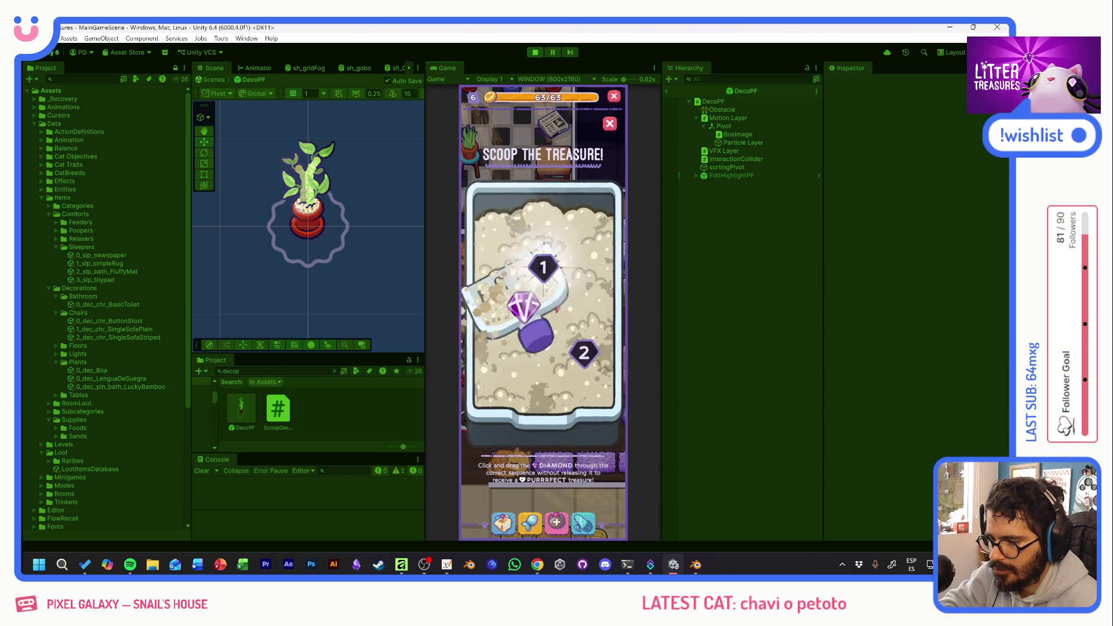
drag(520, 311, 572, 347)
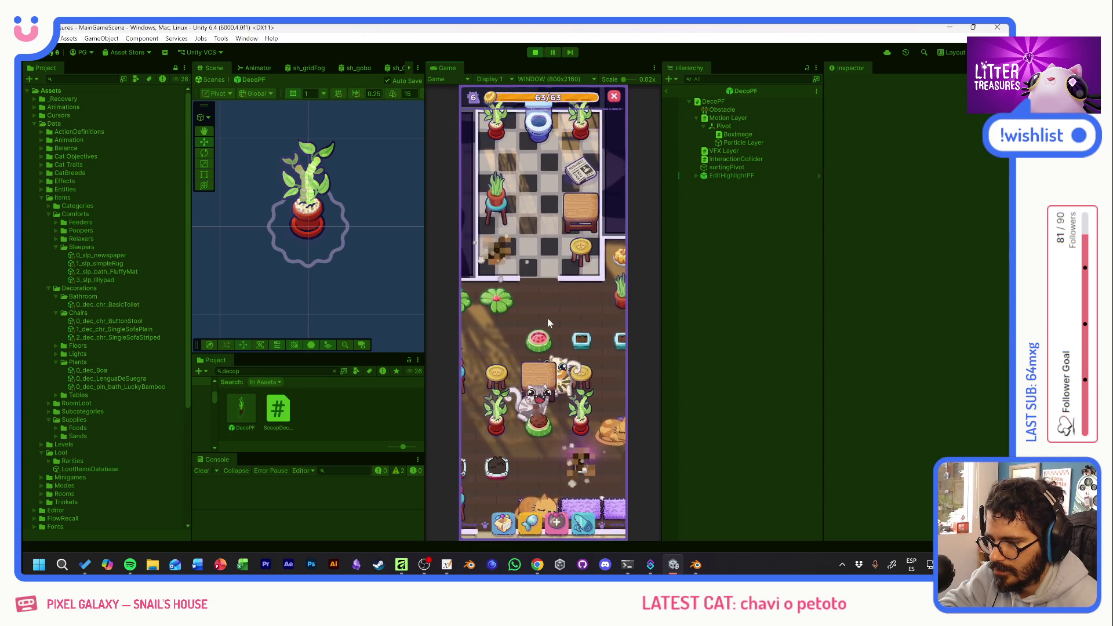
In the pink-sofa room, scoop another treasure to win a Yellow Jello.
mouse_move(551, 350)
mouse_down()
mouse_move(510, 251)
mouse_move(488, 335)
mouse_up()
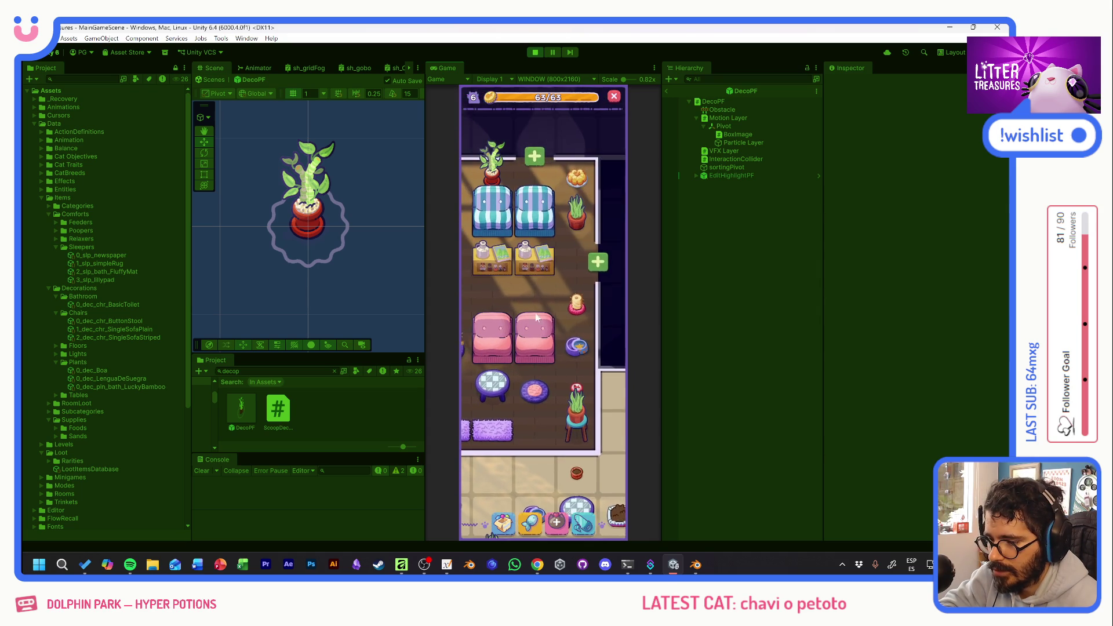
click(502, 318)
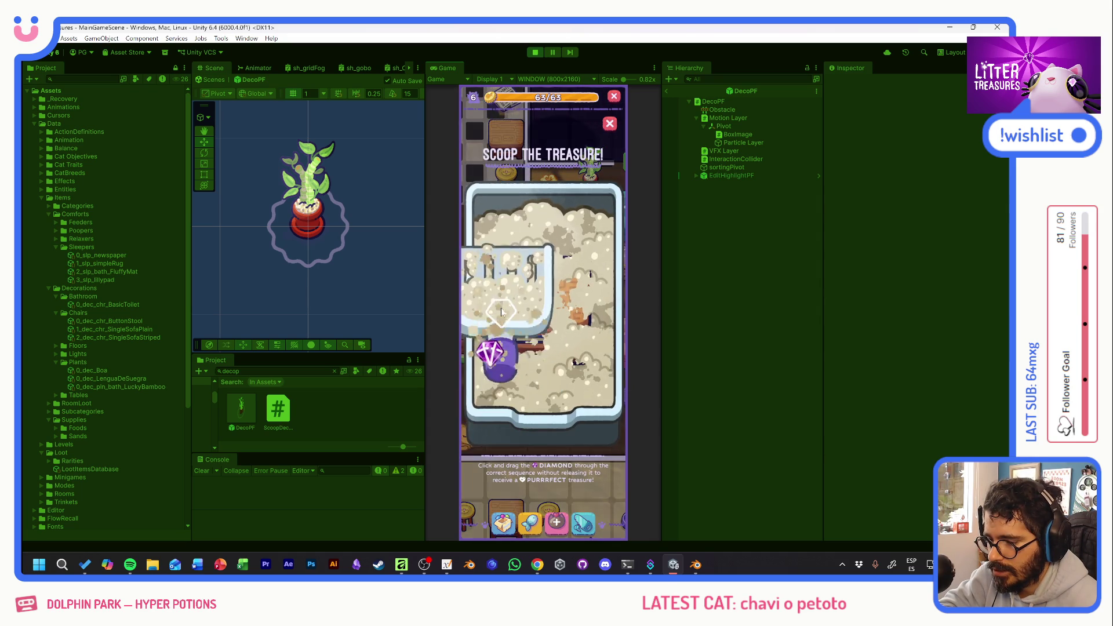
drag(494, 350, 580, 374)
mouse_move(509, 282)
mouse_down()
mouse_move(580, 282)
mouse_move(587, 368)
mouse_up()
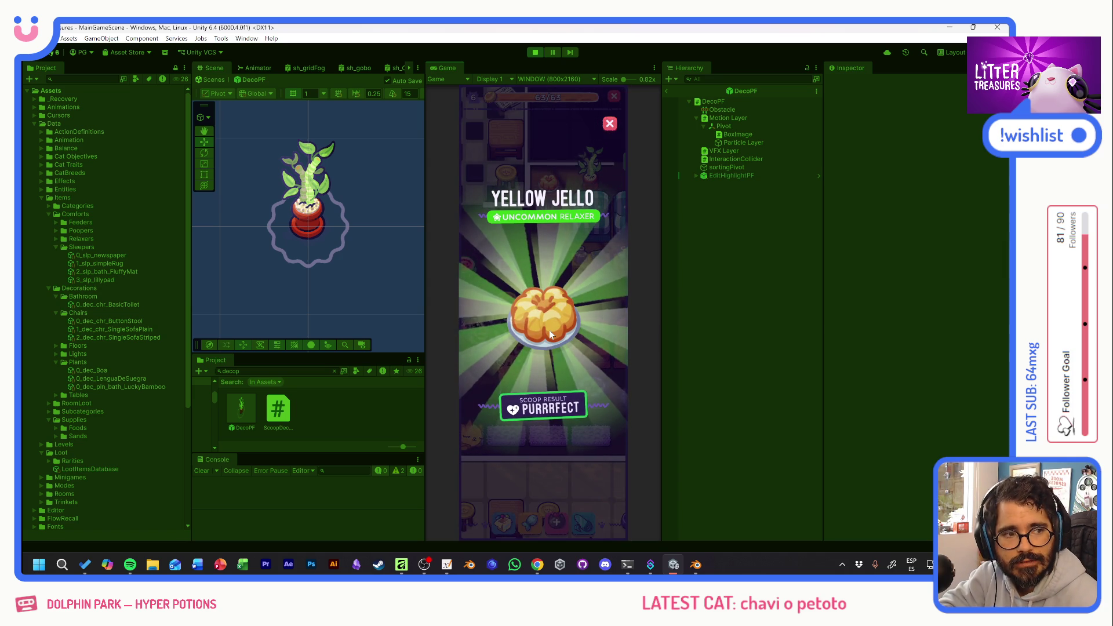
click(548, 329)
drag(522, 297, 588, 318)
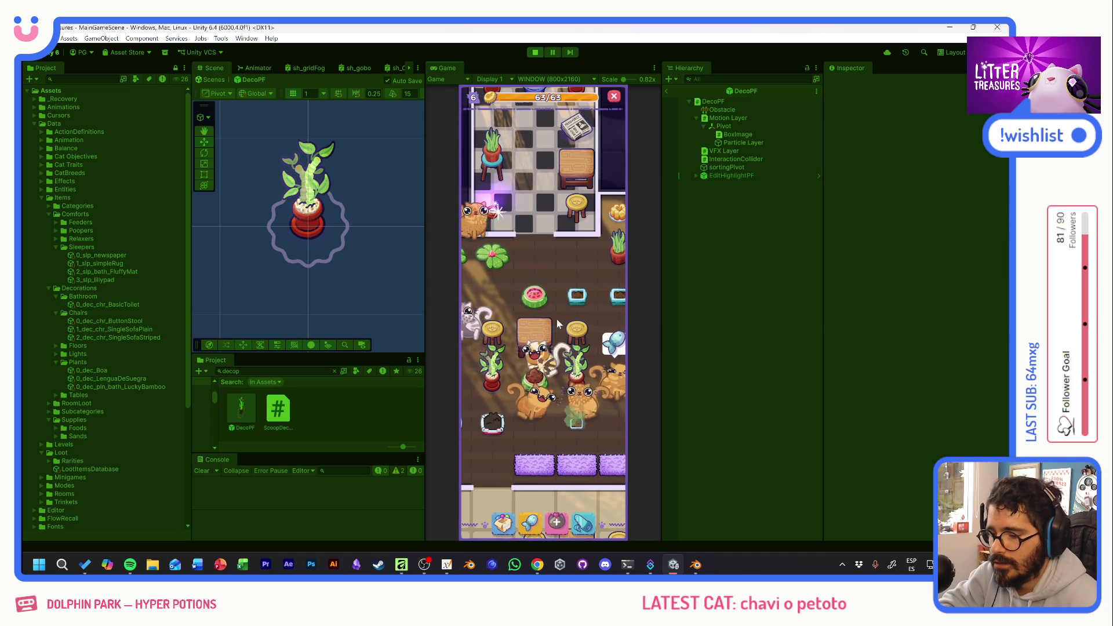
Inspect the litter boxes' ratings and the stressed cat, scooping one more litter treasure.
click(576, 424)
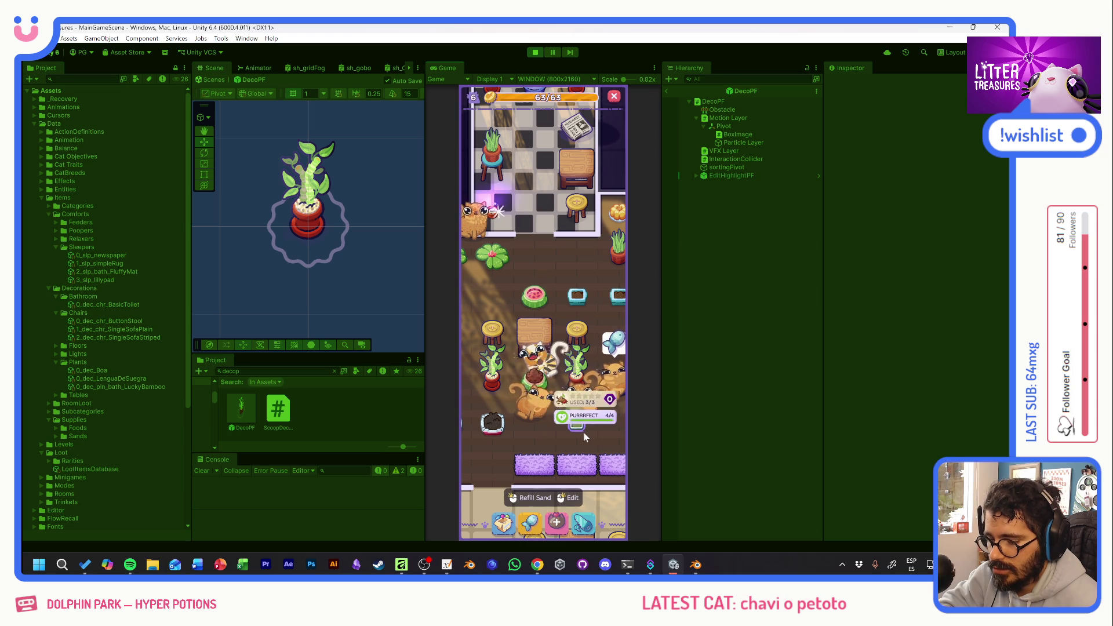
click(539, 412)
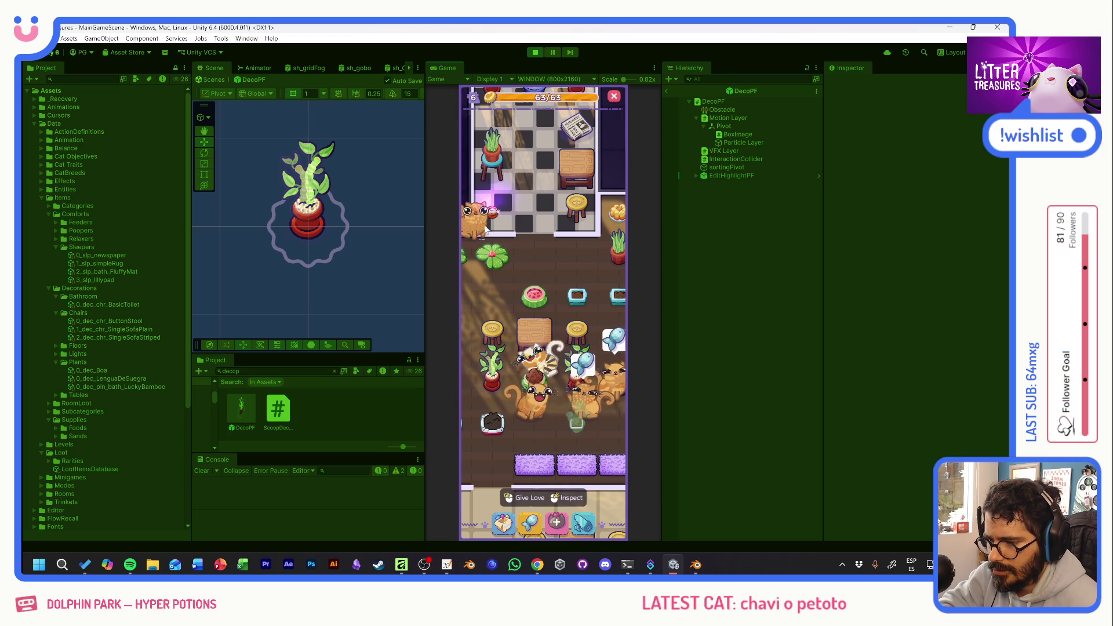
click(493, 219)
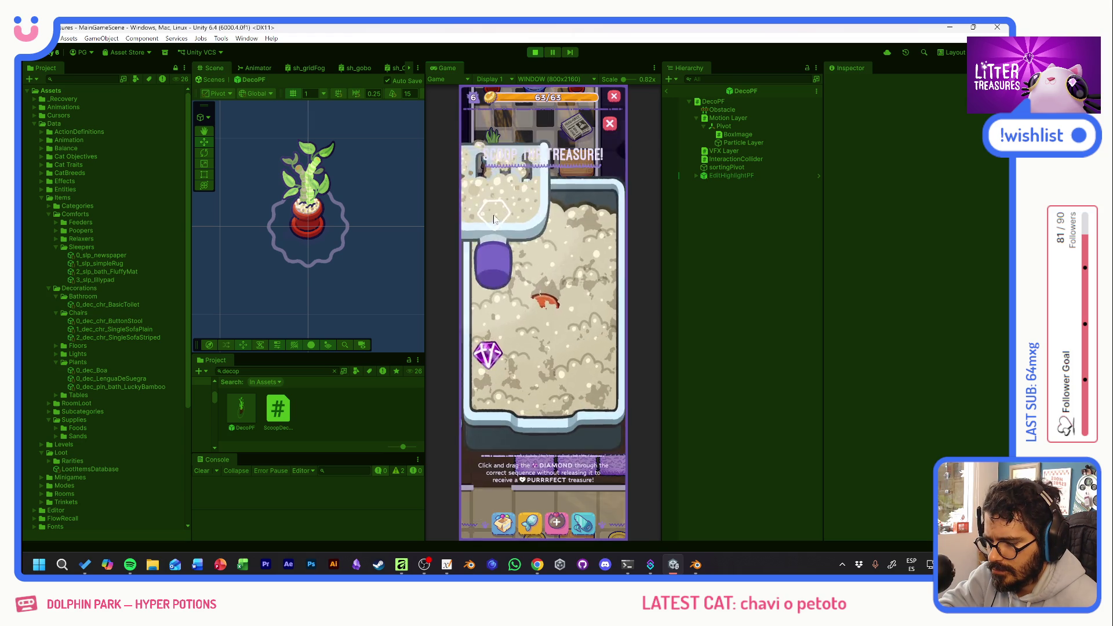
drag(485, 354, 493, 264)
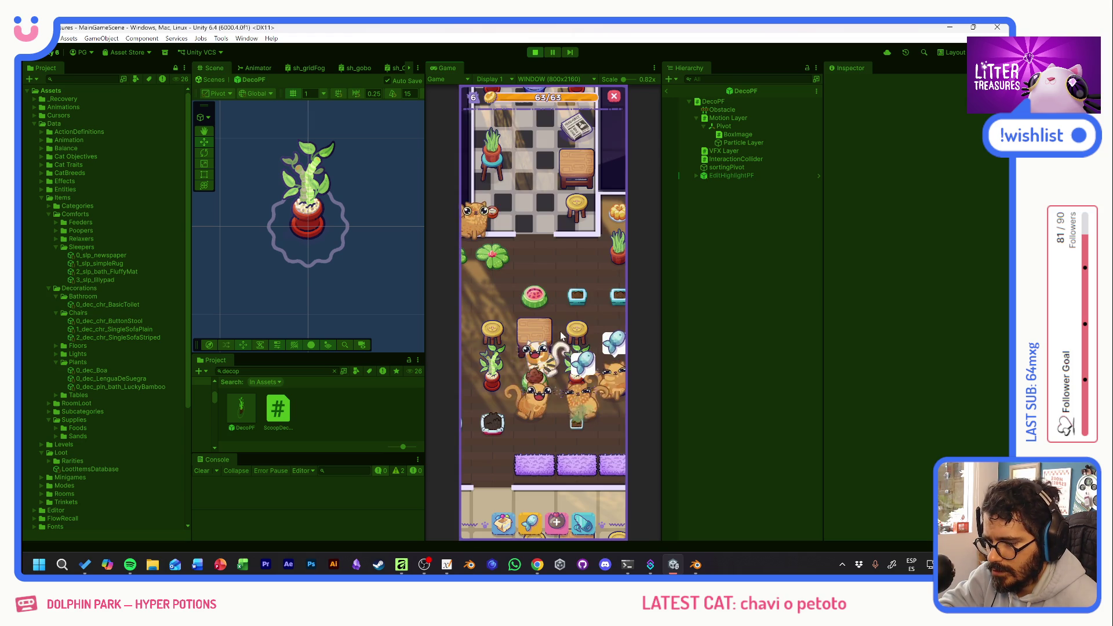
click(531, 400)
mouse_move(531, 400)
mouse_down()
mouse_move(503, 297)
mouse_move(571, 331)
mouse_move(559, 328)
mouse_up()
click(477, 394)
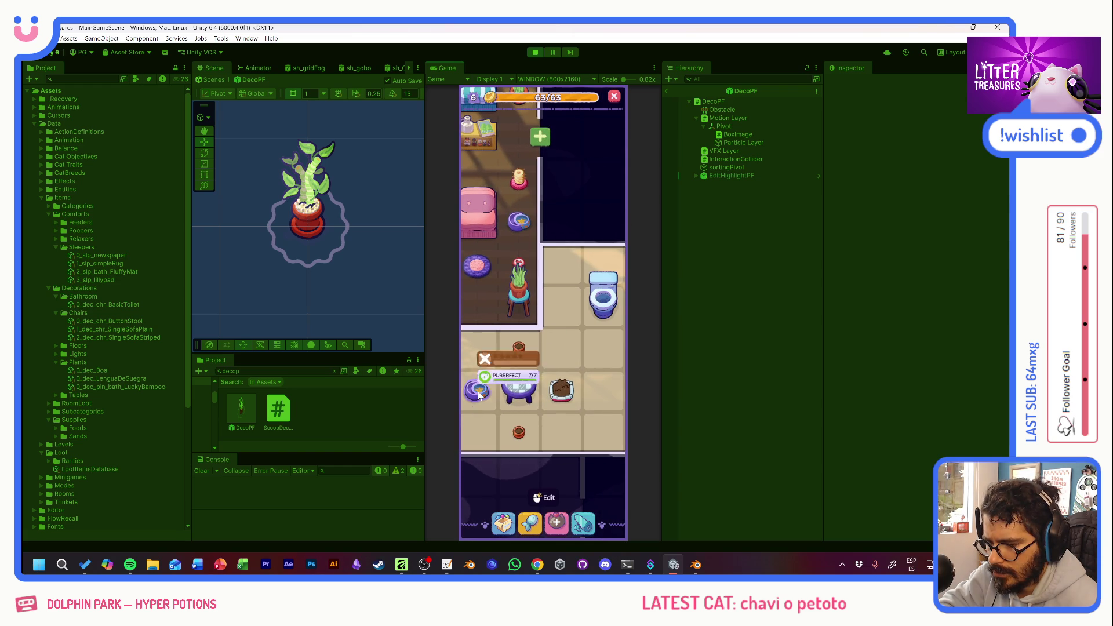
drag(488, 346, 592, 432)
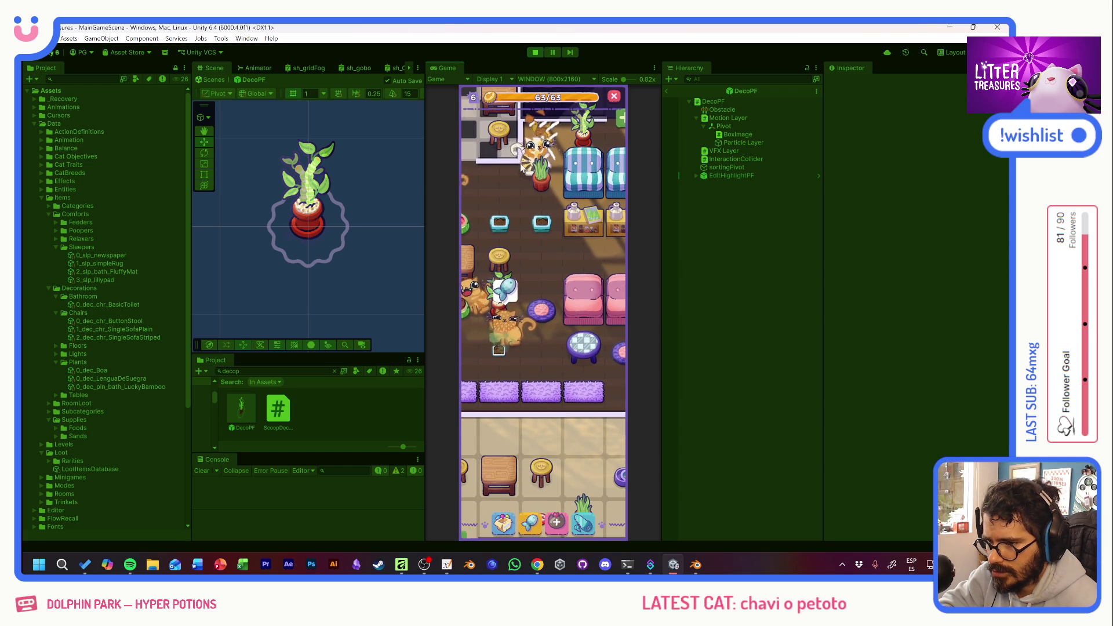
Check the rug's Purrfect rating, browse the Supply Shop, and scoop a litter-box treasure.
click(548, 405)
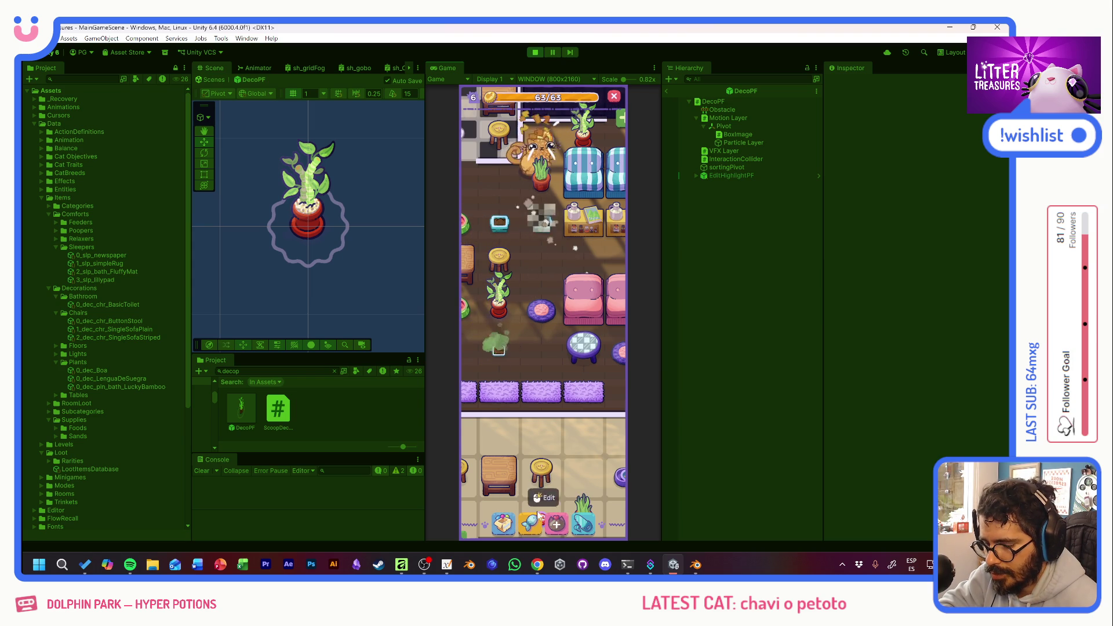
click(530, 523)
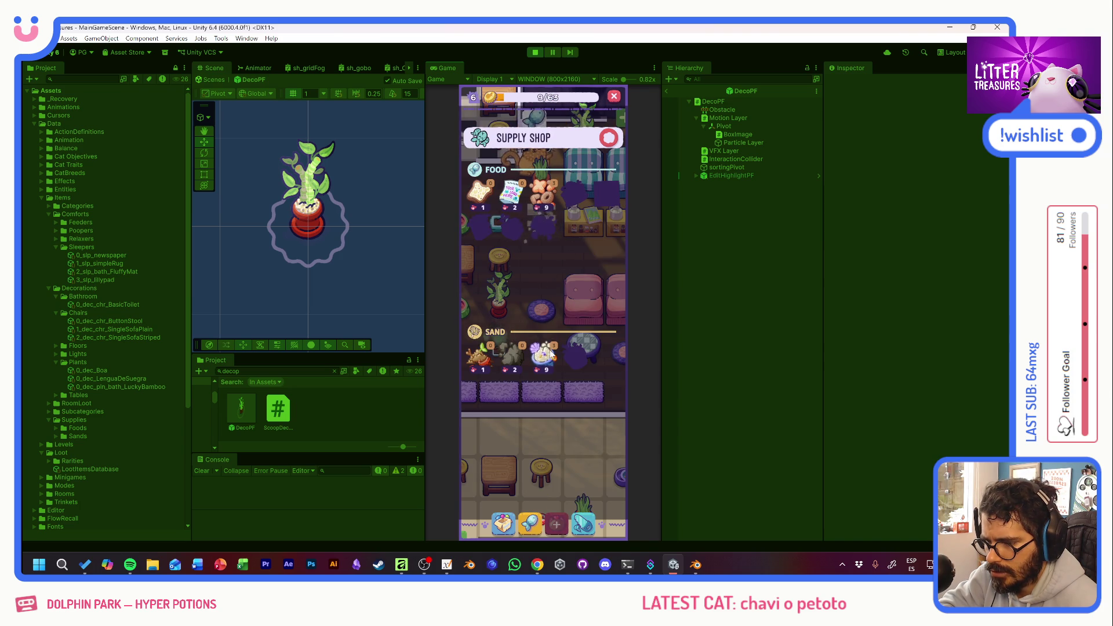
click(596, 177)
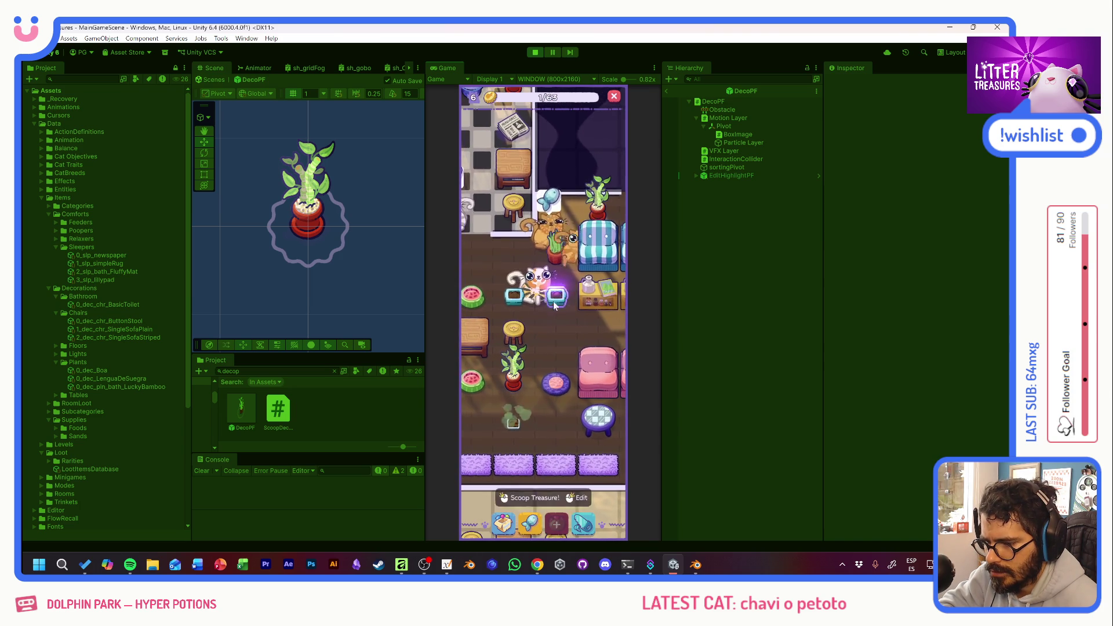
click(548, 309)
drag(504, 342, 584, 353)
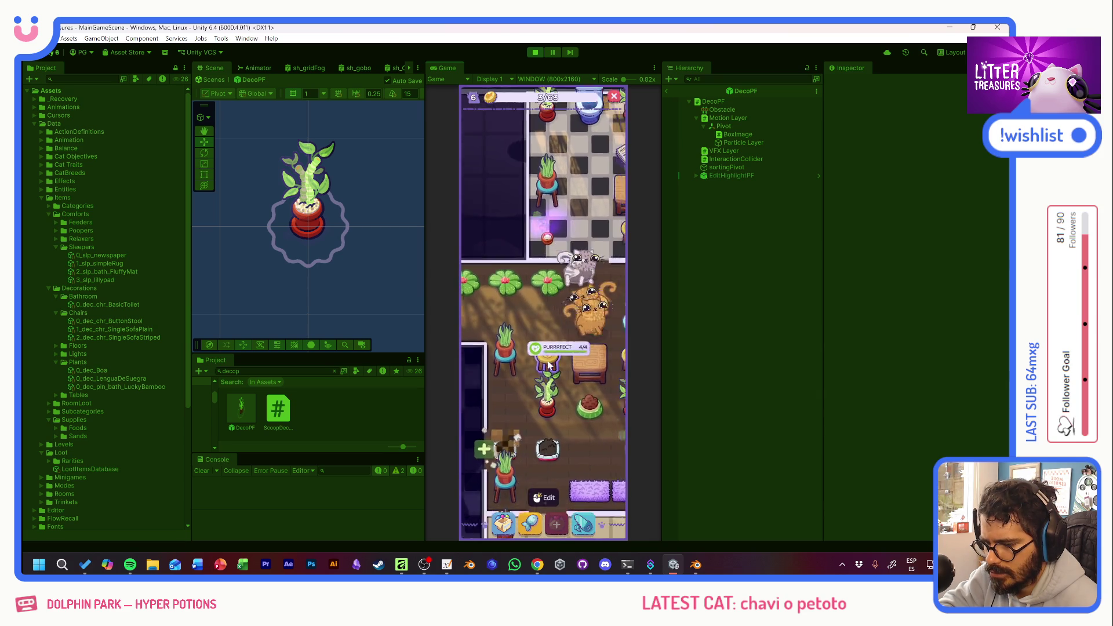
Pour food into the empty bowl and refill the litter box with sand.
drag(523, 347, 527, 259)
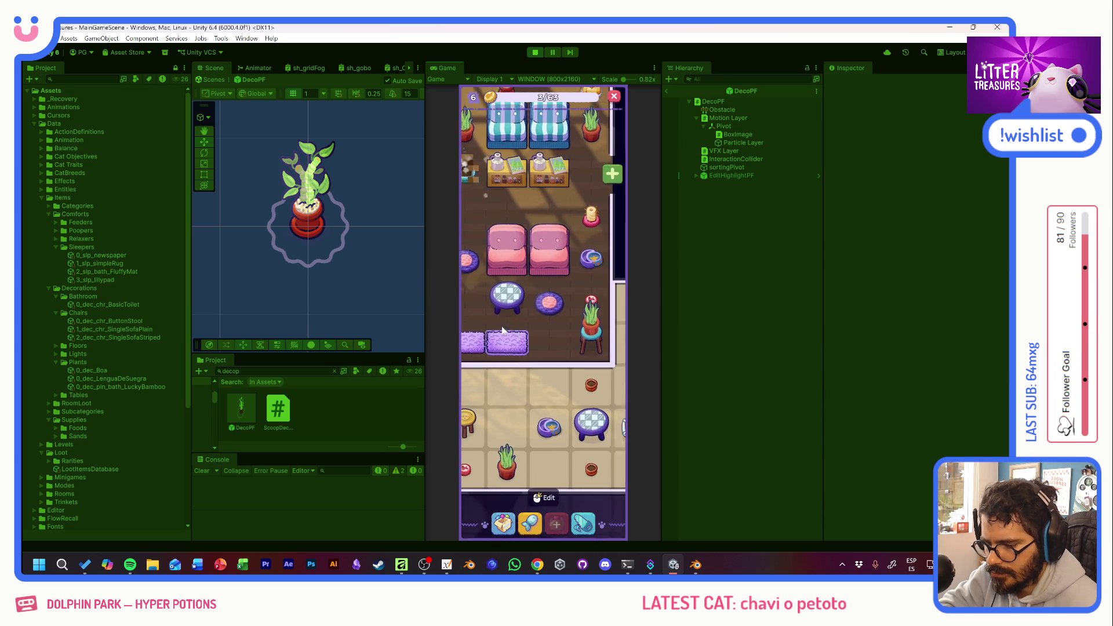
click(504, 360)
scroll(508, 356, up, 5)
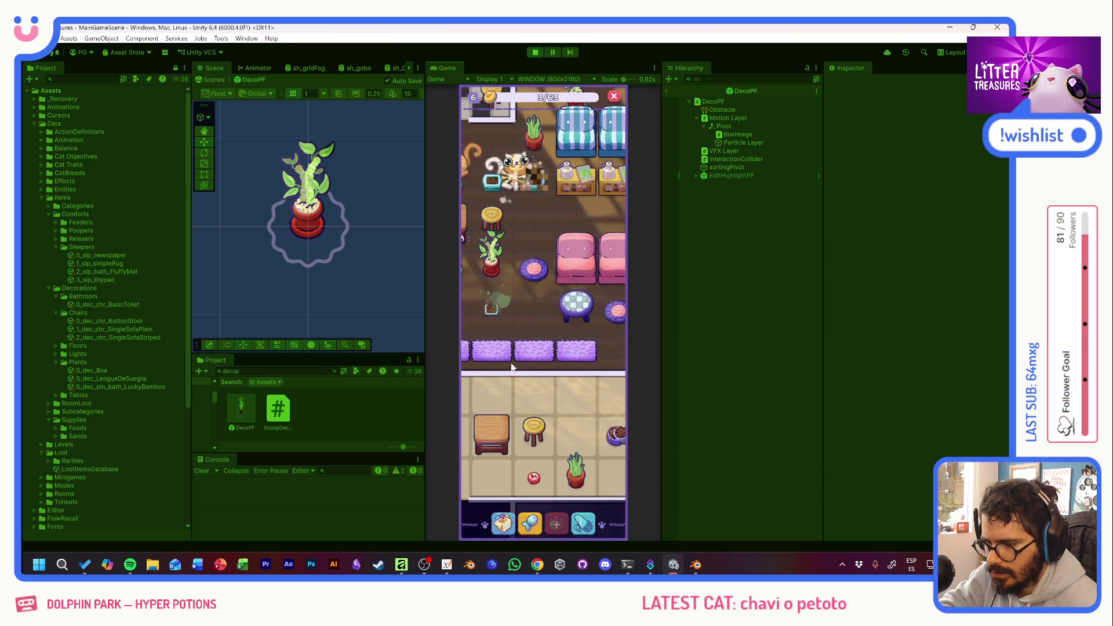
click(547, 344)
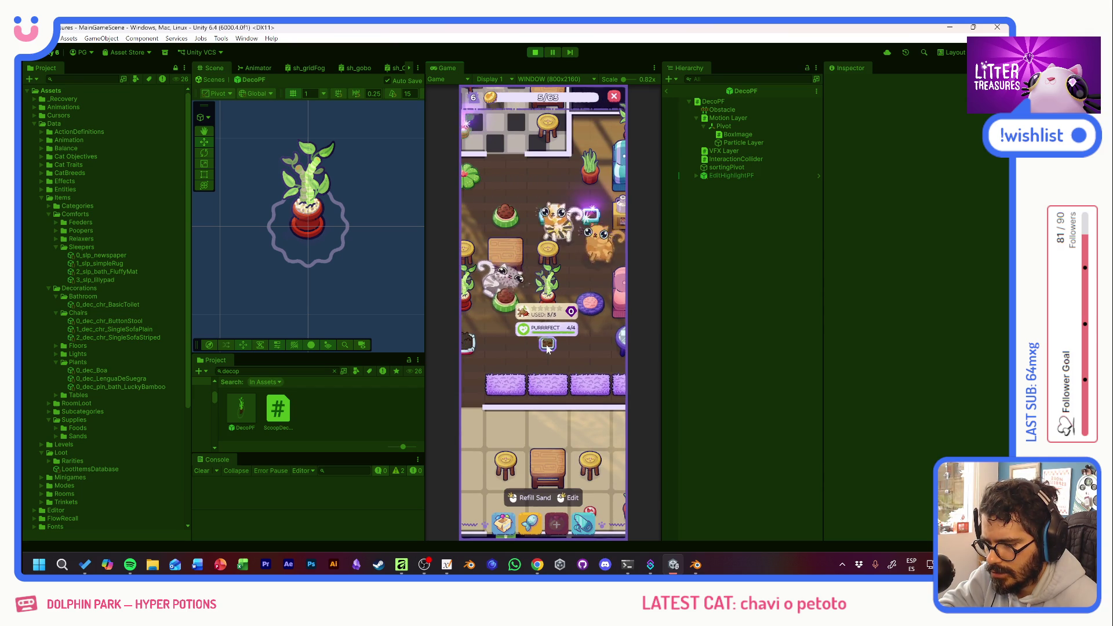
click(548, 344)
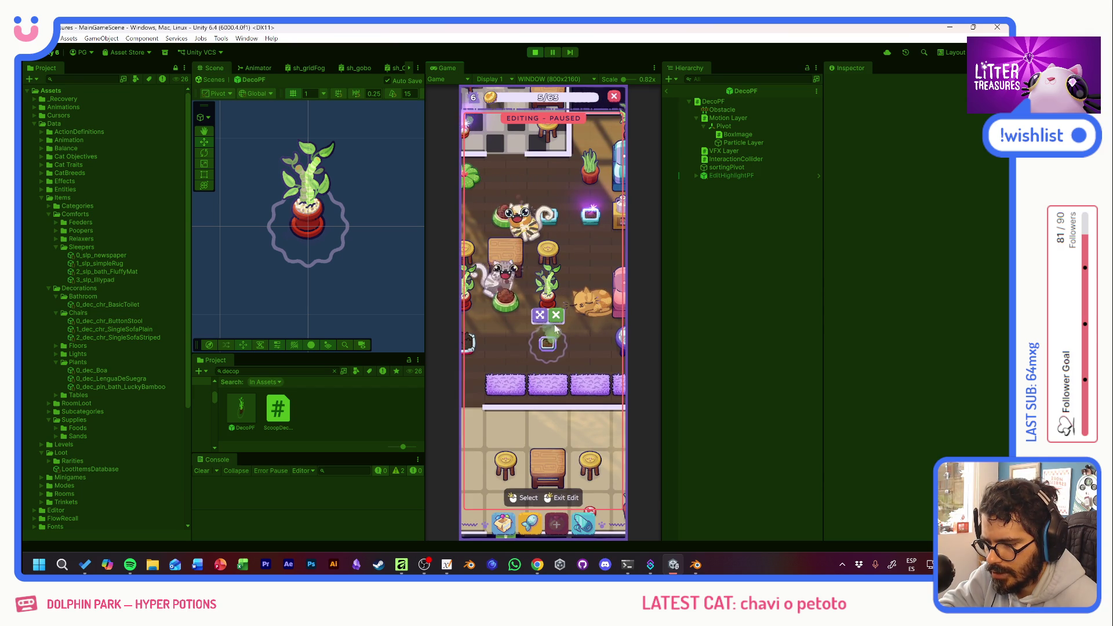
Scoop treasures to collect a red pot and a 60x60 box.
scroll(521, 357, up, 3)
click(537, 369)
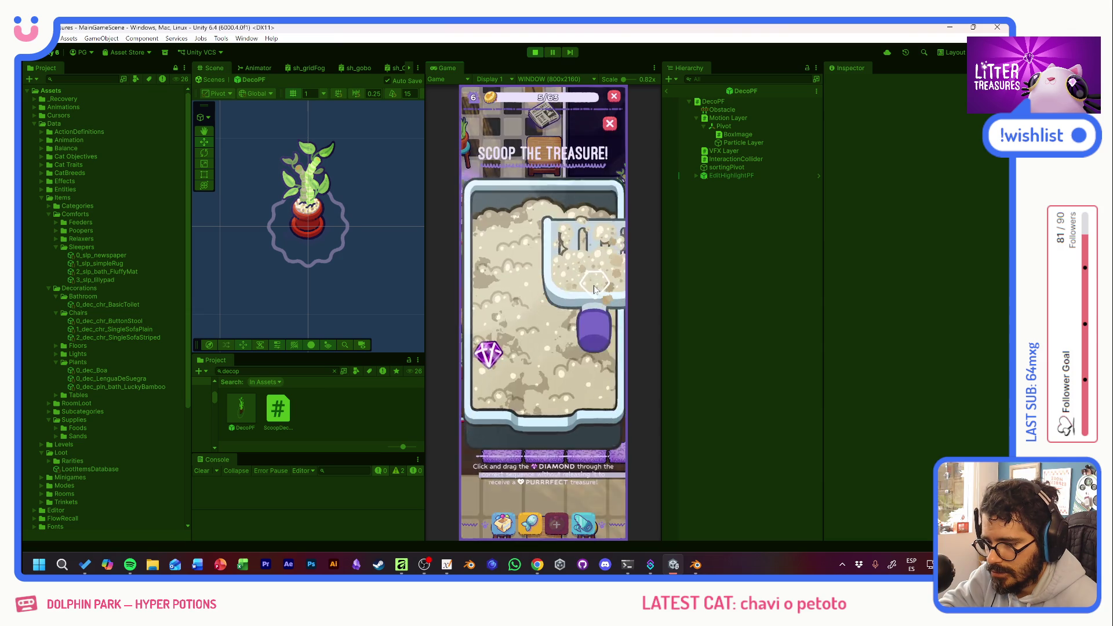
click(574, 352)
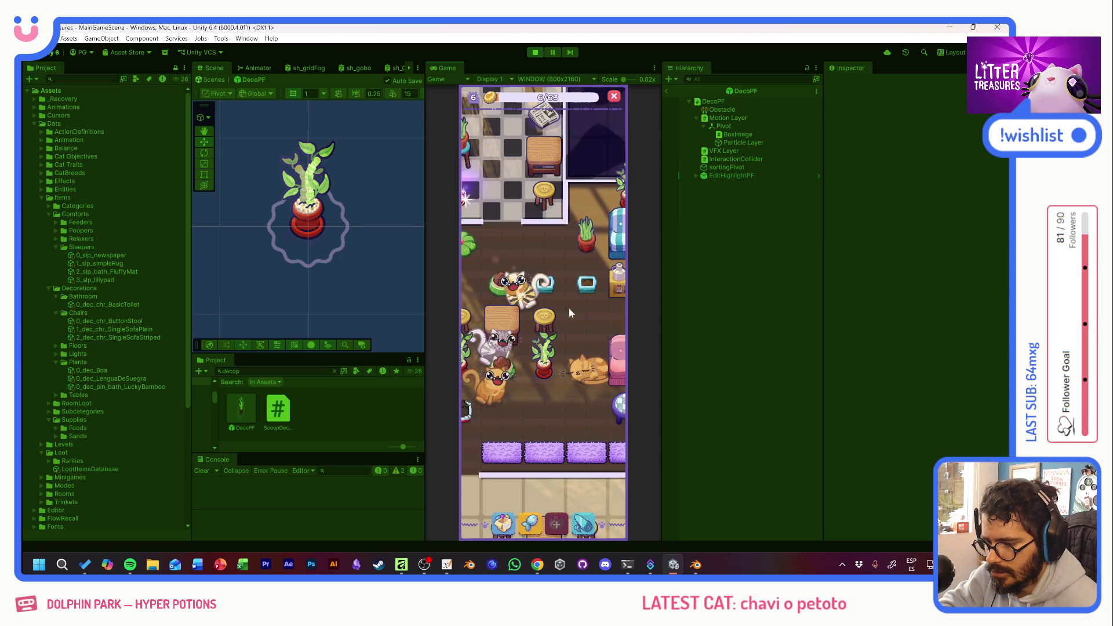
click(544, 300)
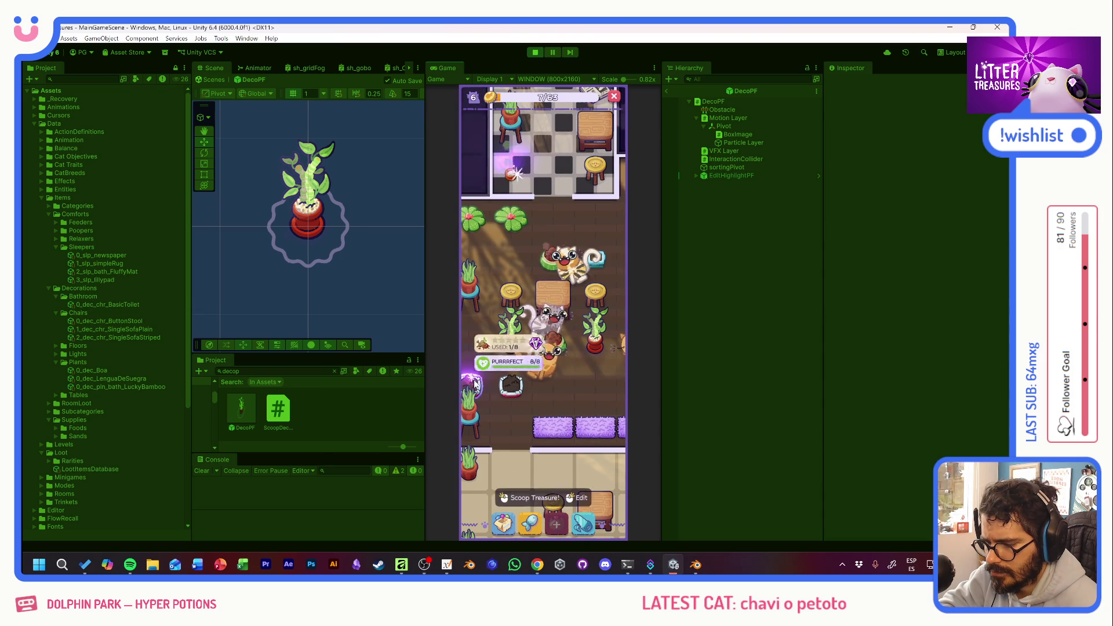
click(558, 361)
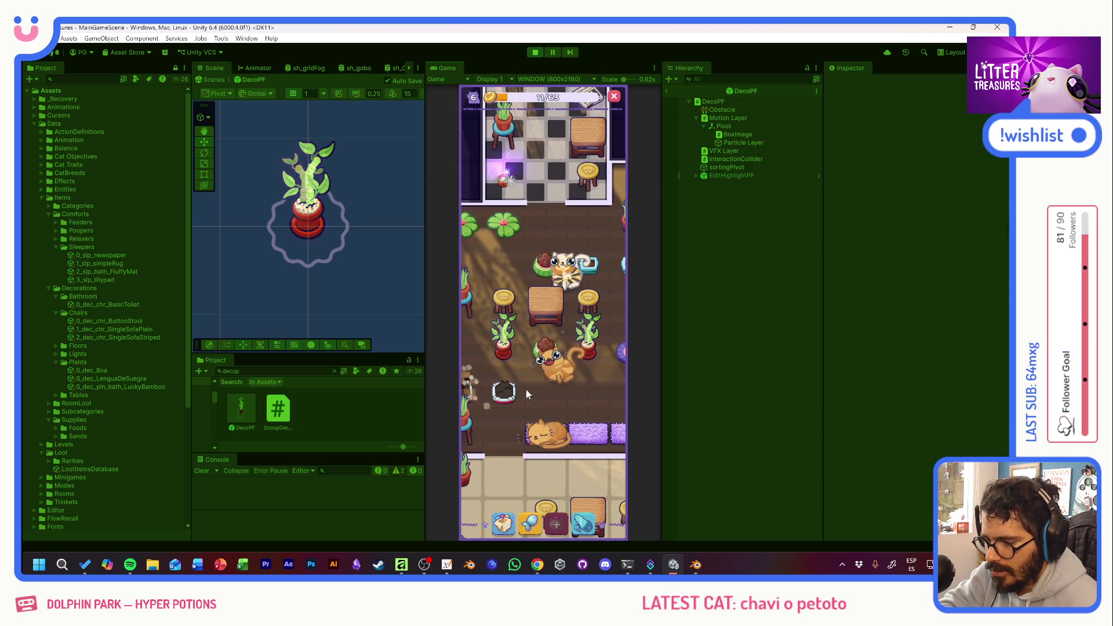
Scoop at the litter box, inspect the small pot's usage, and claim the potted plant's treasure.
click(508, 394)
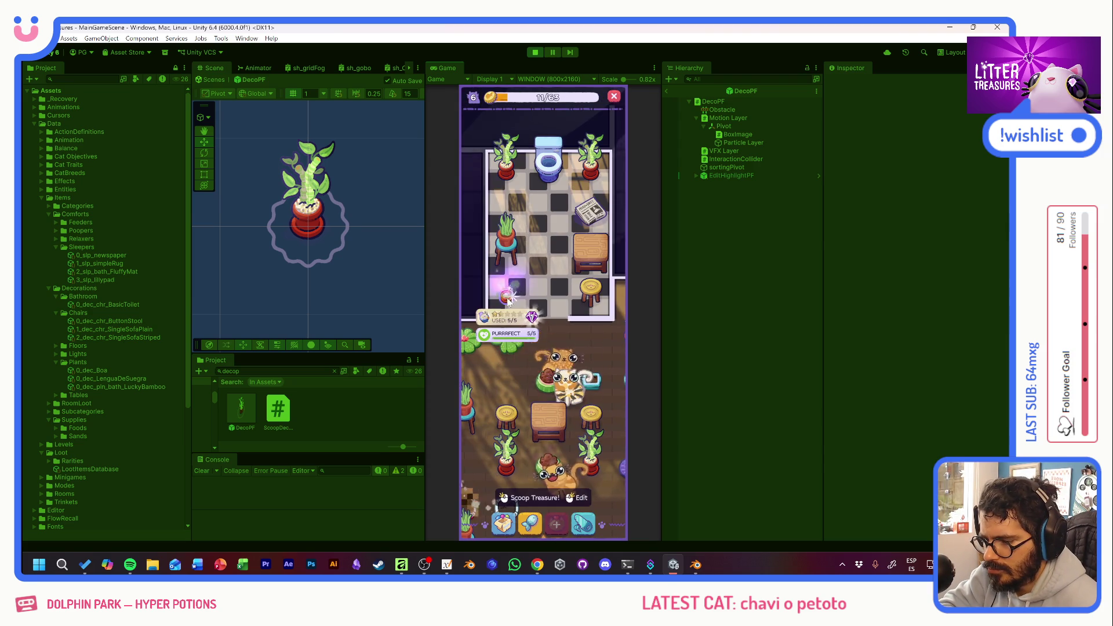
drag(503, 281, 534, 279)
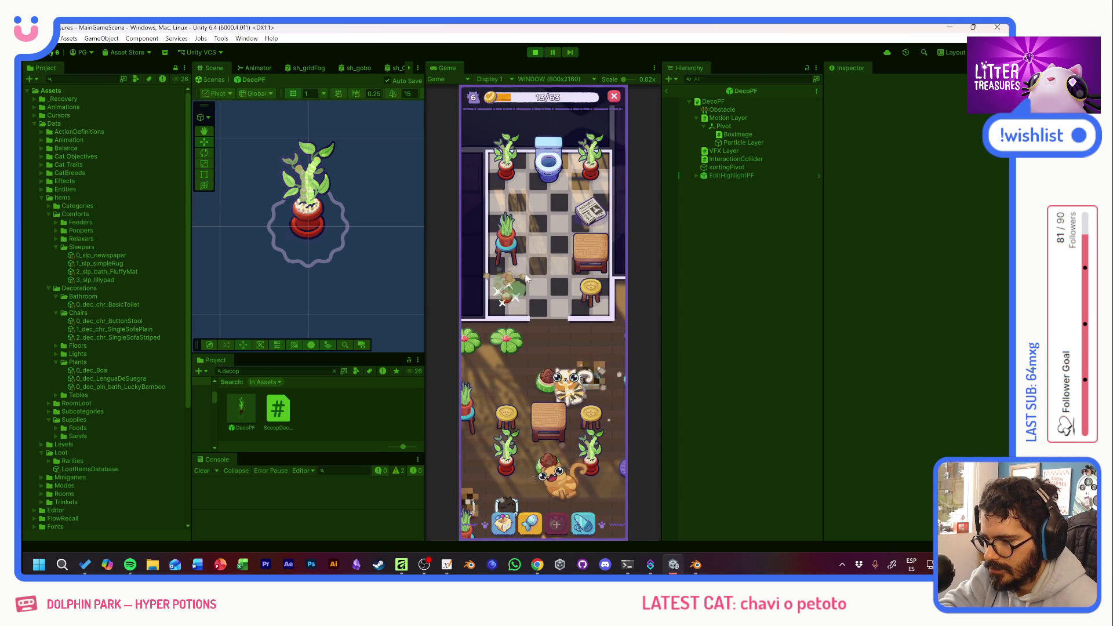
click(506, 299)
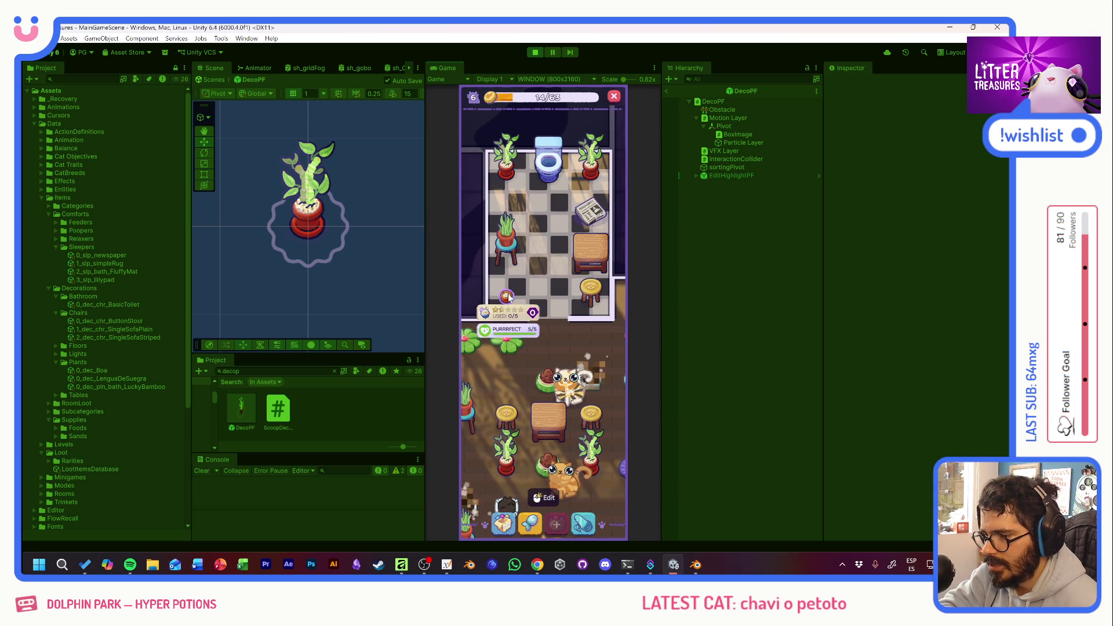
click(507, 298)
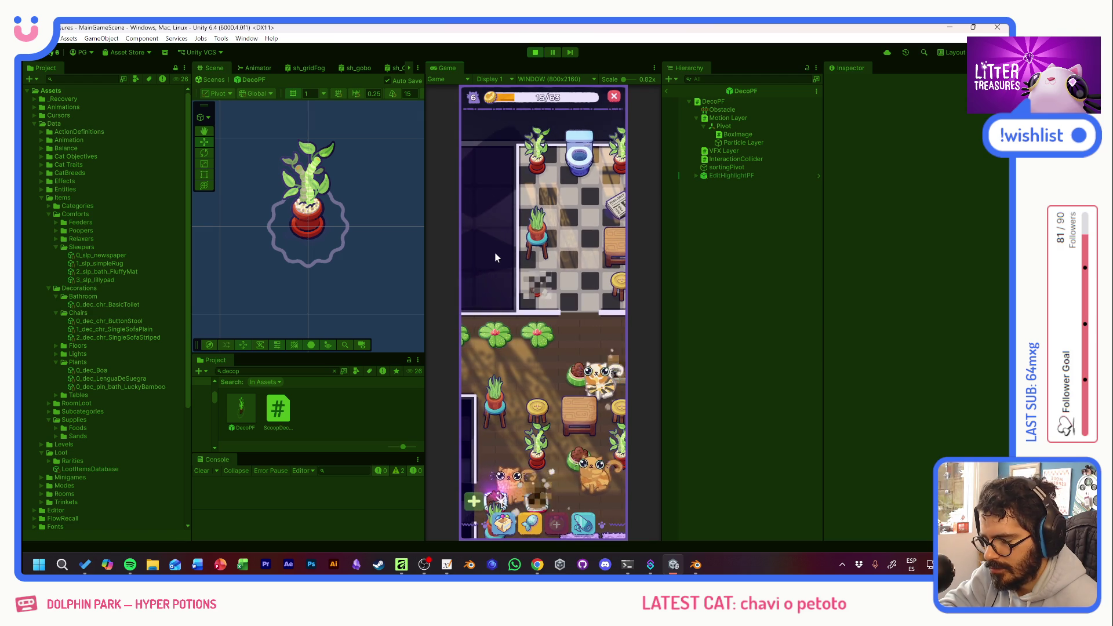
click(538, 232)
click(570, 256)
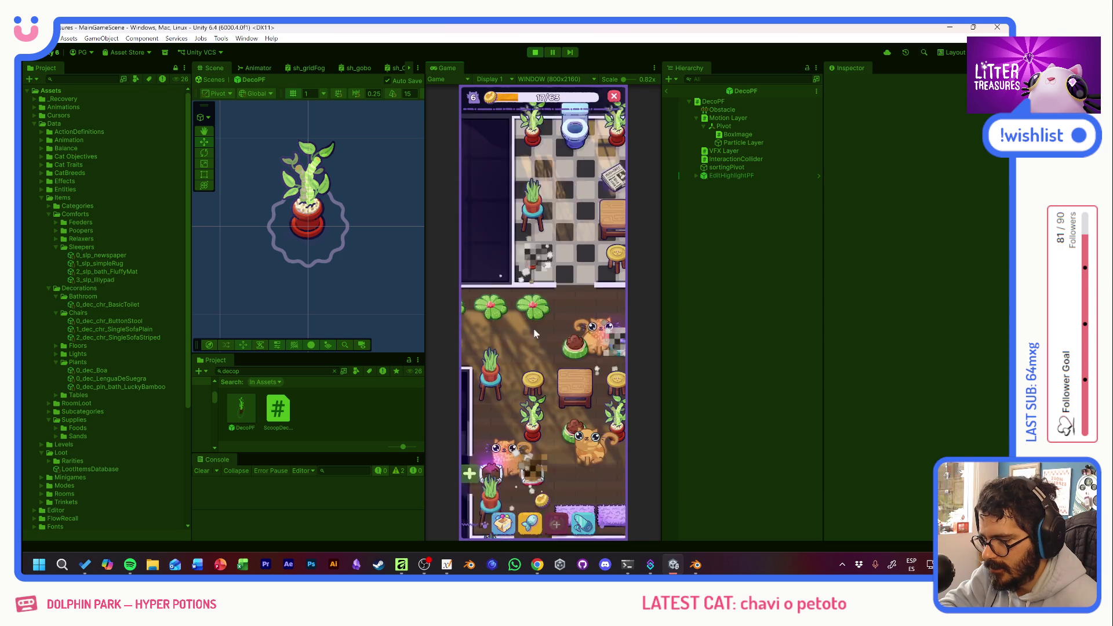
Complete Purrfect scoops at the dirt pile and others, winning a Plain Single Sofa.
click(534, 287)
mouse_move(508, 281)
mouse_down()
mouse_move(591, 236)
mouse_move(589, 377)
mouse_up()
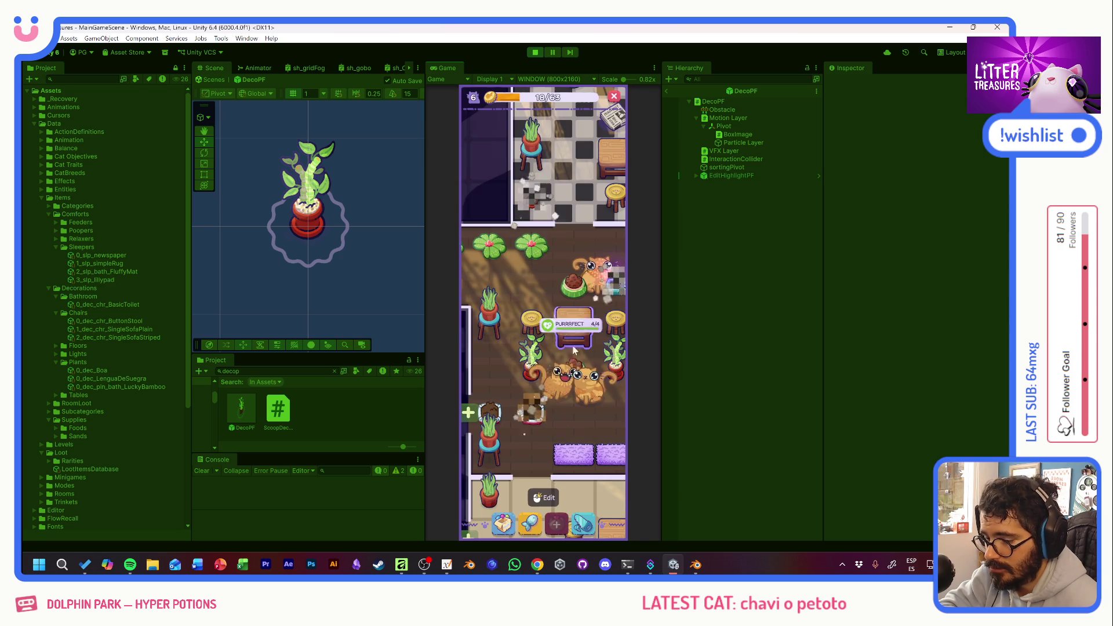
click(539, 314)
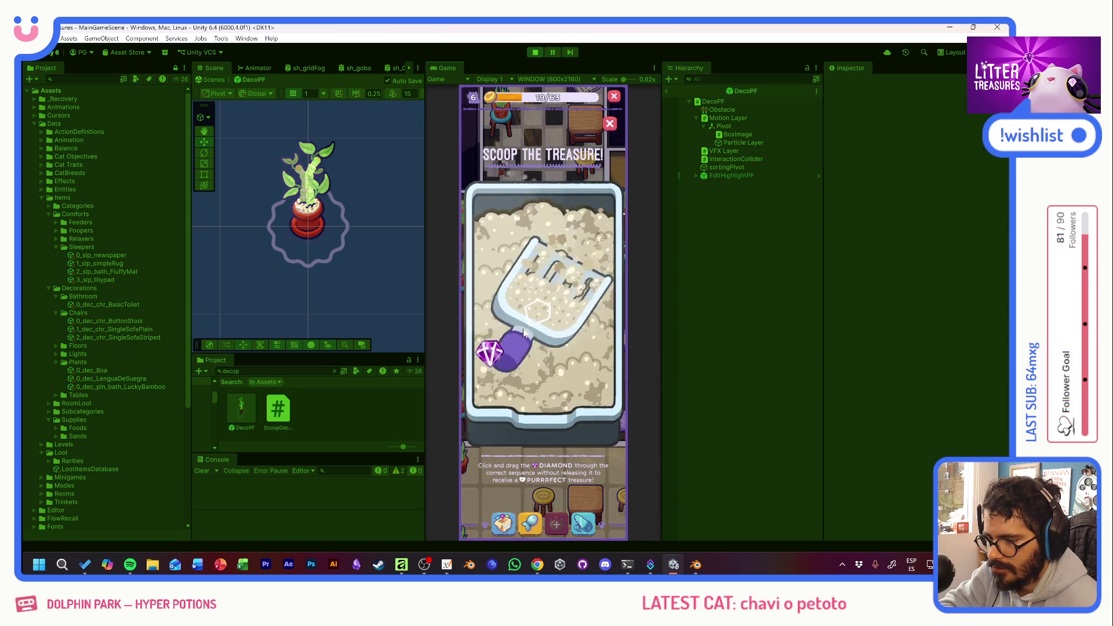
drag(539, 313, 566, 357)
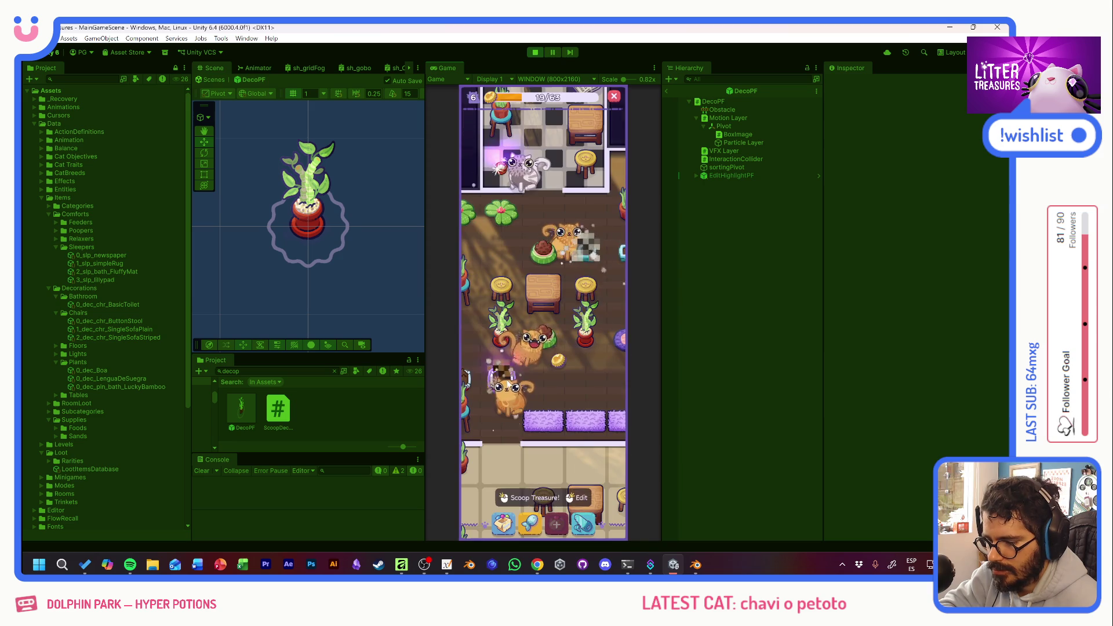
click(513, 381)
mouse_move(513, 381)
mouse_down()
mouse_move(539, 289)
mouse_move(568, 325)
mouse_move(582, 382)
mouse_up()
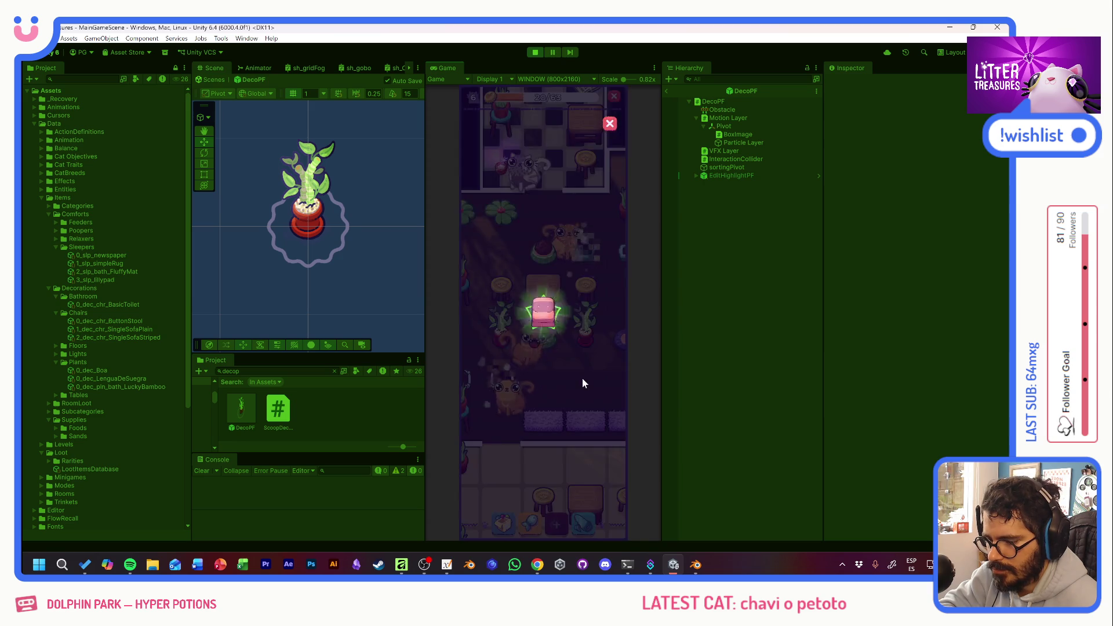
click(569, 329)
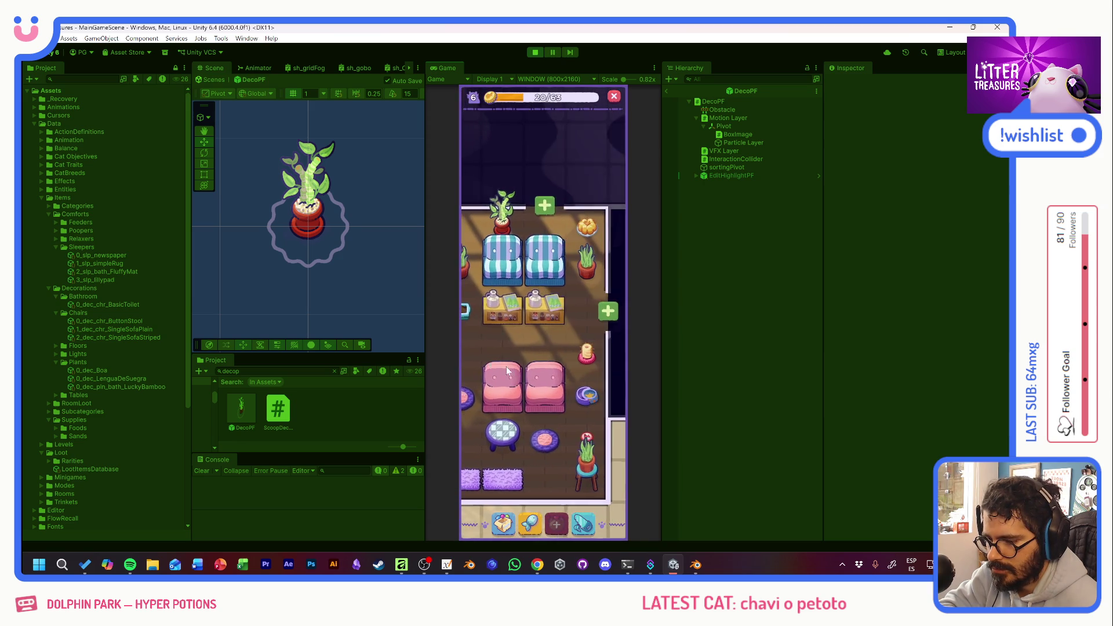
Scoop for a Yellow Jello and, at the stool, a Minimal Coffee Table, then view the lower room.
click(551, 389)
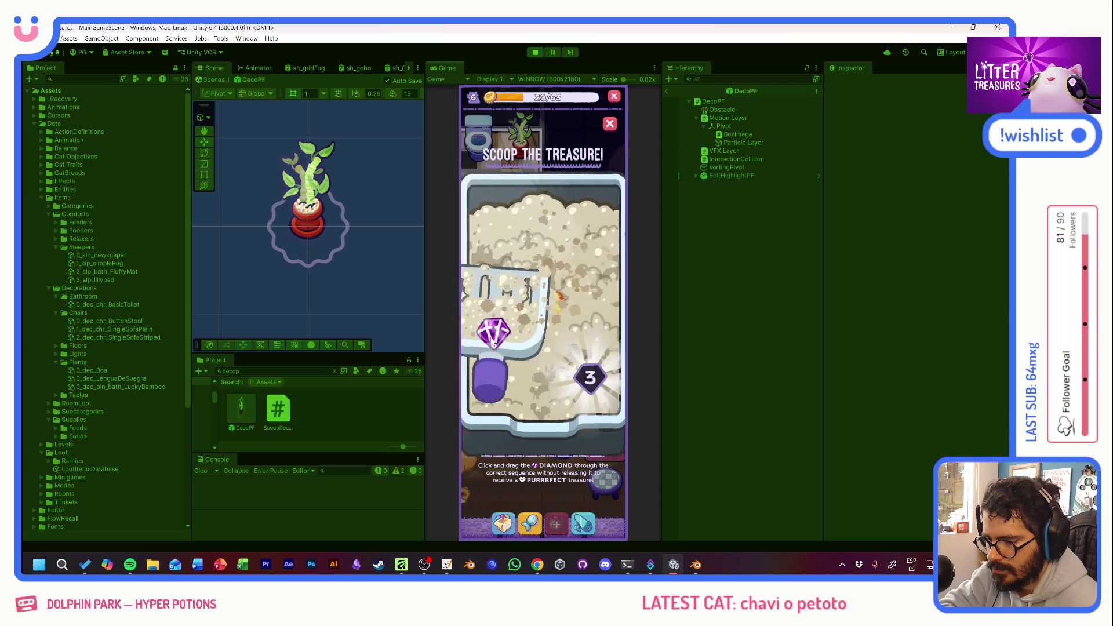
click(561, 374)
click(567, 373)
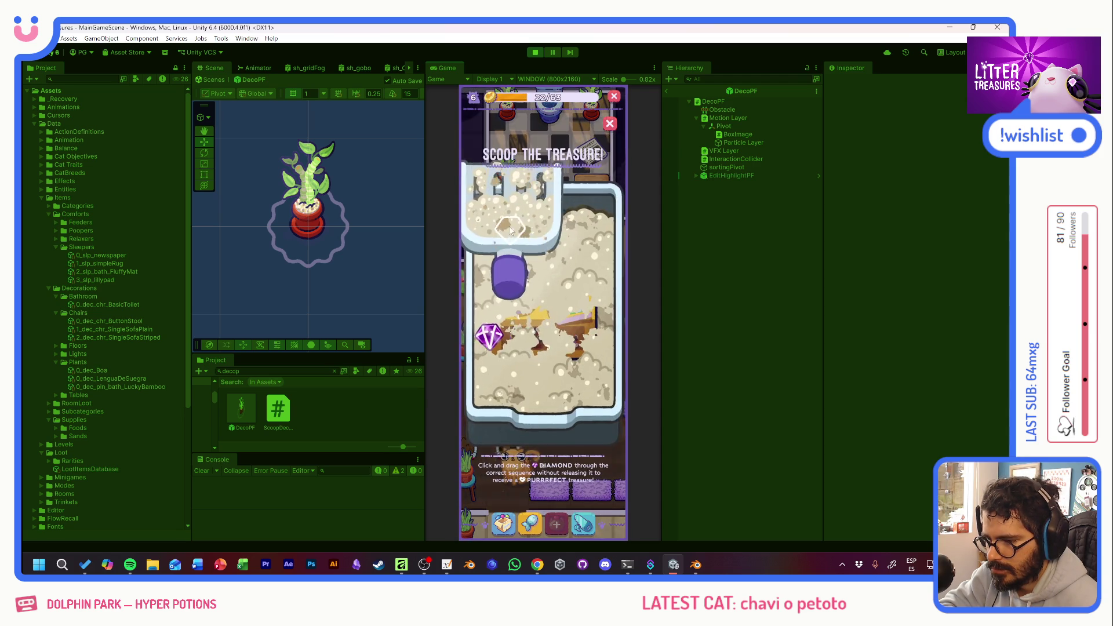
mouse_move(498, 332)
mouse_down()
mouse_move(542, 381)
mouse_move(581, 270)
mouse_move(500, 265)
mouse_up()
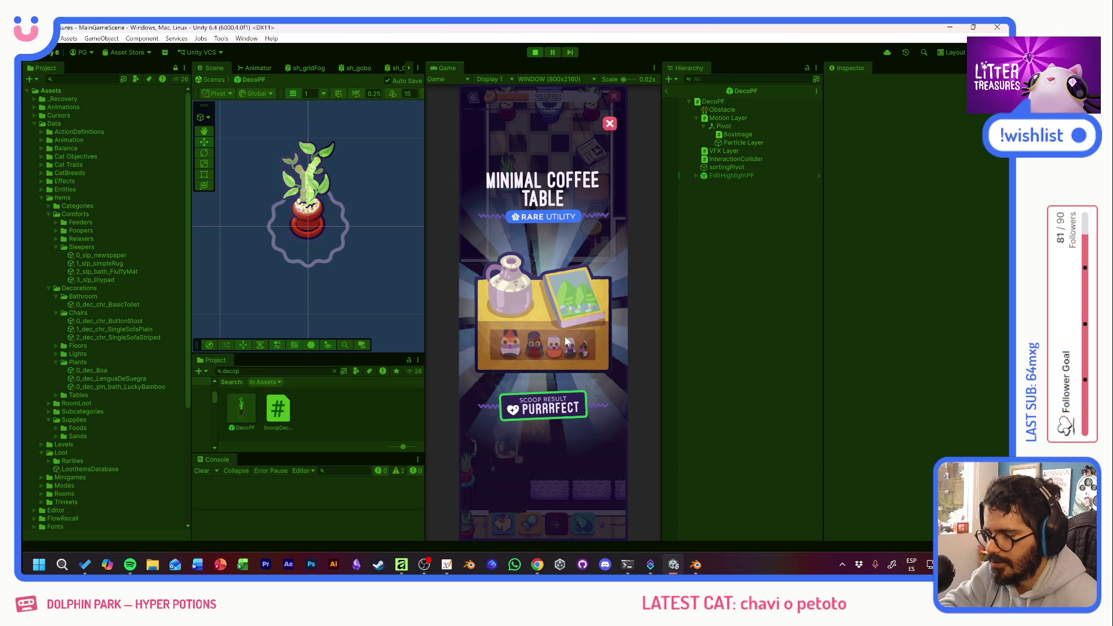
click(568, 345)
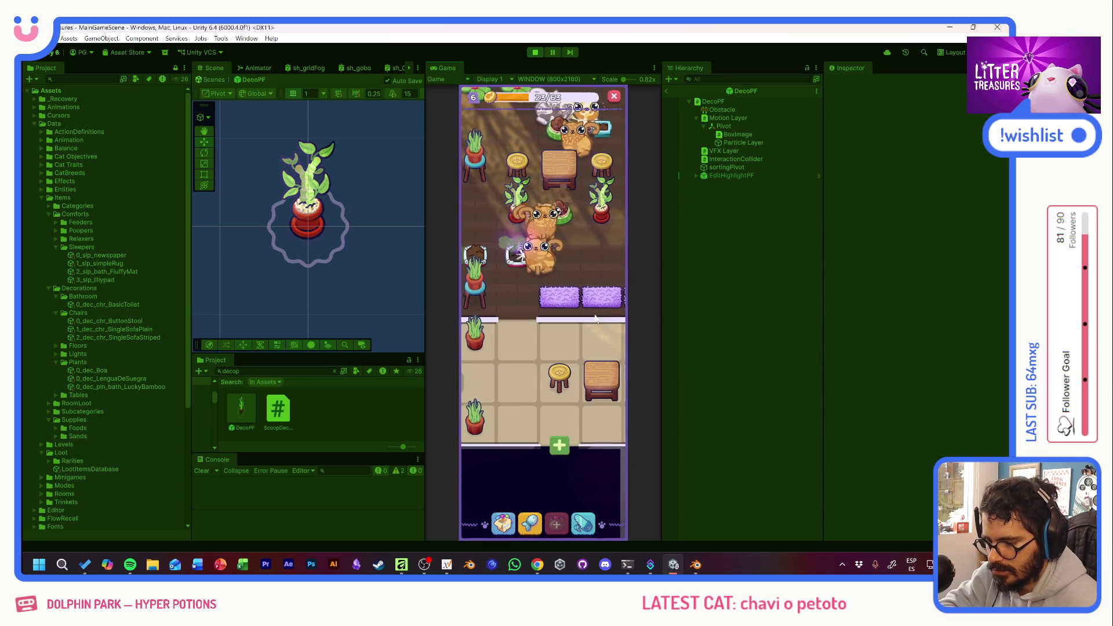
mouse_move(534, 377)
mouse_down()
mouse_move(554, 200)
mouse_move(459, 299)
mouse_up()
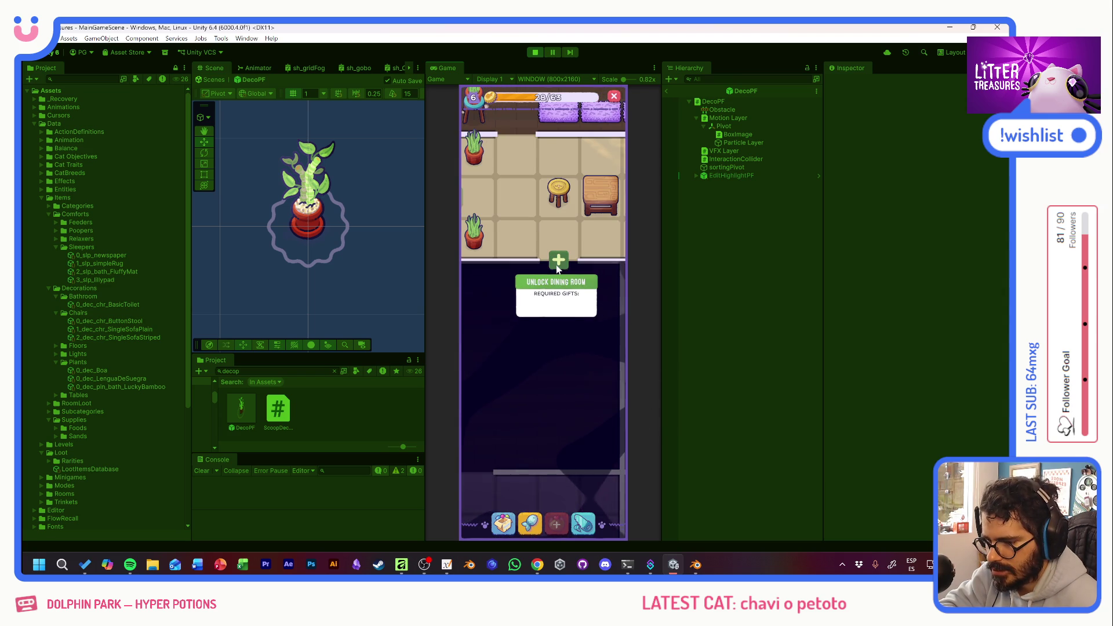
Unlock the Dining Room, centre its new wood floor, and open the owned-items inventory.
click(556, 266)
click(549, 373)
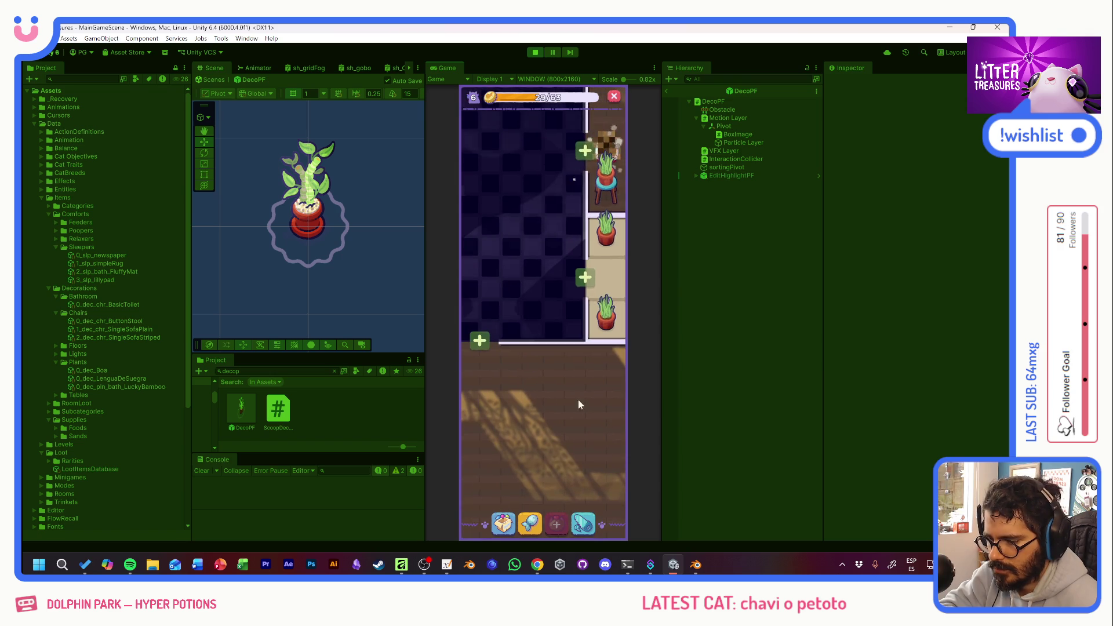
mouse_move(578, 405)
mouse_down()
mouse_move(632, 367)
mouse_move(536, 261)
mouse_up()
click(504, 524)
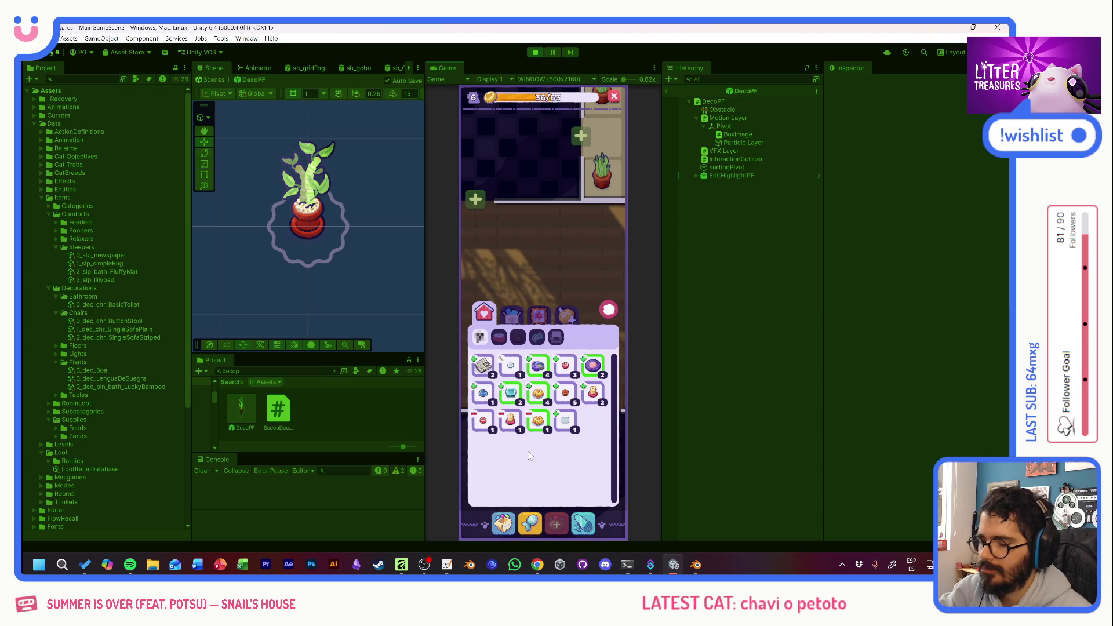
Place the Small Wooden Table from the Decorations inventory in the dining room.
click(540, 320)
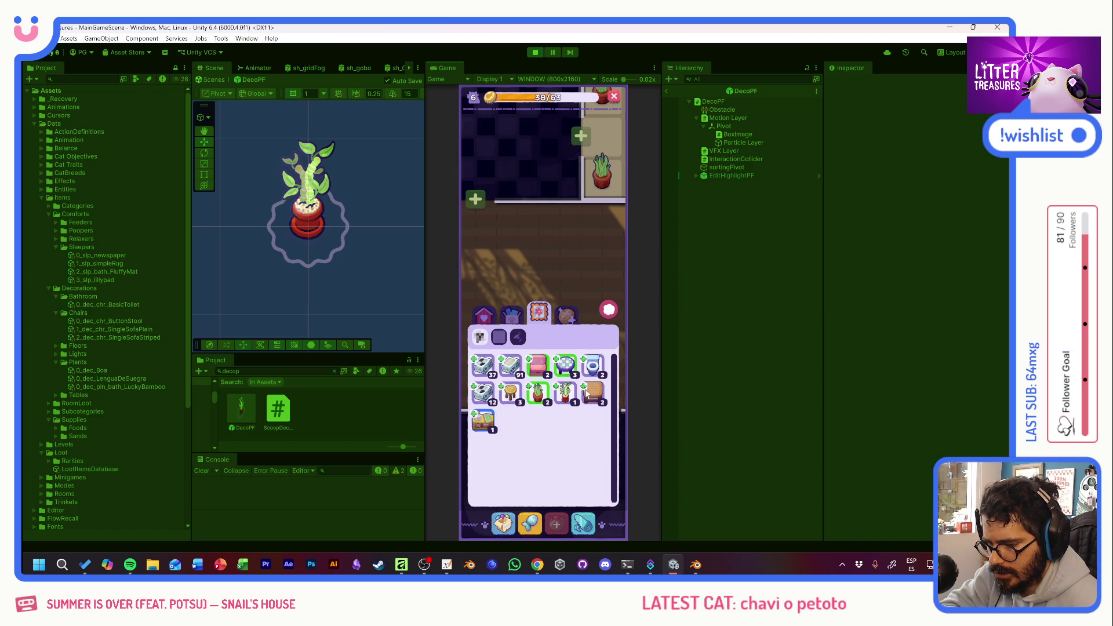
click(594, 395)
click(498, 265)
click(522, 317)
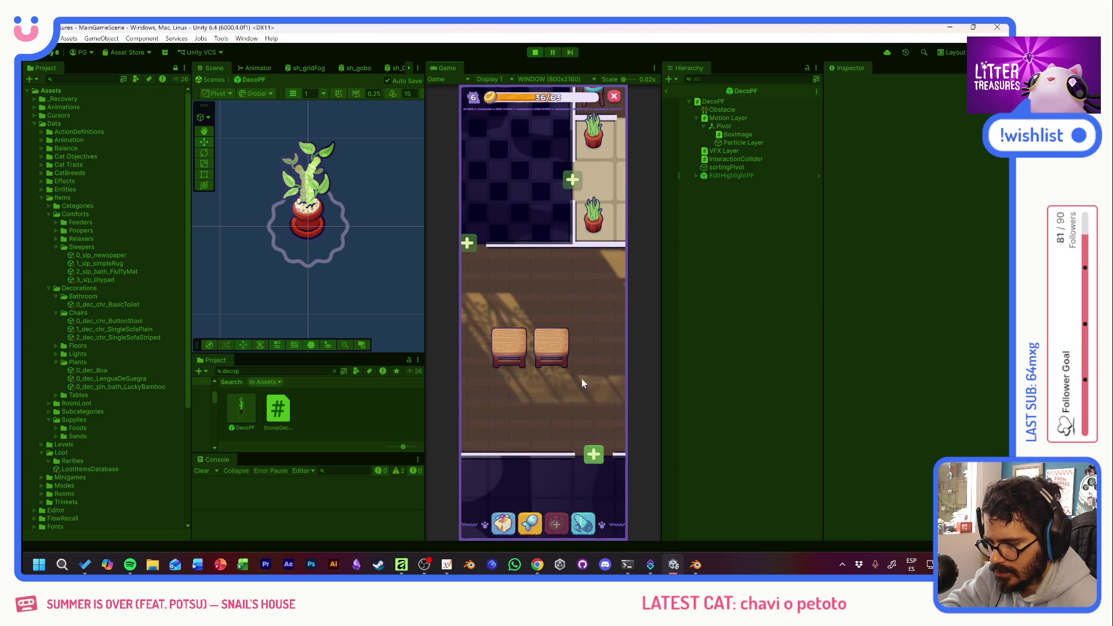
Place three stools on the top-left, lower-left and top-right tiles.
click(503, 523)
click(510, 394)
click(498, 265)
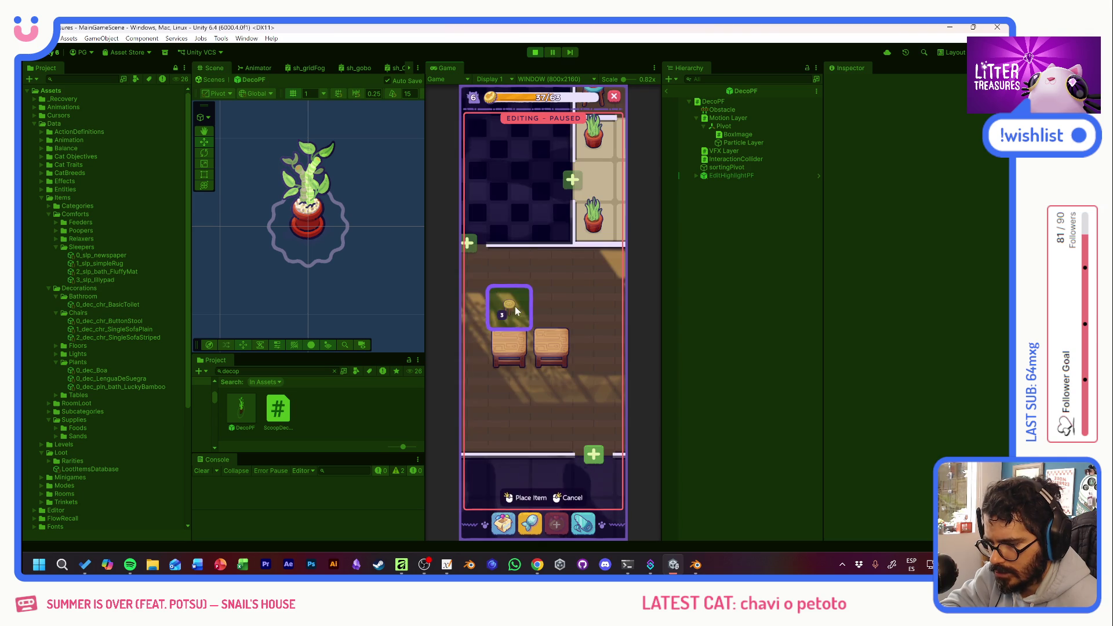
click(510, 323)
click(507, 390)
click(550, 307)
Place two potted plants in the room.
click(501, 521)
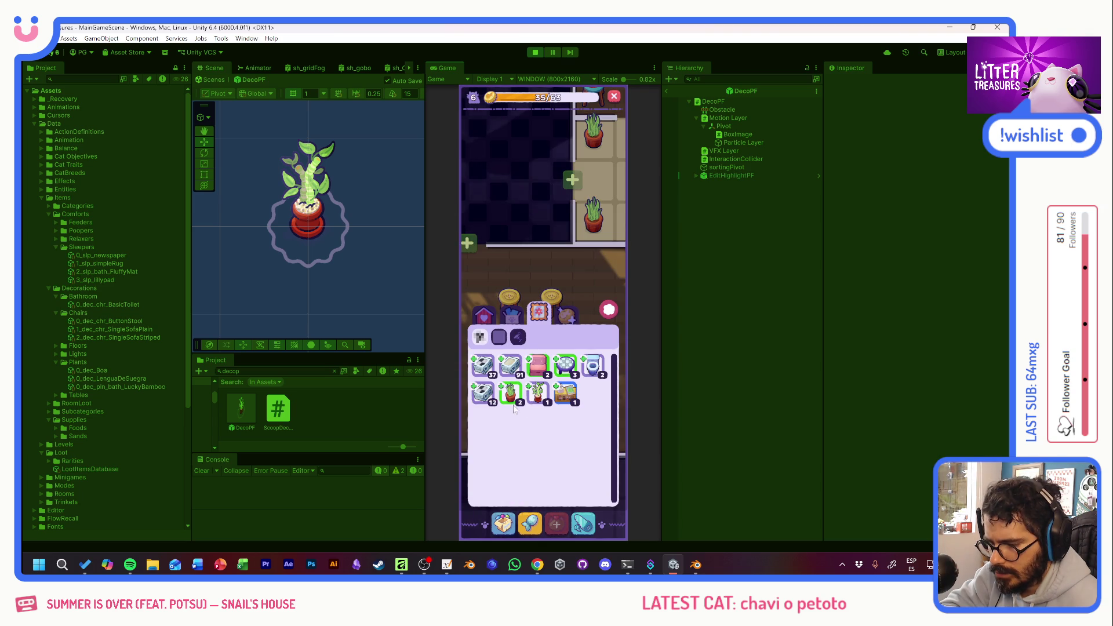
click(510, 394)
click(586, 261)
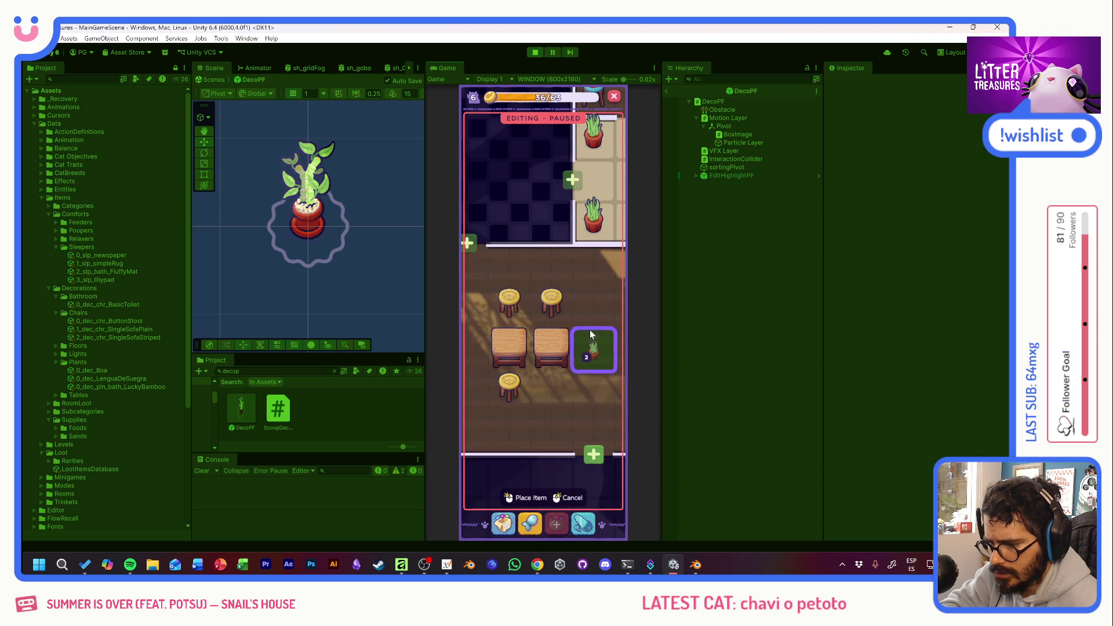
click(597, 302)
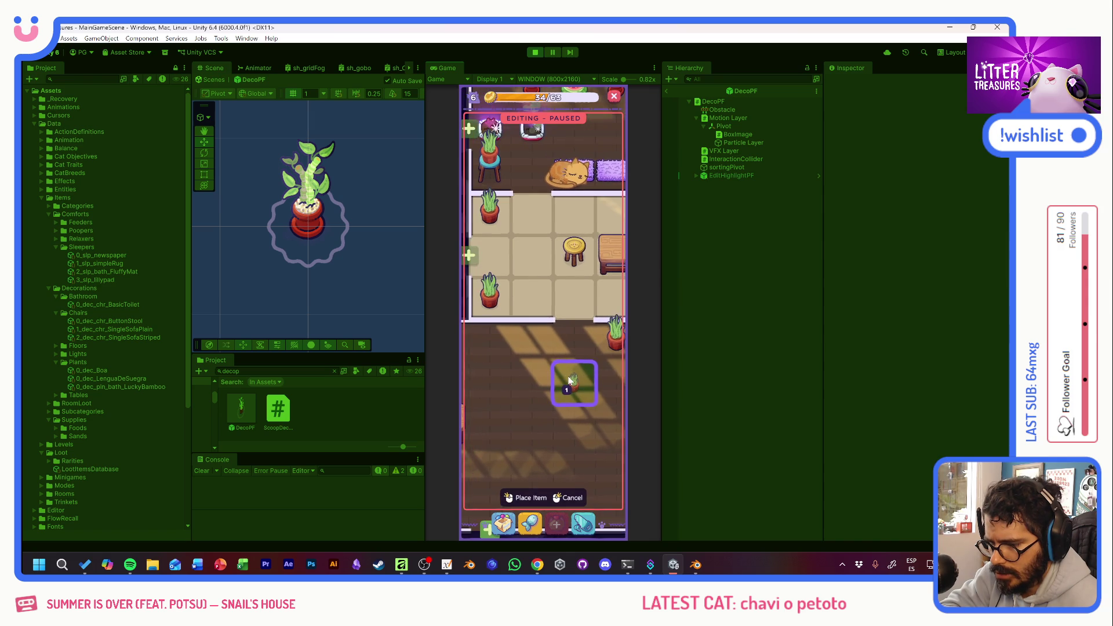
click(550, 335)
mouse_move(549, 412)
mouse_down()
mouse_move(533, 331)
mouse_move(569, 325)
mouse_up()
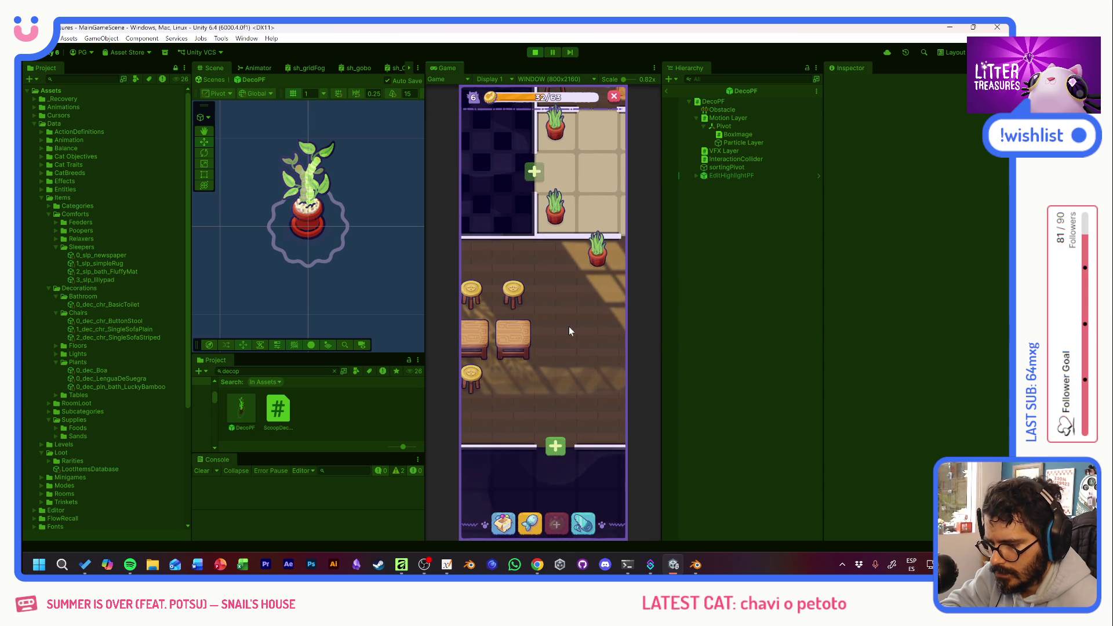
Place the pink Plain Single Sofa beside the other sofa.
click(504, 523)
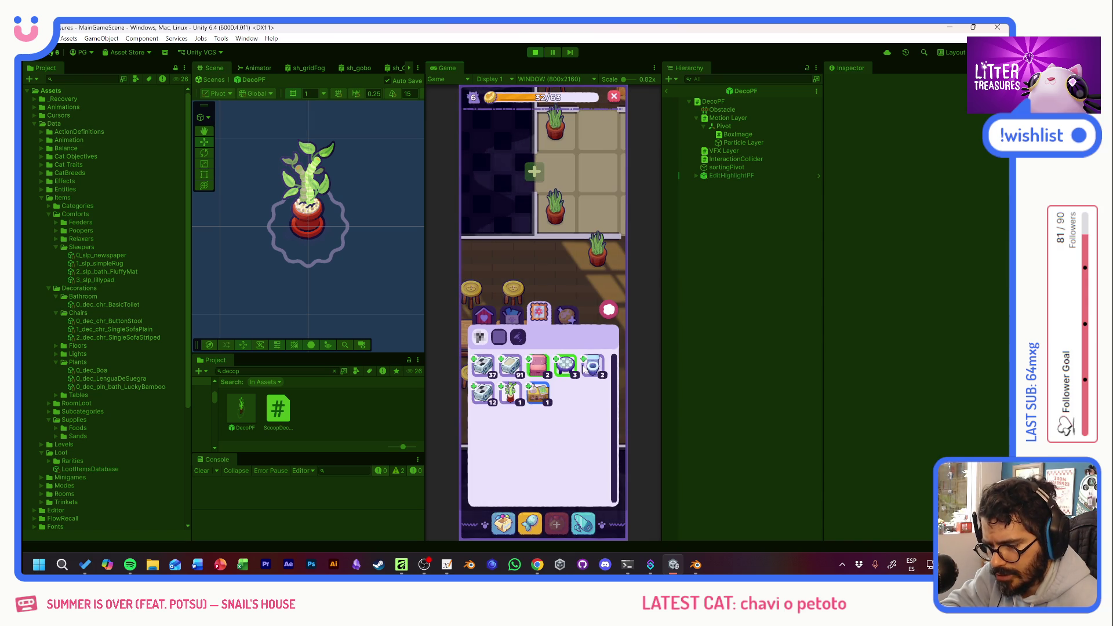
click(539, 365)
click(505, 270)
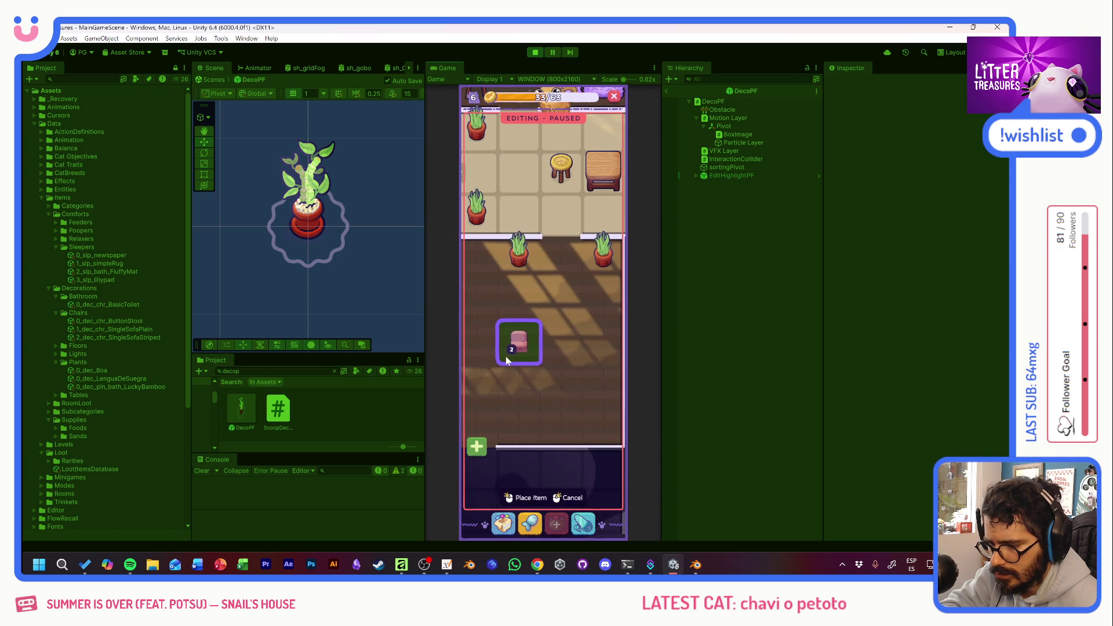
click(562, 353)
Place the Minimal Coffee Table below the sofas.
click(501, 525)
click(514, 396)
click(505, 267)
click(509, 494)
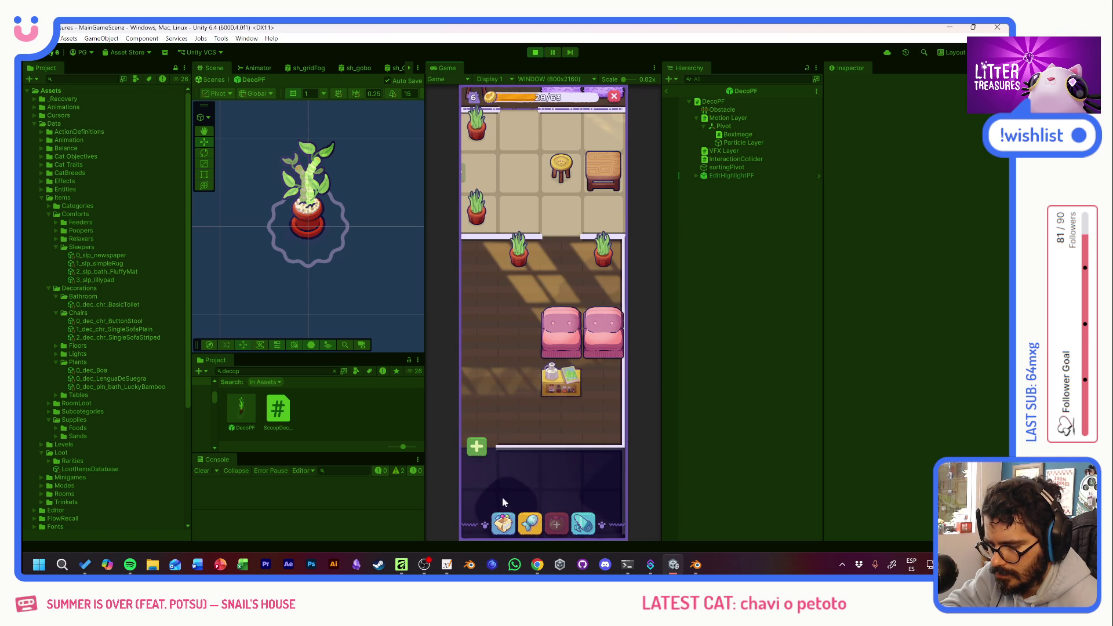
Try carrying the Simple Rug into the room, cancel it, then pick it up again.
click(502, 524)
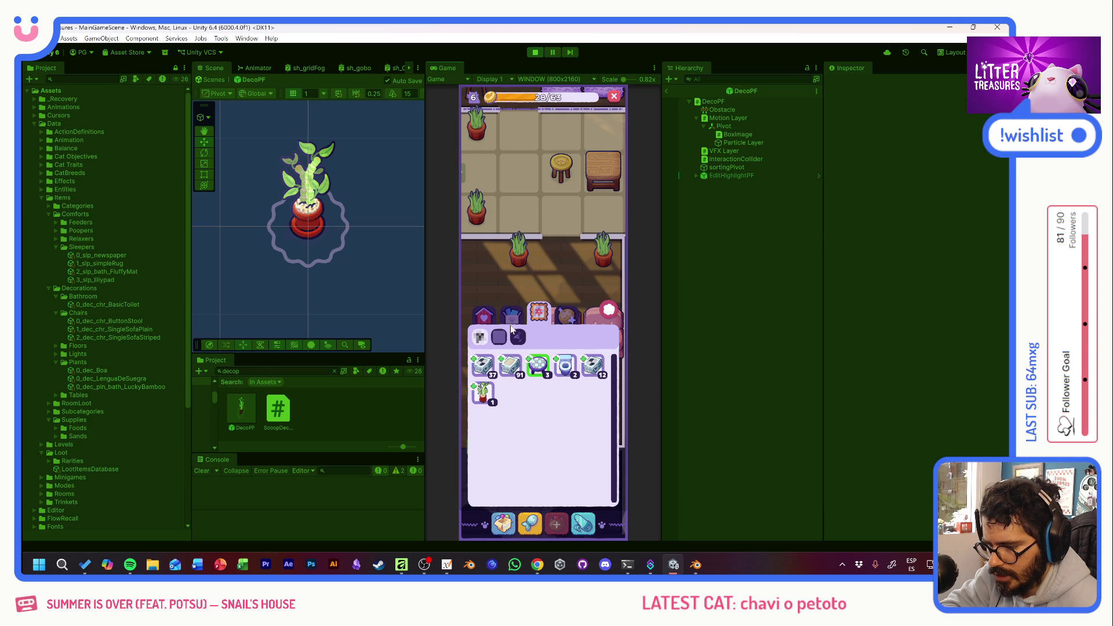
click(484, 313)
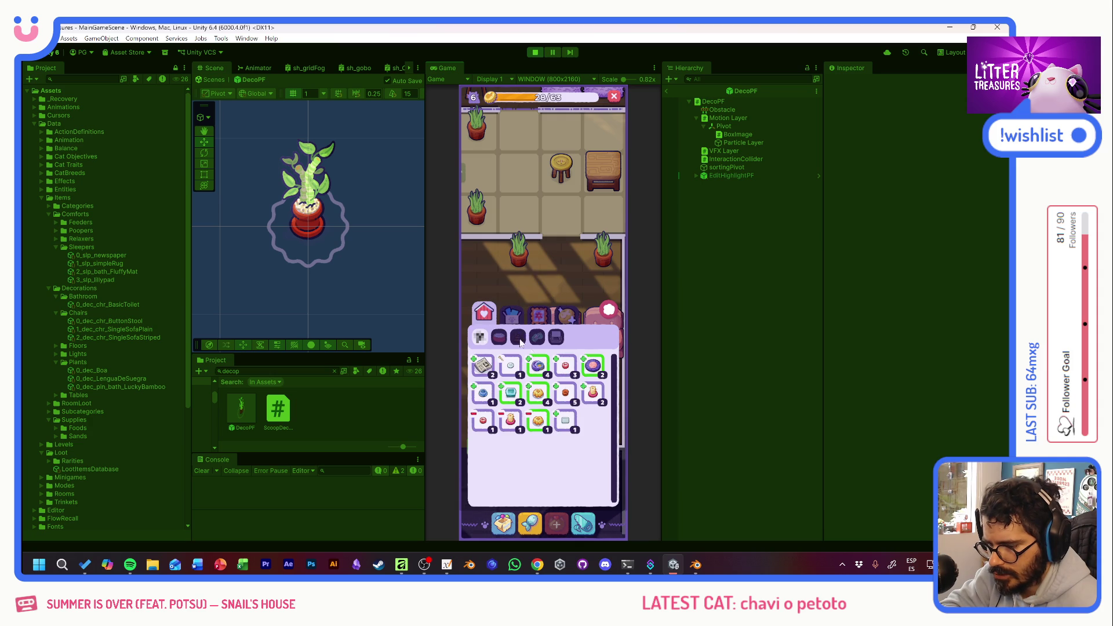
click(565, 394)
click(588, 261)
mouse_move(514, 248)
mouse_down()
mouse_move(601, 378)
mouse_move(505, 389)
mouse_move(559, 343)
mouse_move(615, 390)
mouse_move(544, 360)
mouse_up()
right_click(543, 361)
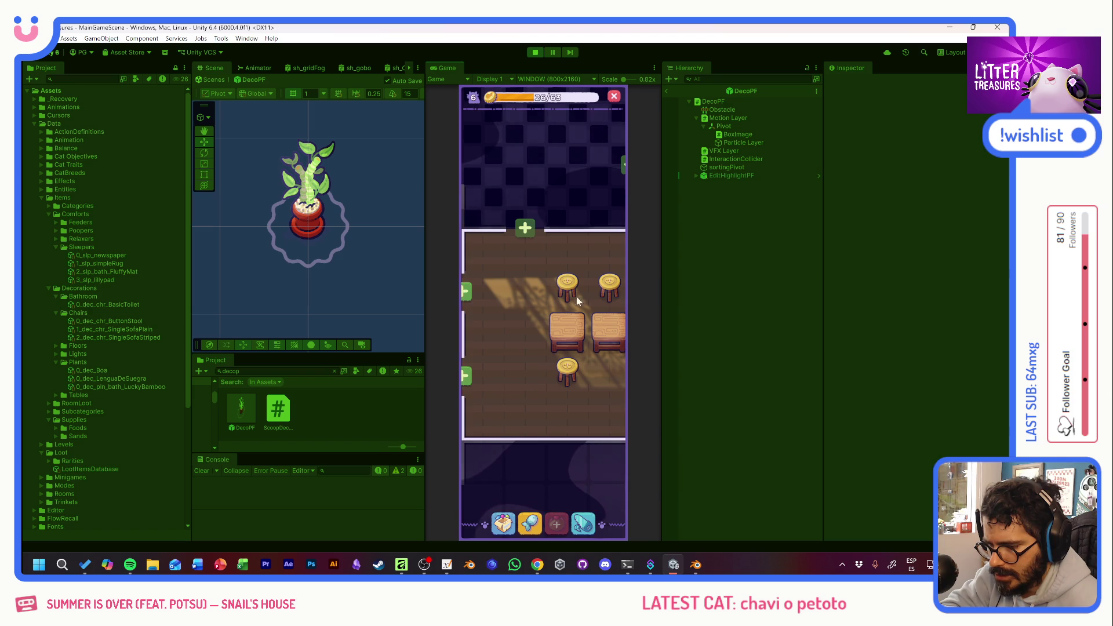
click(508, 524)
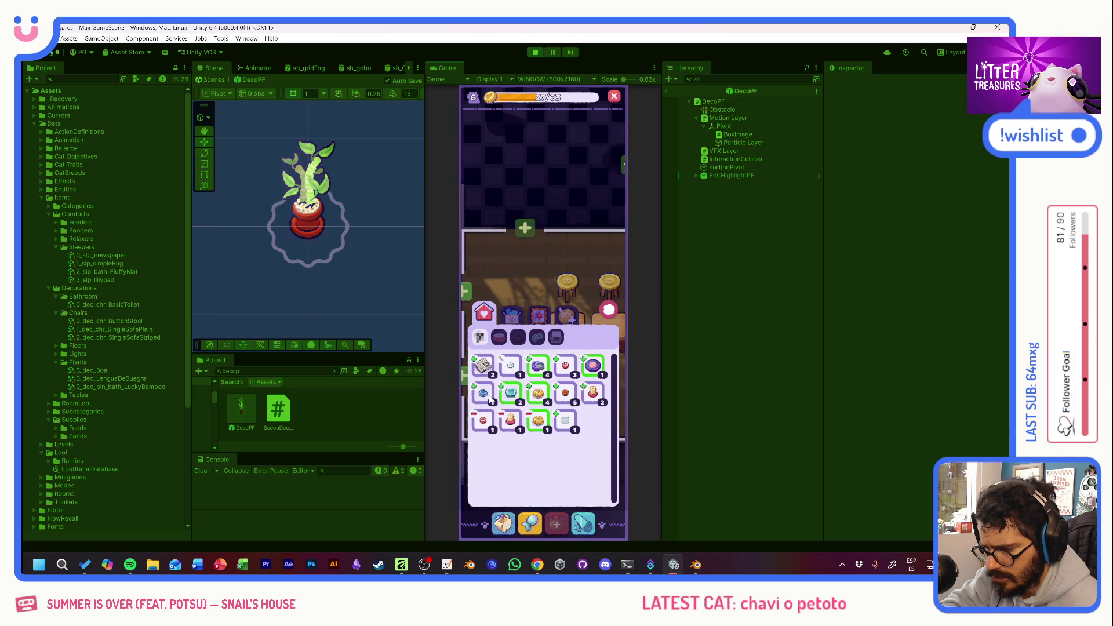
mouse_move(543, 367)
mouse_down()
mouse_move(503, 305)
mouse_move(524, 290)
mouse_move(594, 374)
mouse_up()
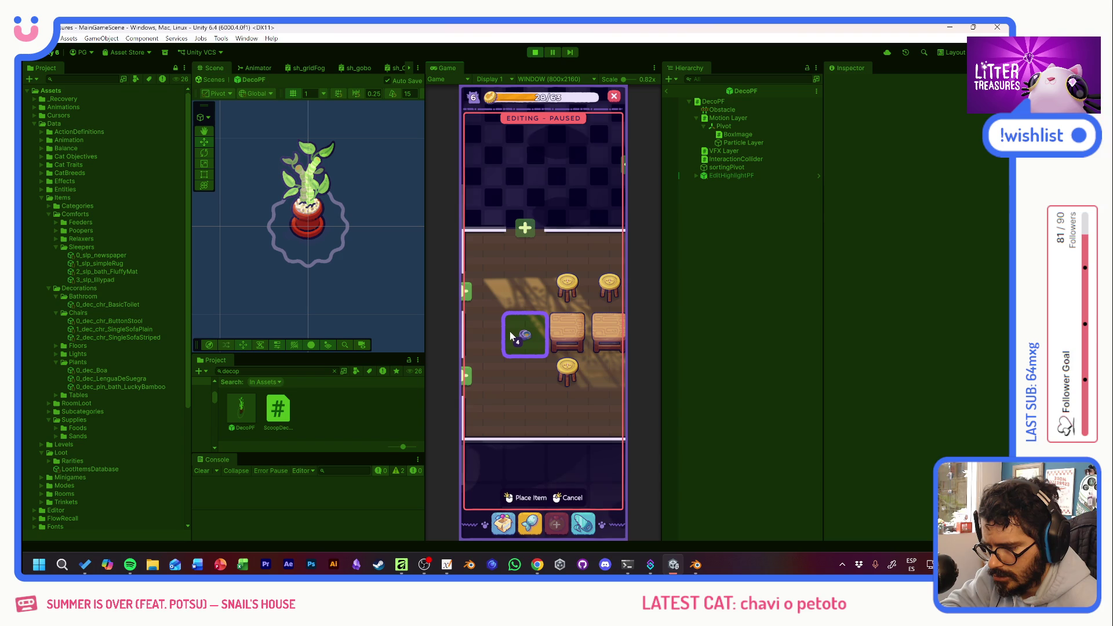
mouse_move(528, 338)
mouse_down()
mouse_move(519, 336)
mouse_move(587, 354)
mouse_up()
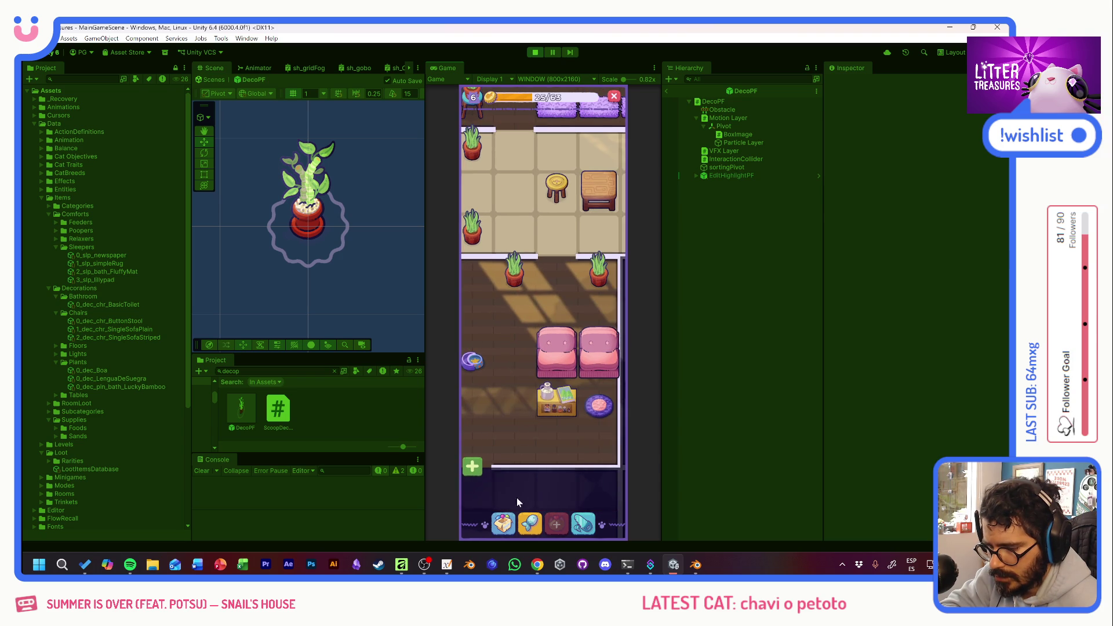
Pick up the Tupperware and place it in the highlighted spot.
click(505, 520)
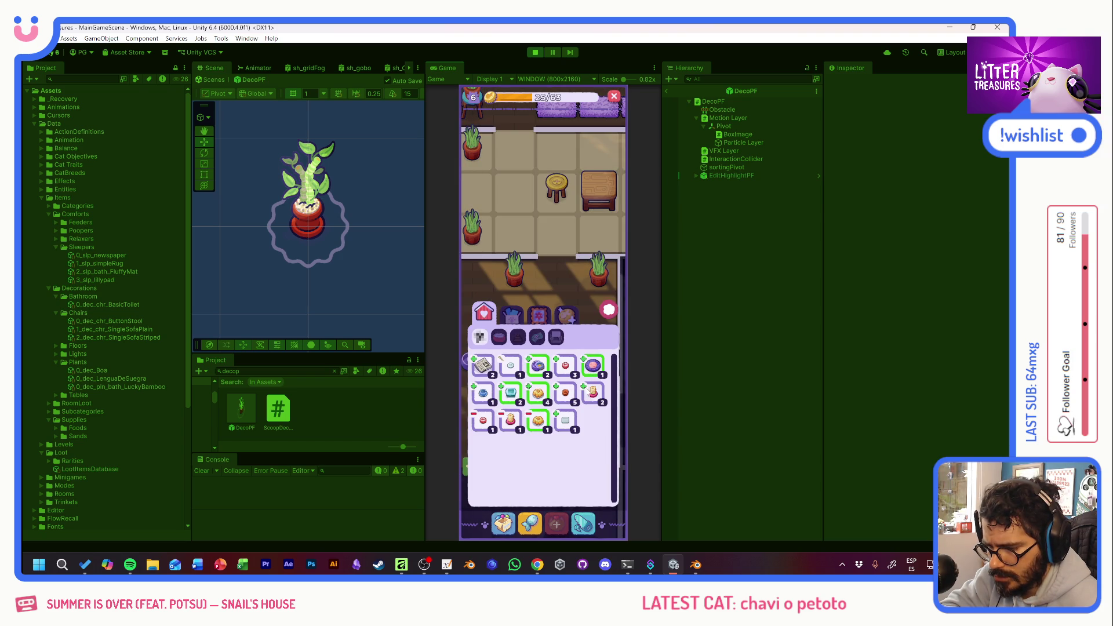
mouse_move(517, 396)
mouse_down()
mouse_move(499, 297)
mouse_move(510, 378)
mouse_move(568, 364)
mouse_move(507, 374)
mouse_move(544, 421)
mouse_move(527, 330)
mouse_move(499, 318)
mouse_move(541, 318)
mouse_move(533, 361)
mouse_up()
click(533, 361)
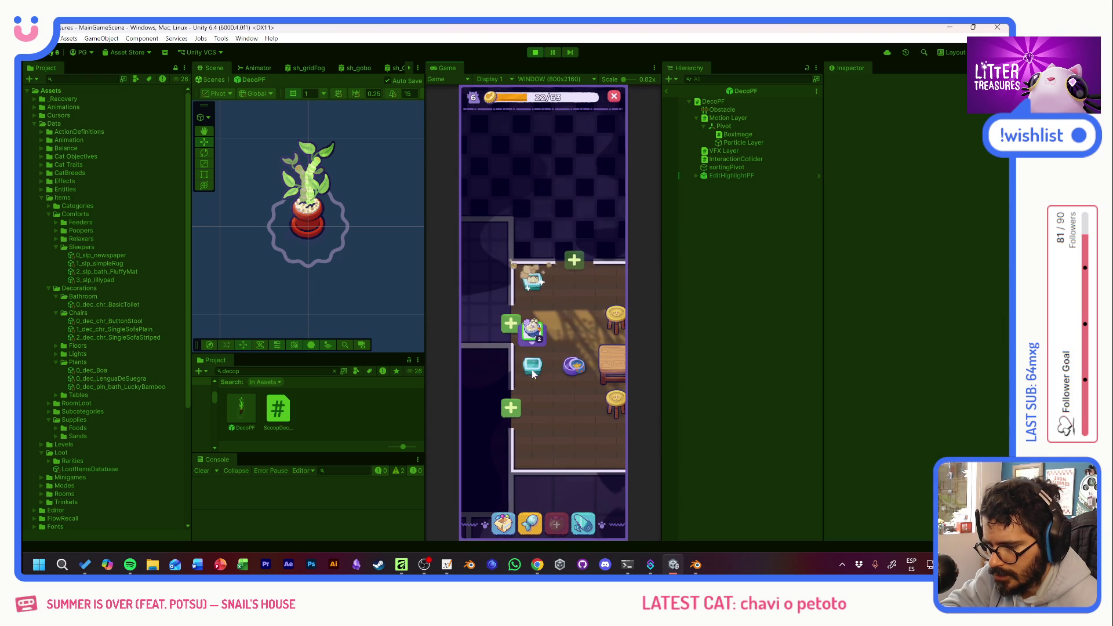
Open and close the Supply Shop, place another decoration, and bring the upper-left rooms into view.
click(521, 364)
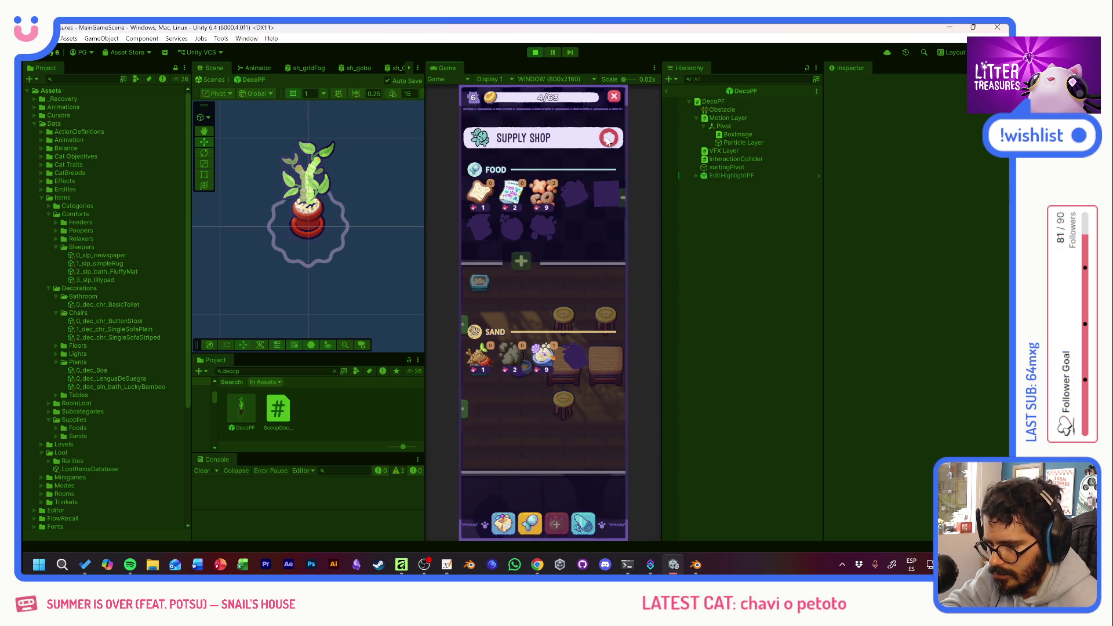
click(608, 139)
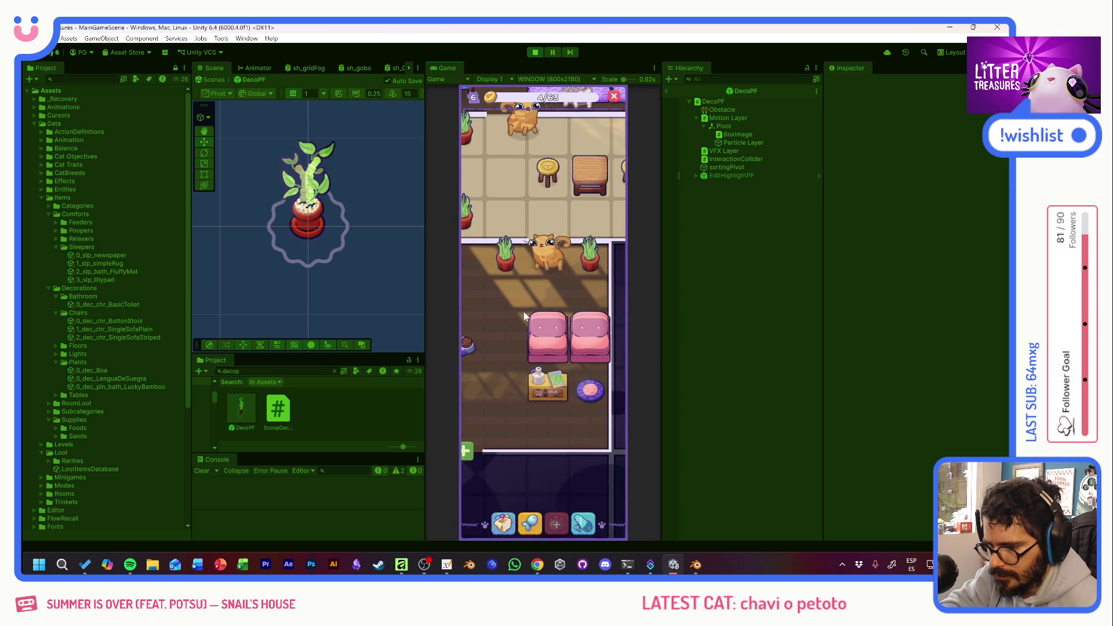
click(554, 452)
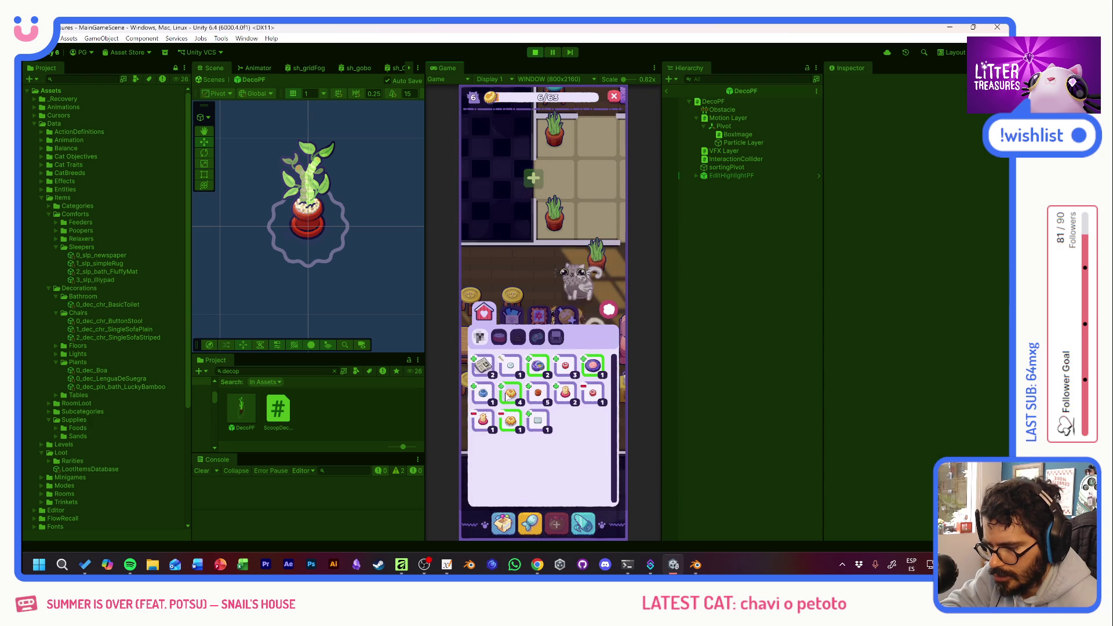
mouse_move(595, 368)
mouse_down()
mouse_move(543, 329)
mouse_move(558, 375)
mouse_move(534, 351)
mouse_move(497, 389)
mouse_move(554, 392)
mouse_move(503, 391)
mouse_move(533, 399)
mouse_up()
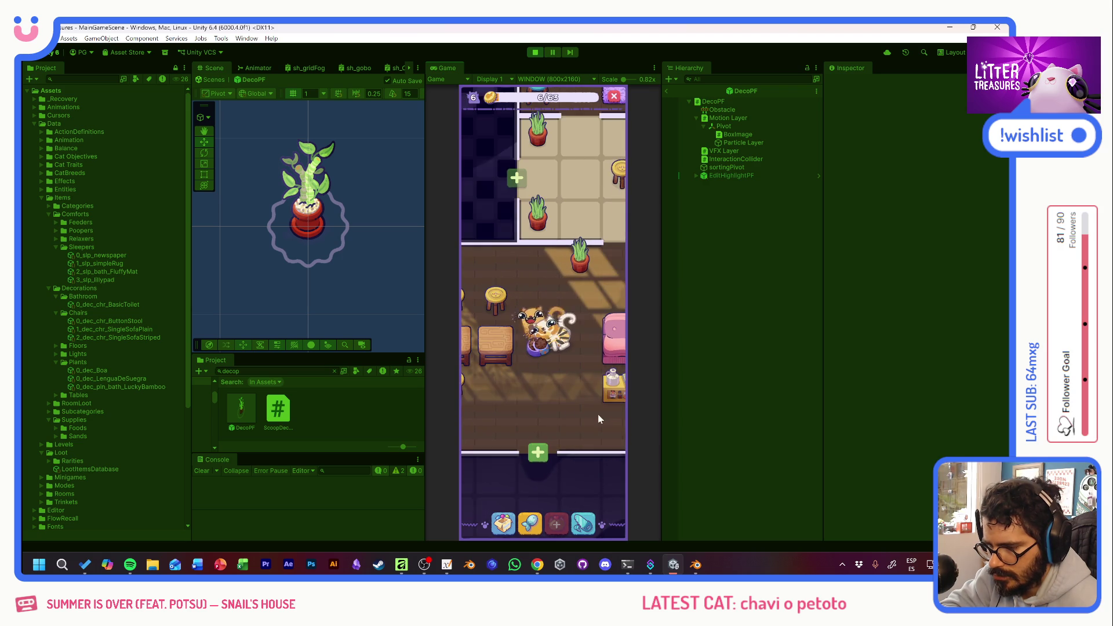
click(554, 410)
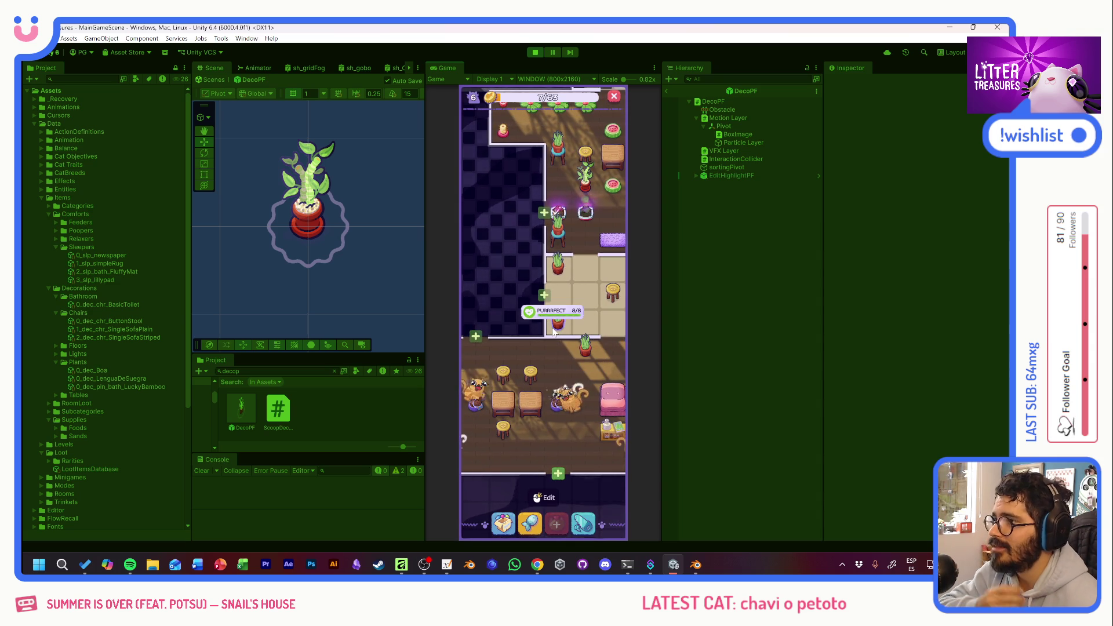
Scoop the sparkling treasure to win a stool, then place it below the table.
click(564, 216)
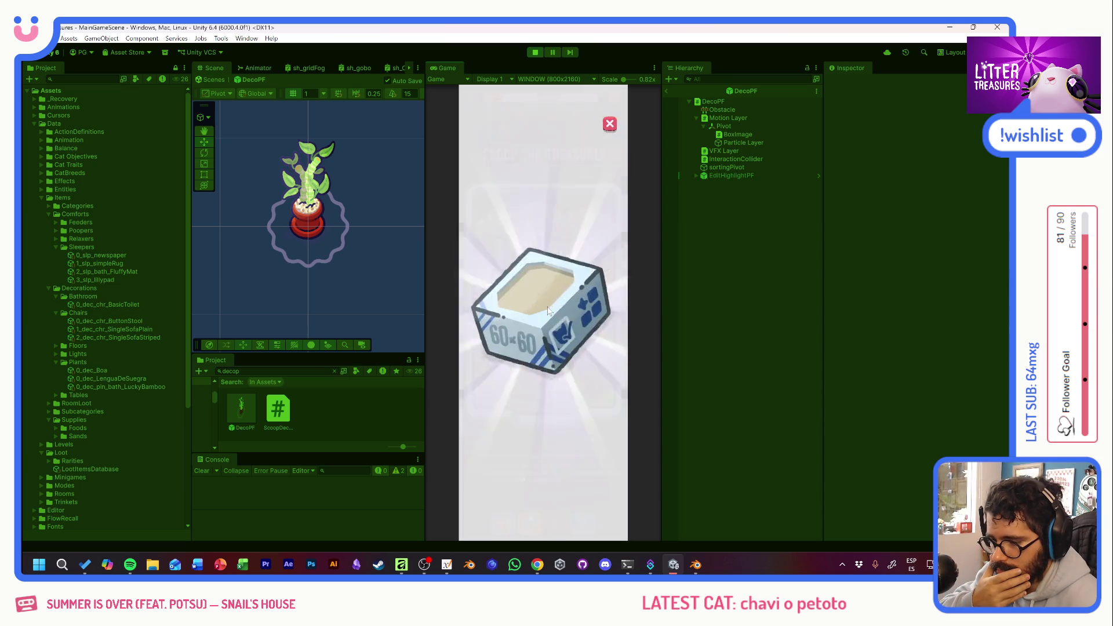
drag(490, 359, 568, 344)
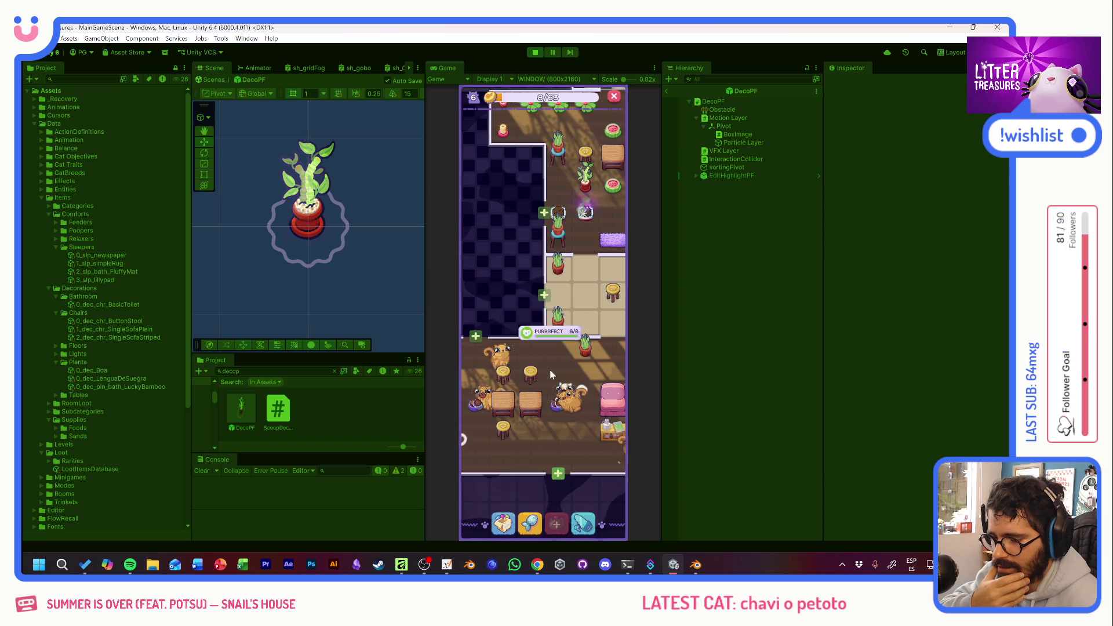
click(503, 521)
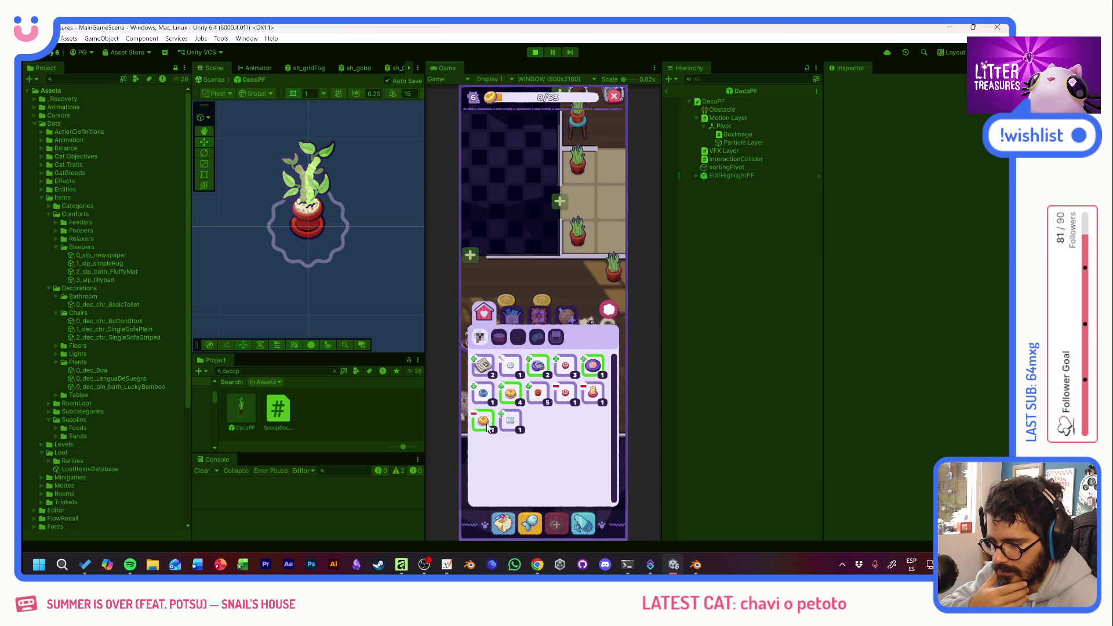
click(538, 365)
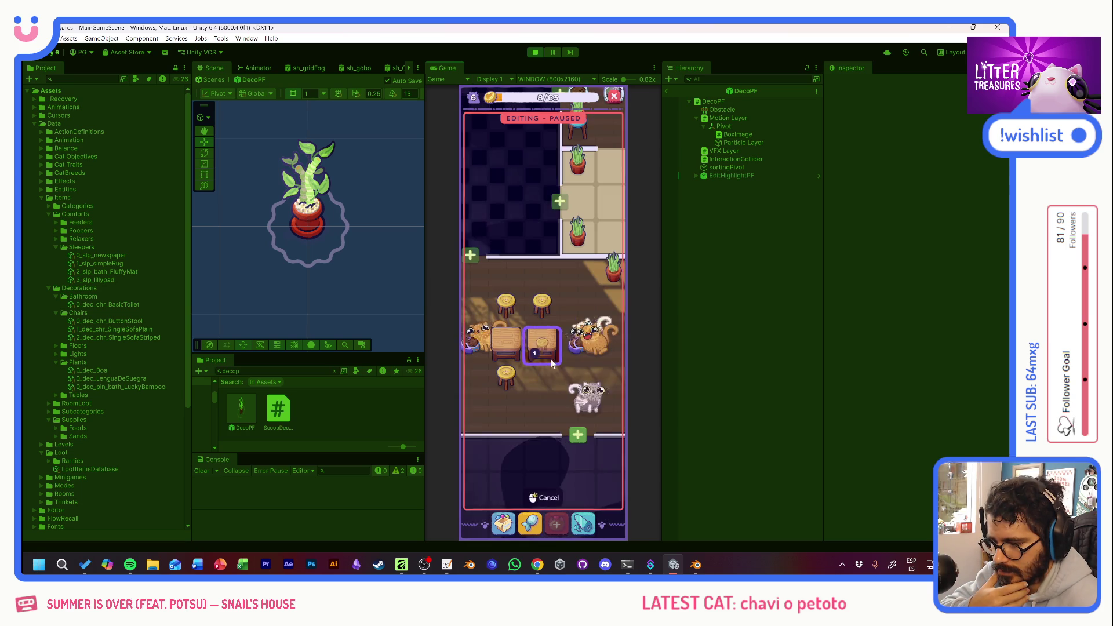
click(536, 335)
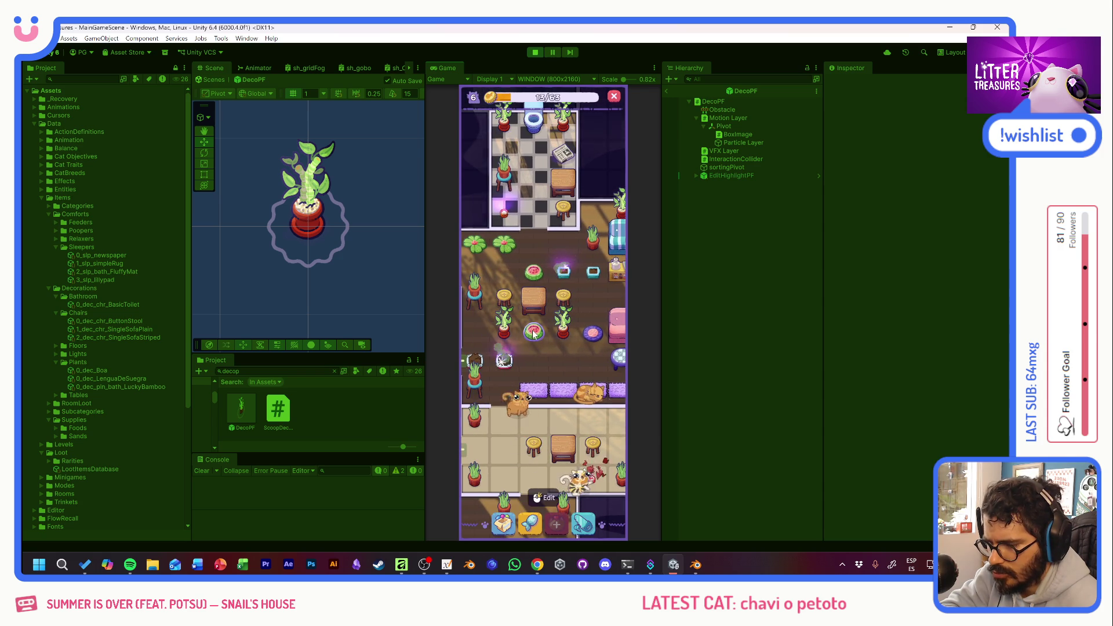
Scoop litter spots for the Lengua de Suegra plant, a newspaper and the Beige Tile.
click(532, 528)
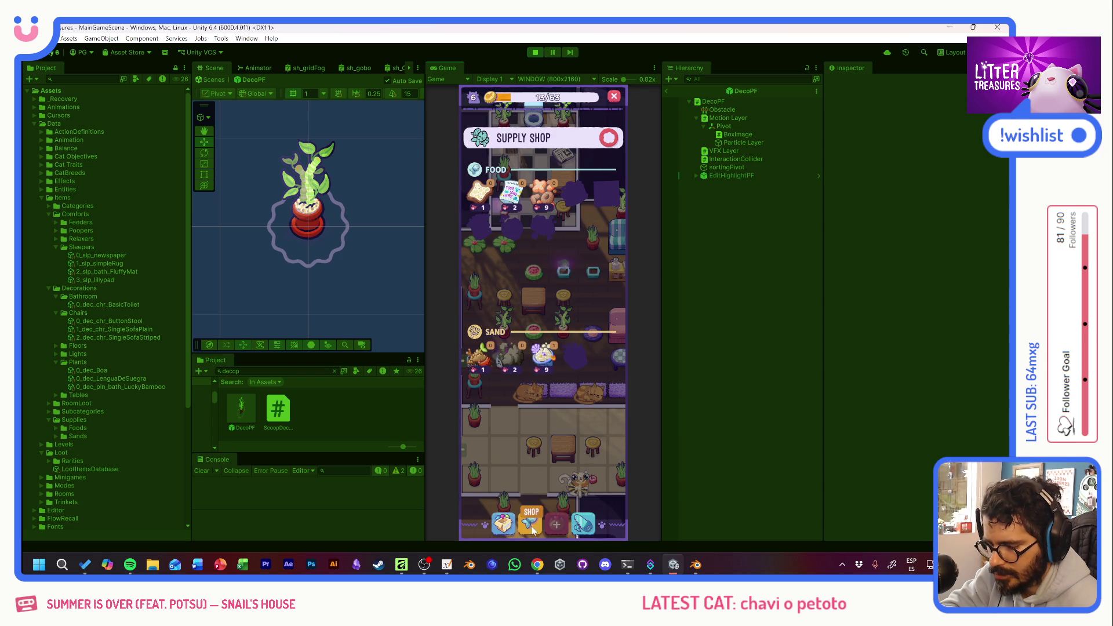
click(608, 138)
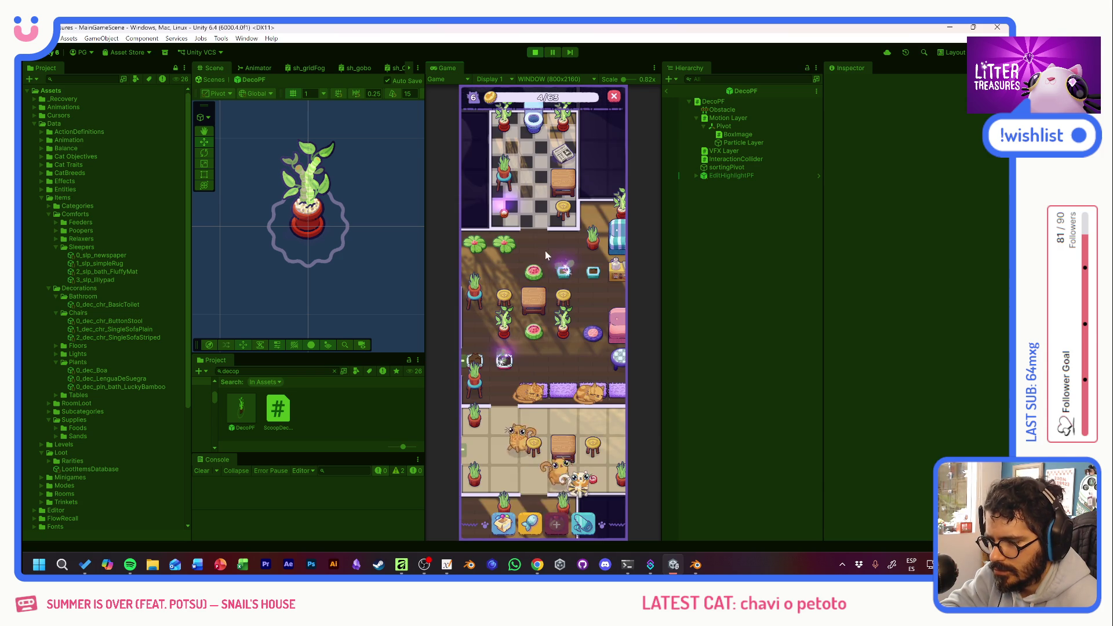
click(510, 366)
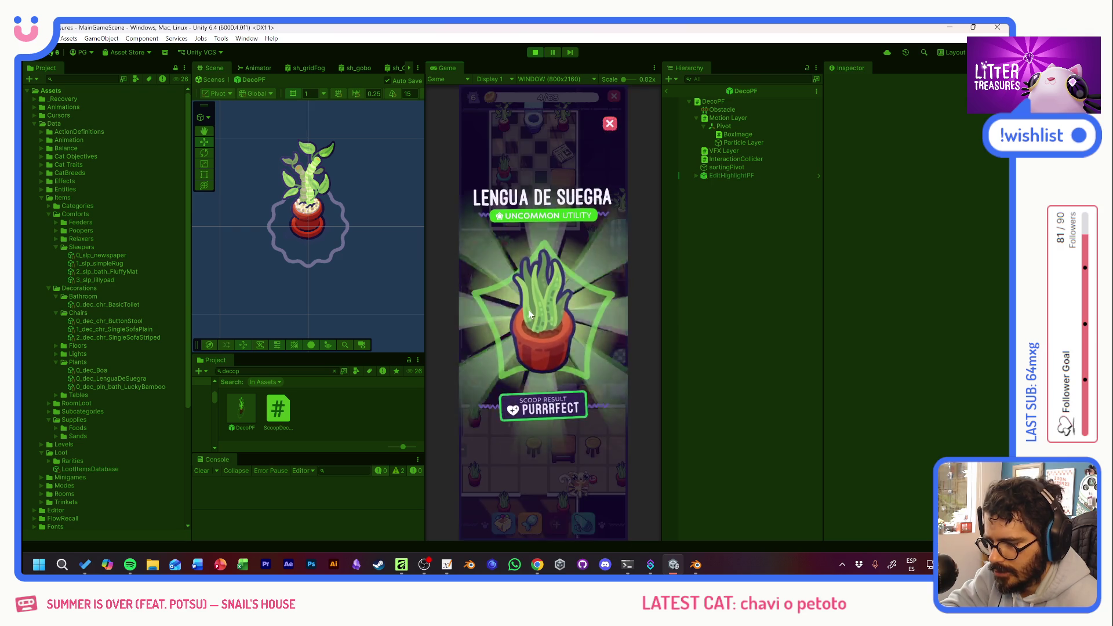
click(527, 309)
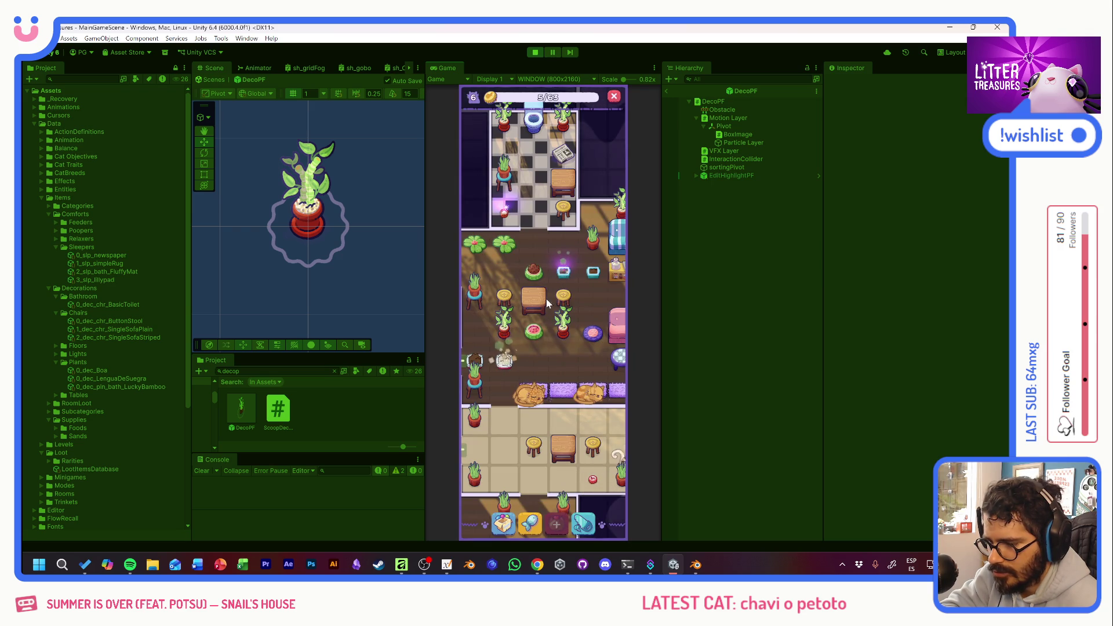
click(573, 342)
drag(578, 343, 583, 351)
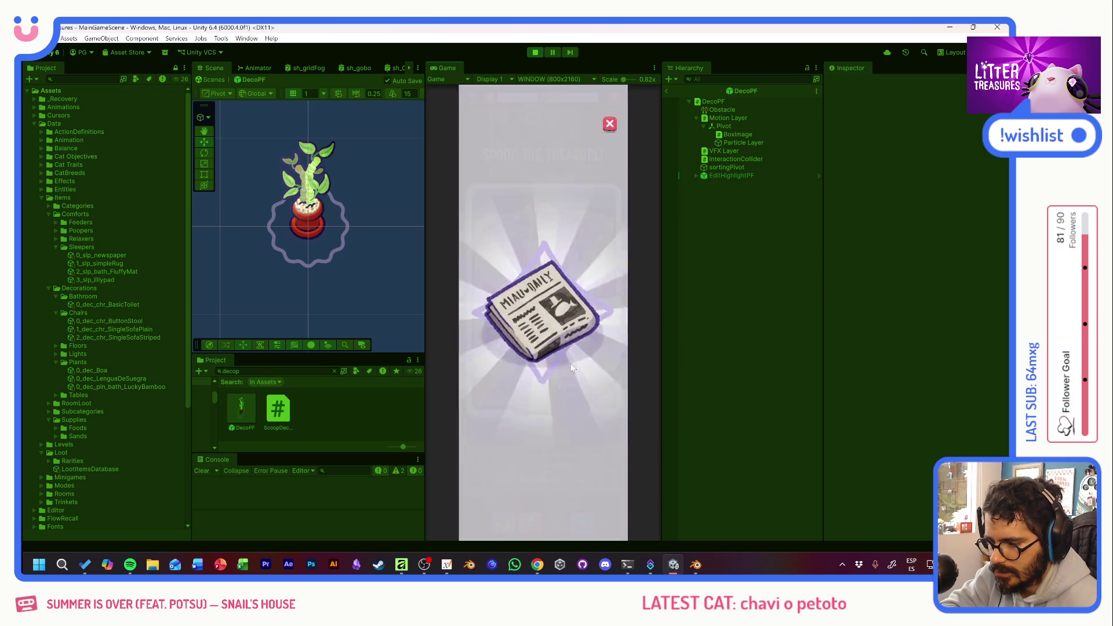
click(544, 301)
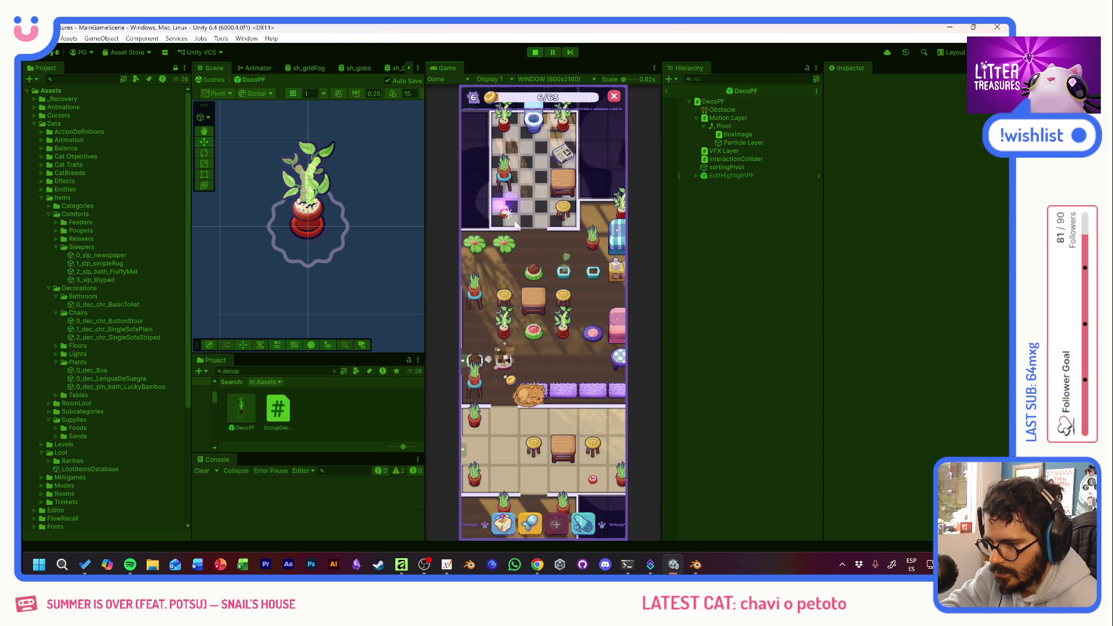
click(542, 277)
drag(554, 299, 551, 314)
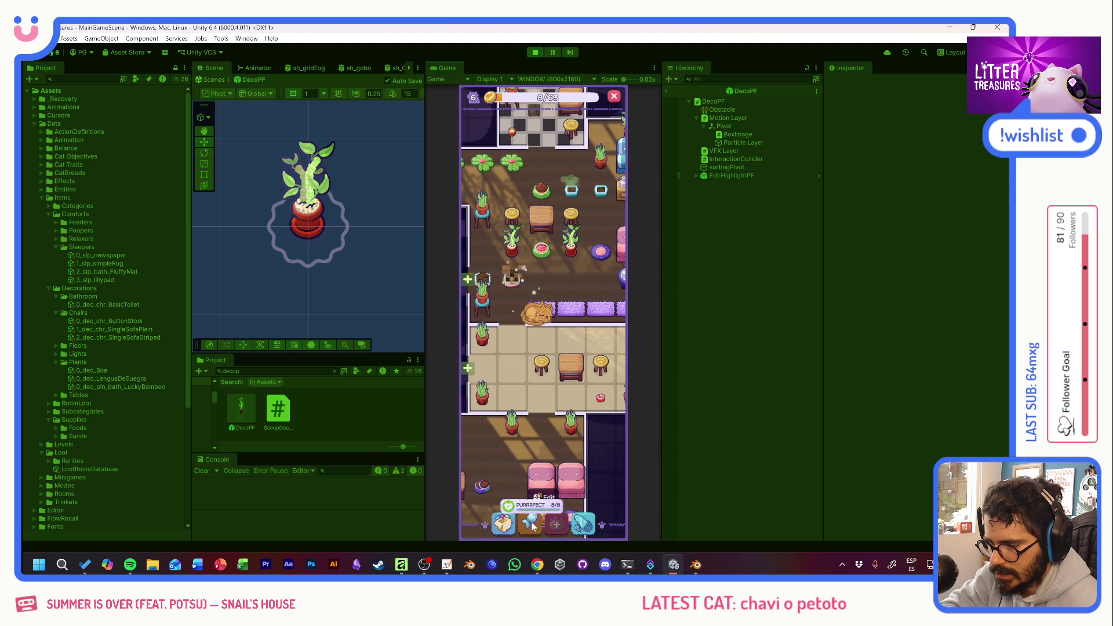
Scoop the toast tile treasure and unlock the neighbouring bathroom.
click(543, 329)
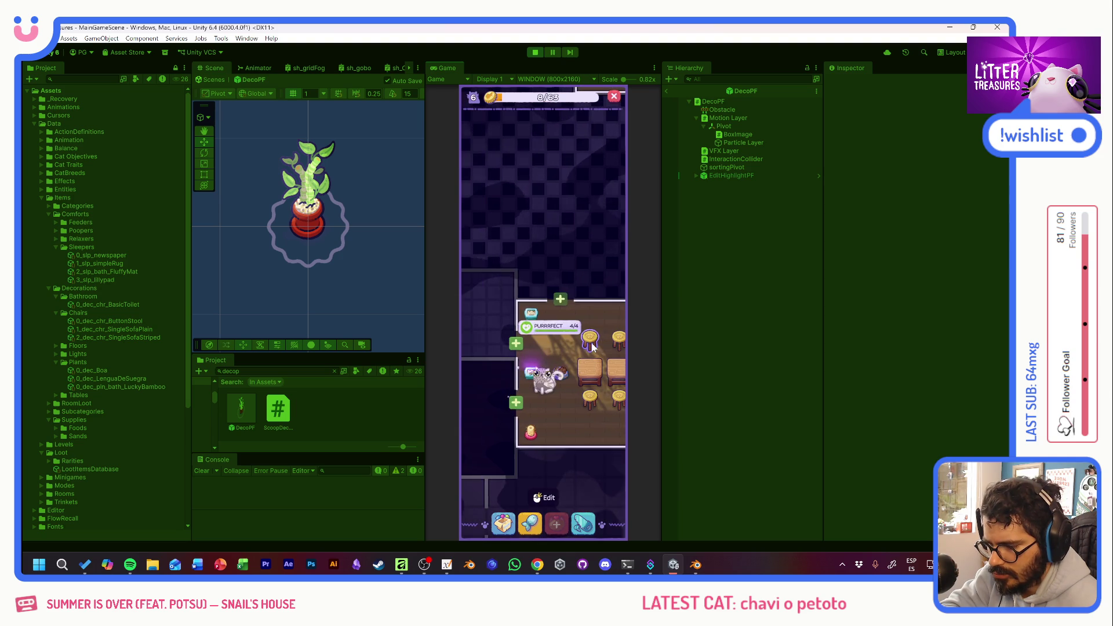
drag(535, 376, 554, 326)
click(554, 325)
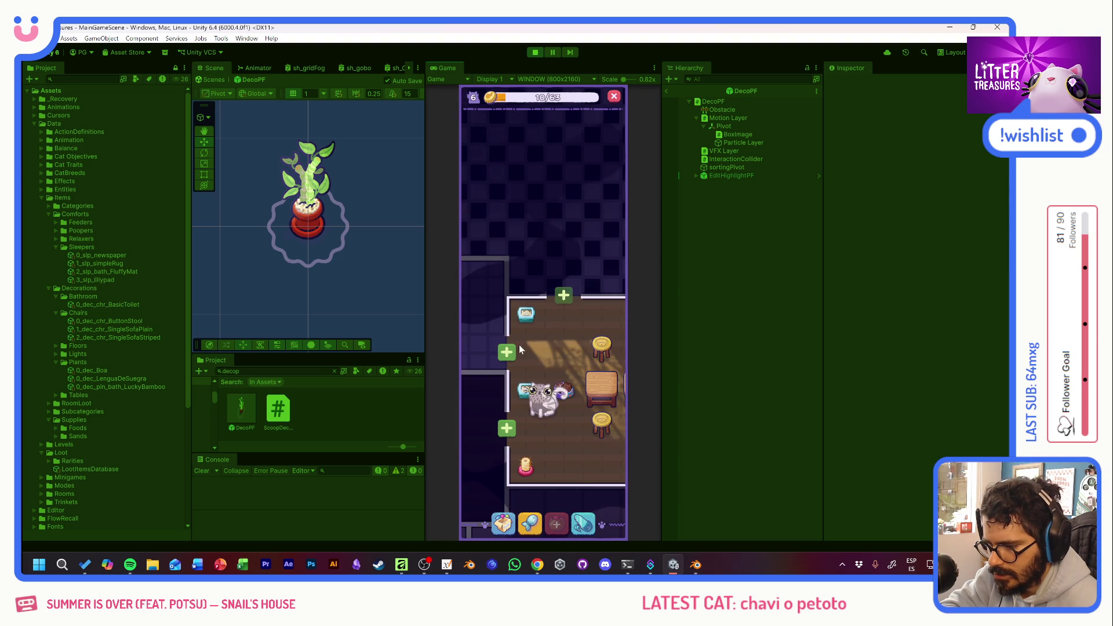
click(500, 353)
click(503, 369)
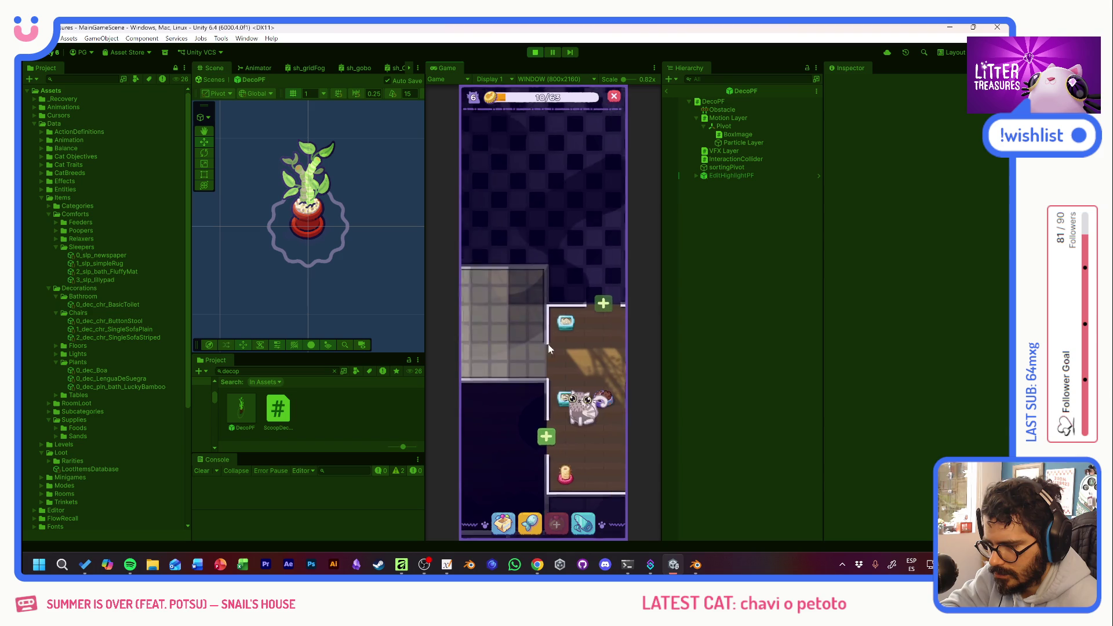
Place two Basic Toilets side by side on the bathroom floor.
click(513, 516)
click(565, 369)
click(539, 259)
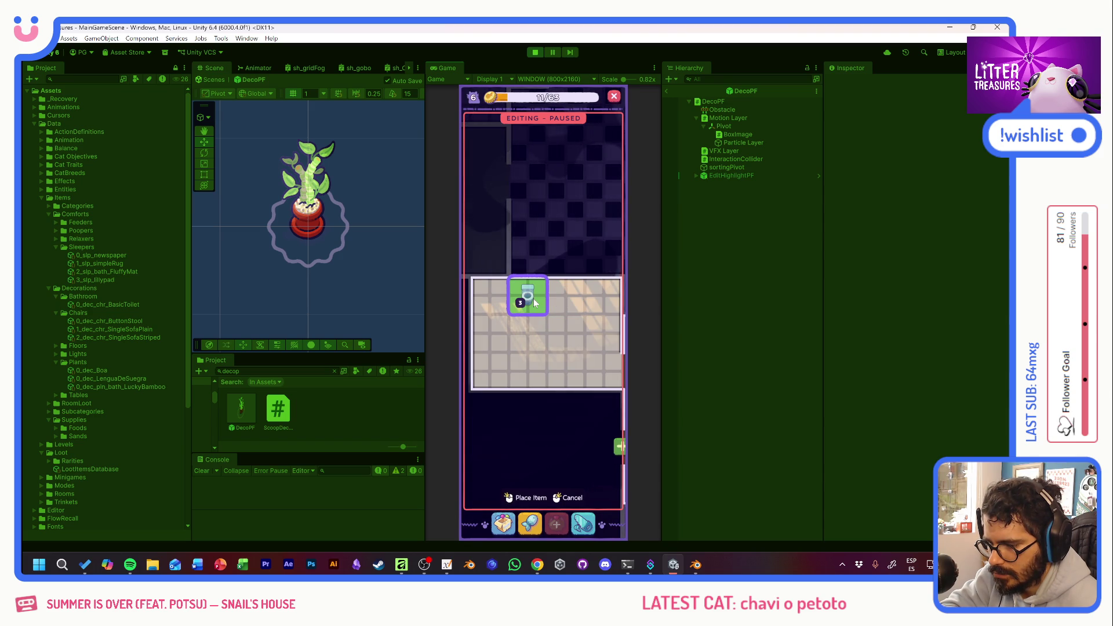
click(534, 302)
click(566, 297)
Place a potted plant and the Lengua de Suegra plant right of the toilets.
click(515, 524)
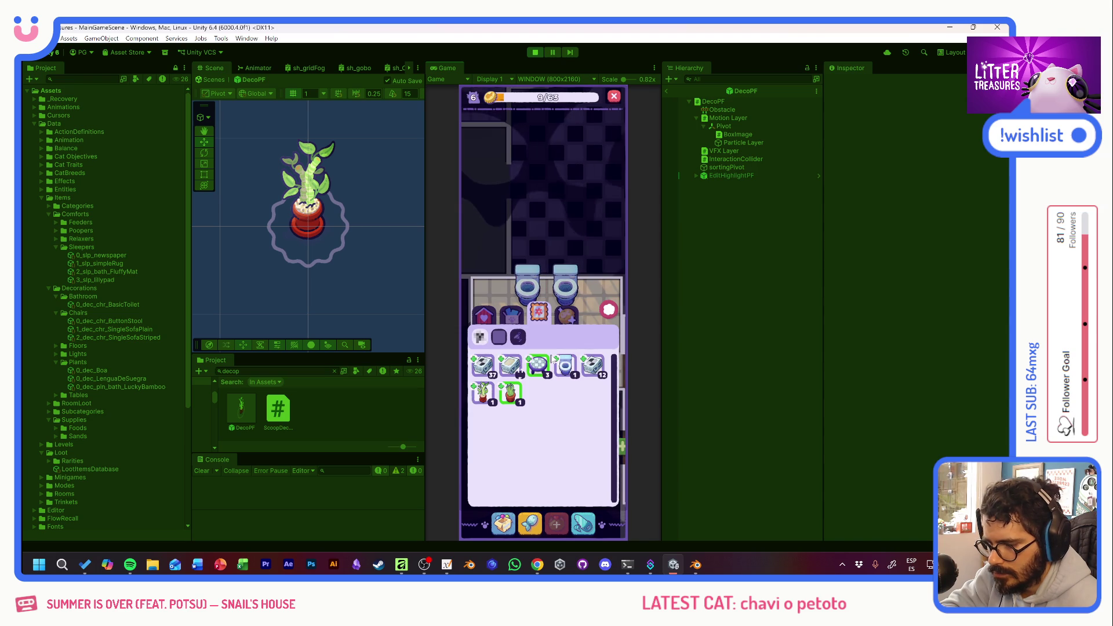
click(483, 397)
click(509, 523)
click(484, 394)
click(561, 360)
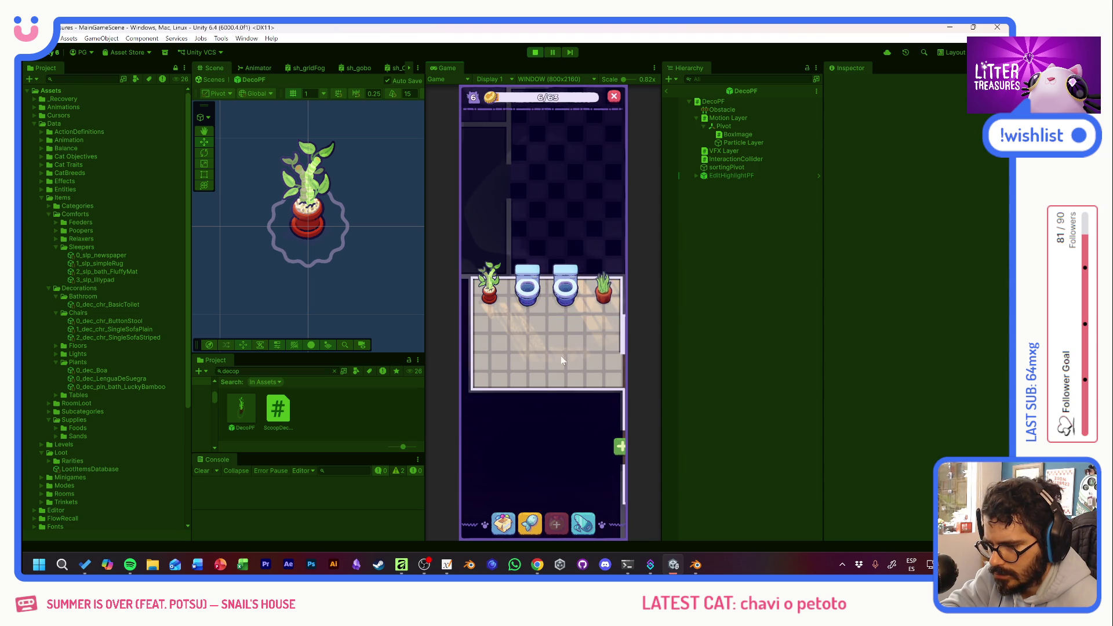
Place two plant pots in the bathroom.
click(509, 524)
click(484, 313)
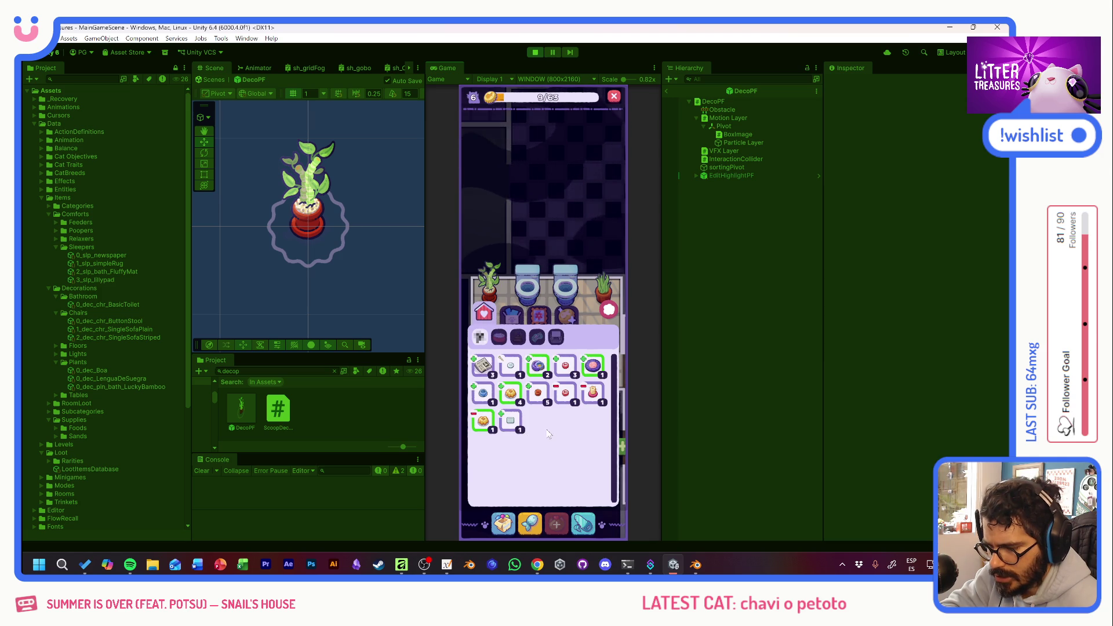
click(539, 394)
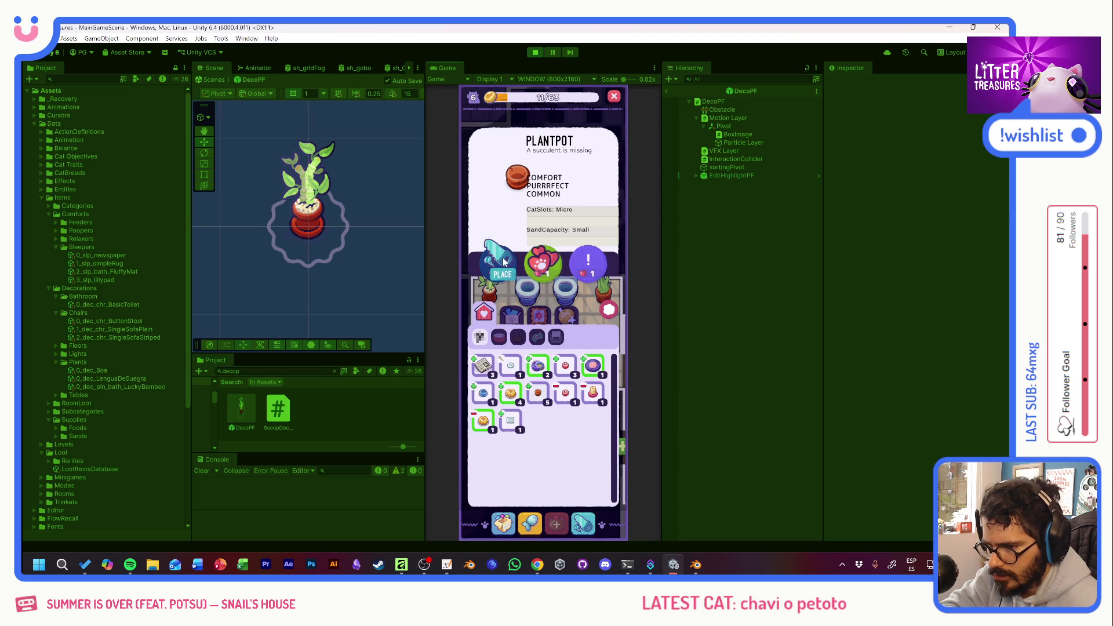
click(503, 262)
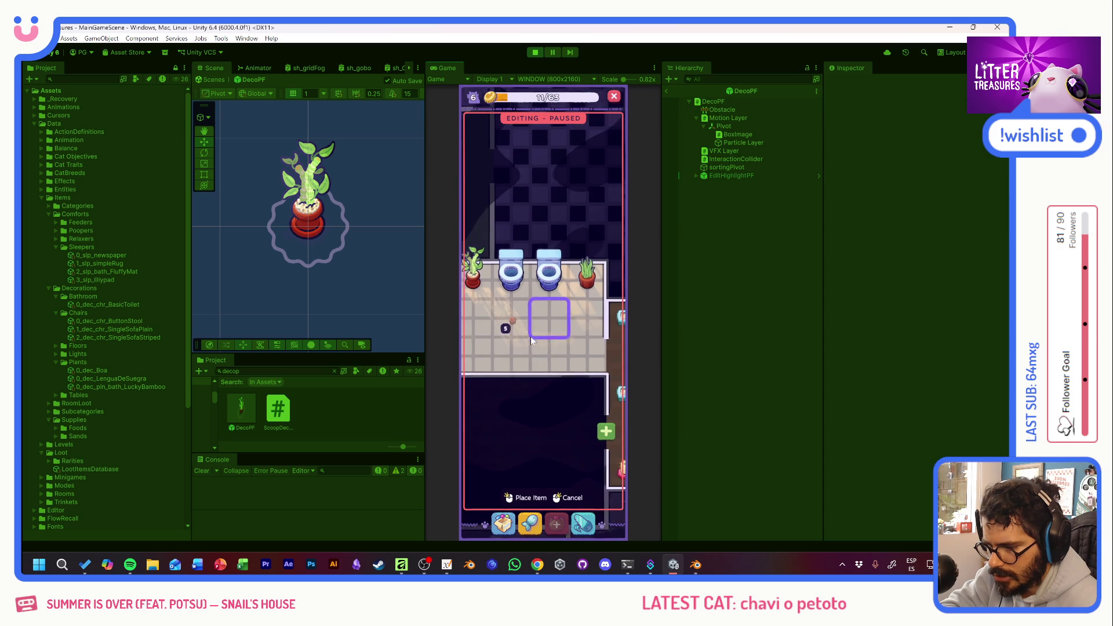
click(495, 352)
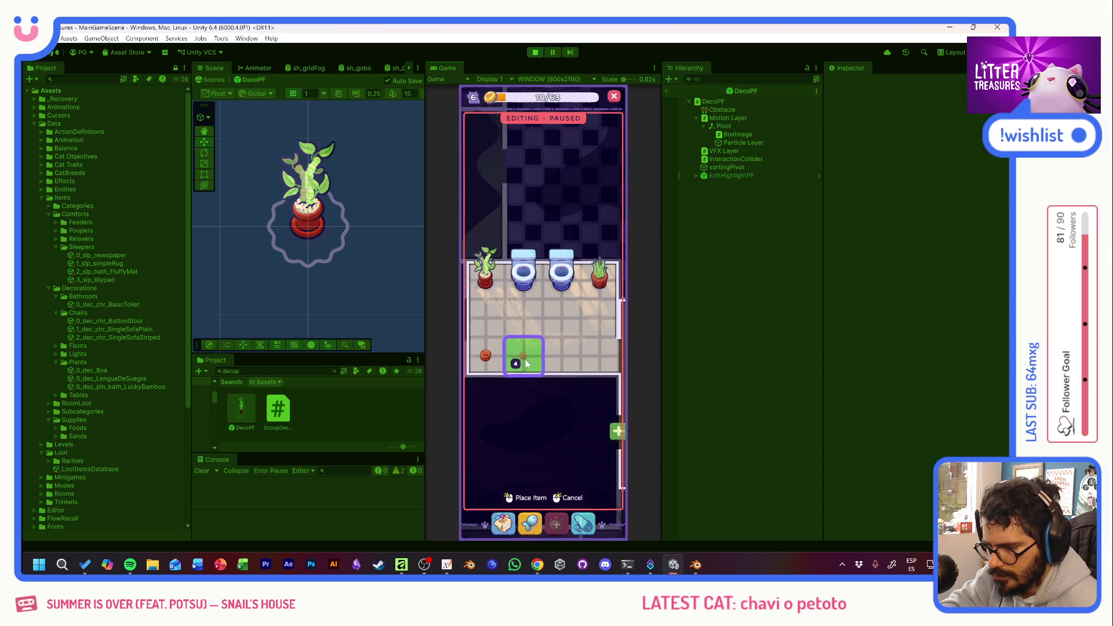
click(487, 317)
Place the table item from the decorations on the bathroom floor.
click(502, 524)
click(539, 316)
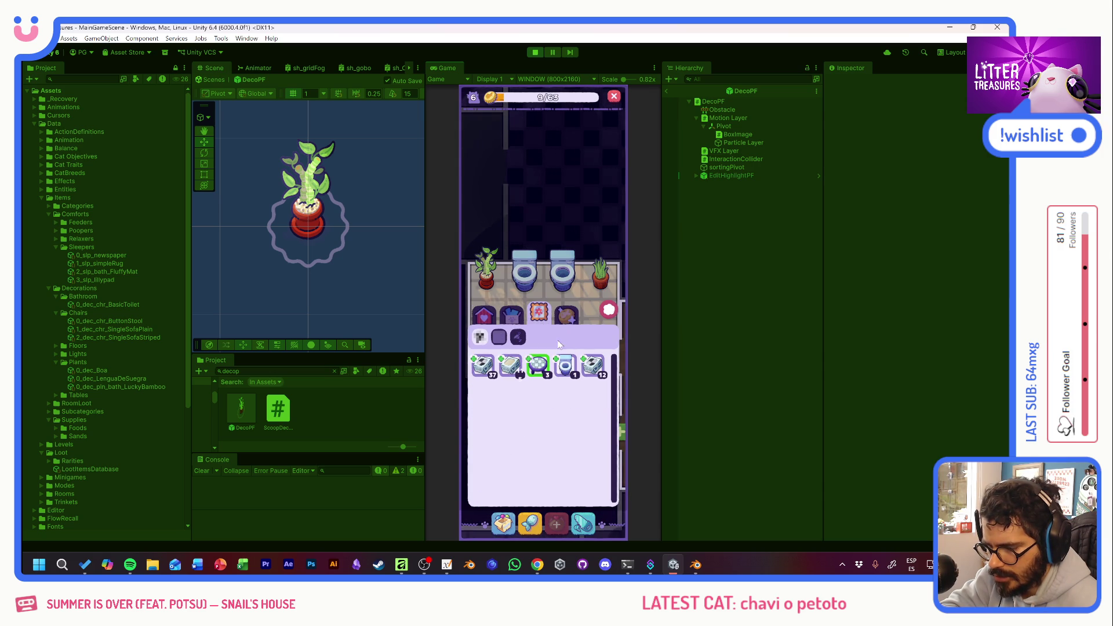
click(539, 366)
click(503, 262)
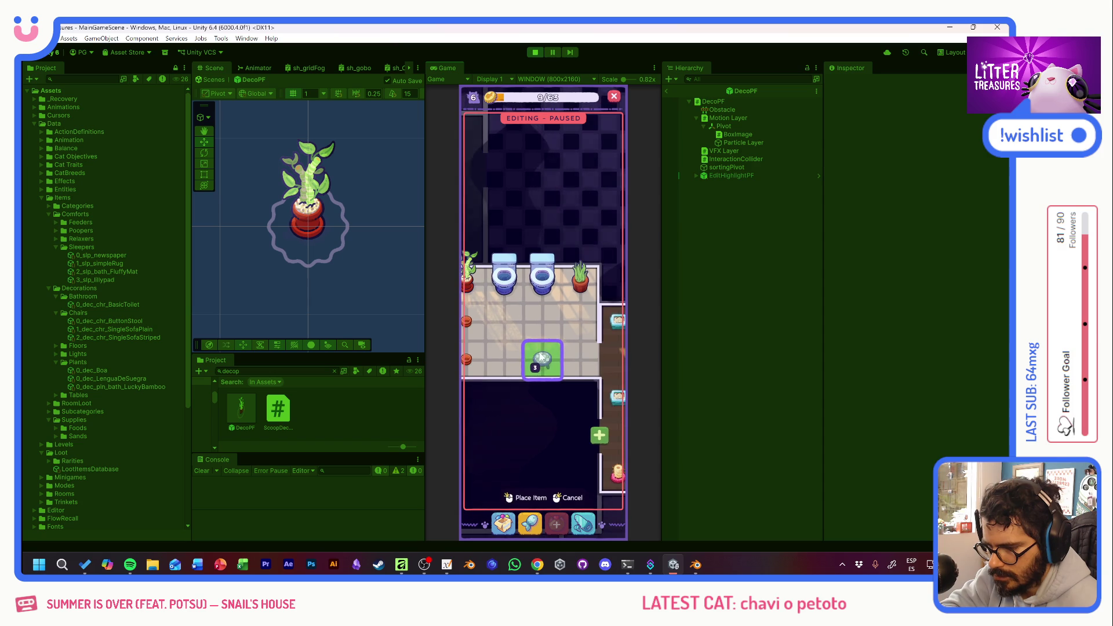
click(520, 425)
Add the Simple Rug and the Scratch Pole to the bathroom and leave editing.
click(503, 525)
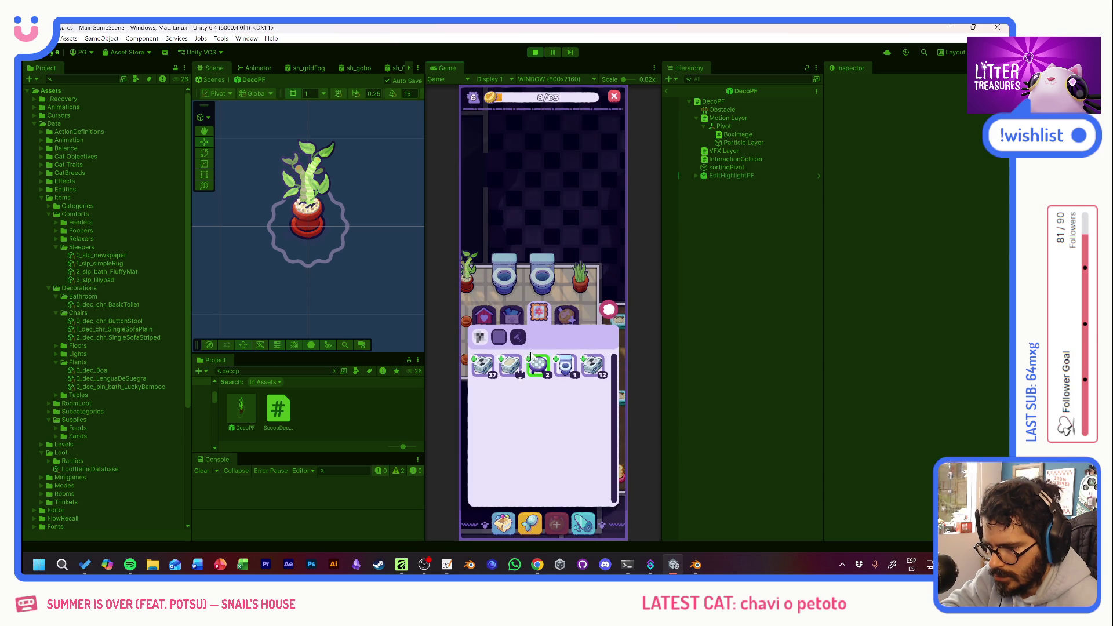
click(512, 314)
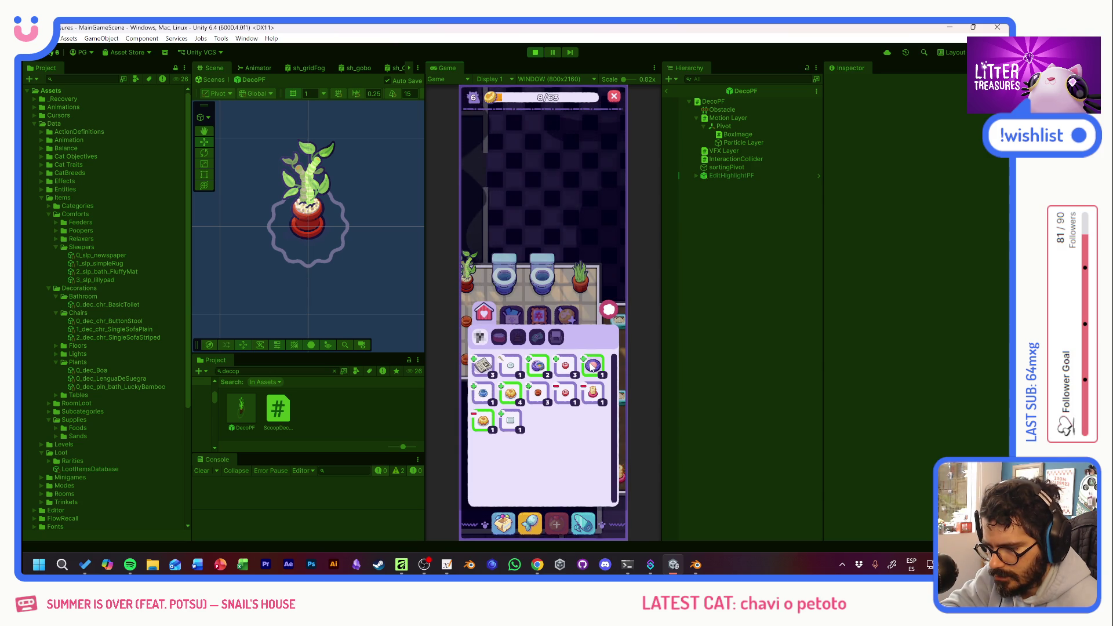
mouse_move(519, 307)
mouse_down()
mouse_move(516, 287)
mouse_move(516, 364)
mouse_up()
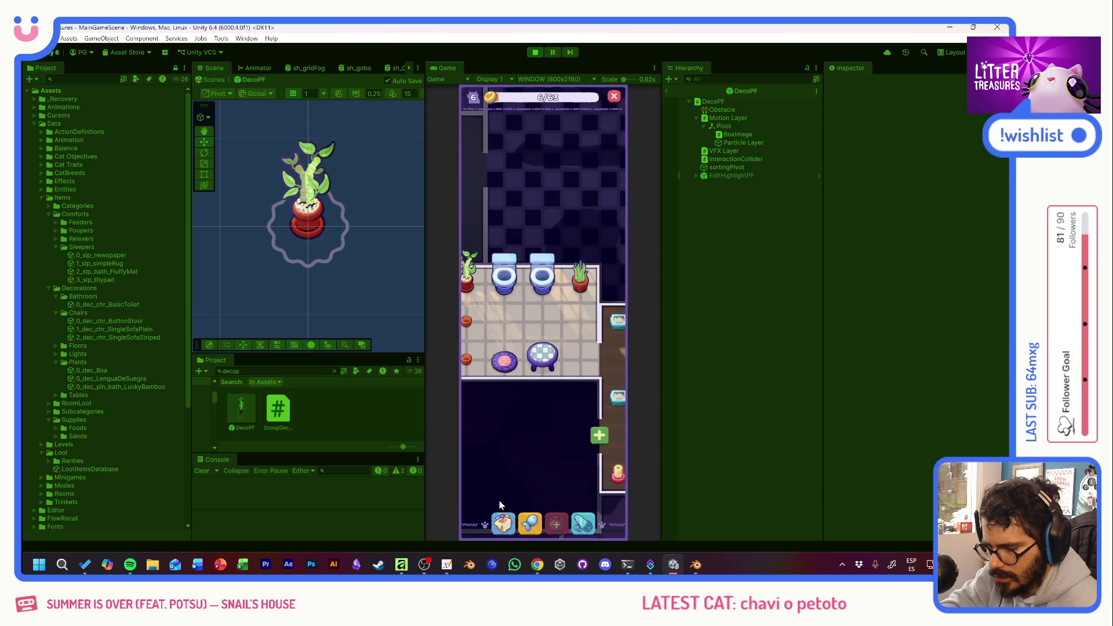
click(503, 525)
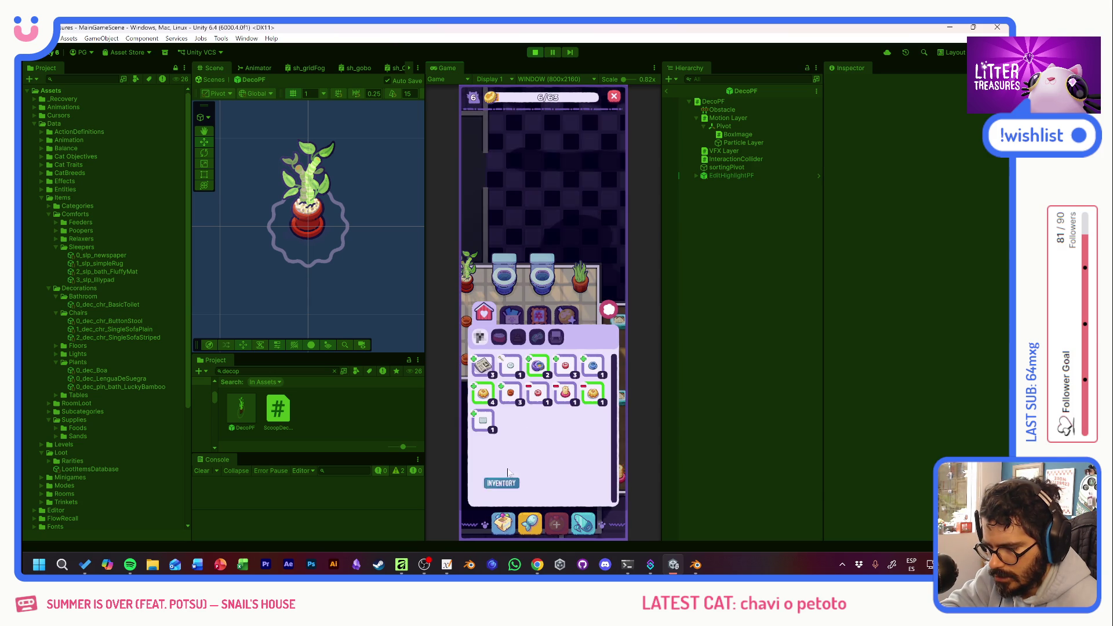
click(566, 397)
drag(504, 276, 580, 324)
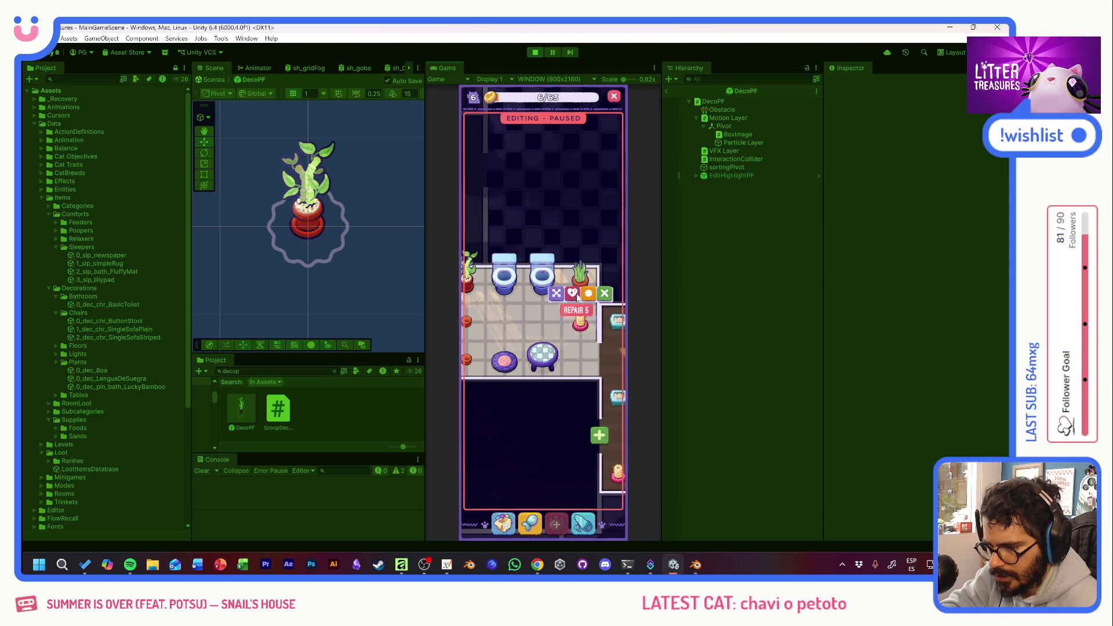
click(526, 329)
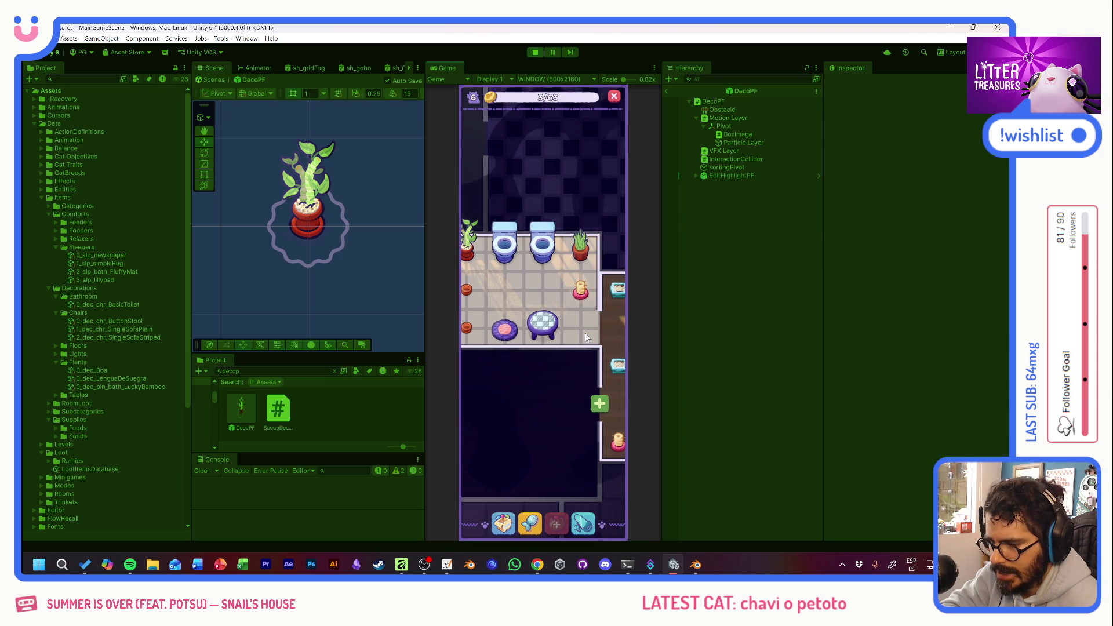
Scroll the Game view up to the cats' wooden living room.
scroll(585, 333, down, 5)
scroll(482, 335, up, 3)
scroll(509, 383, up, 3)
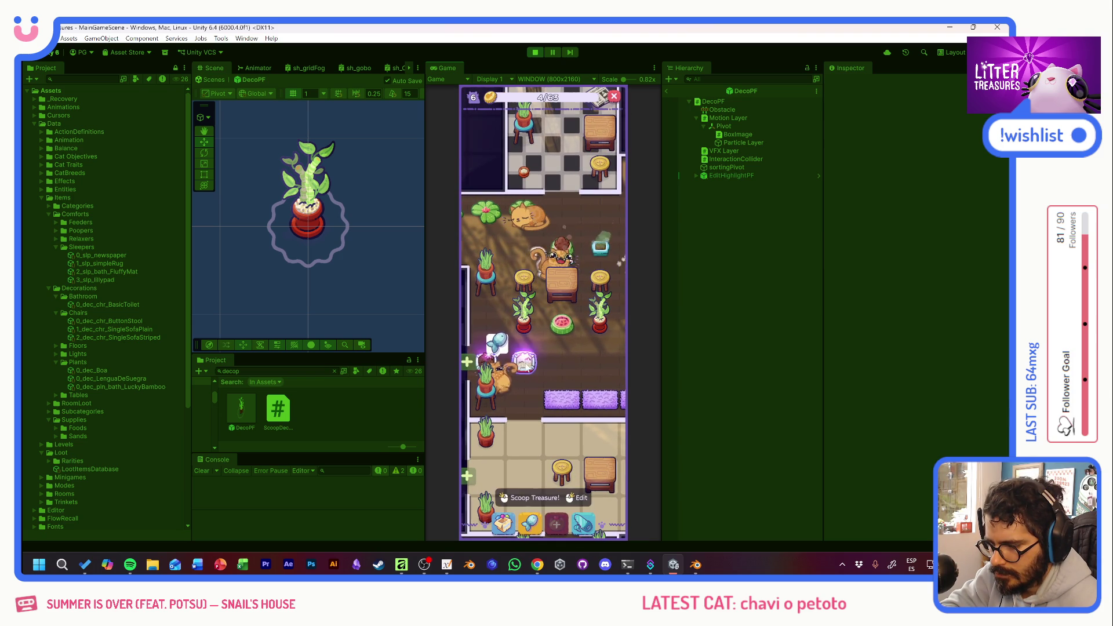
Complete two scoop rounds by tracing the diamond path, then collect the purple treasure.
drag(570, 317, 583, 370)
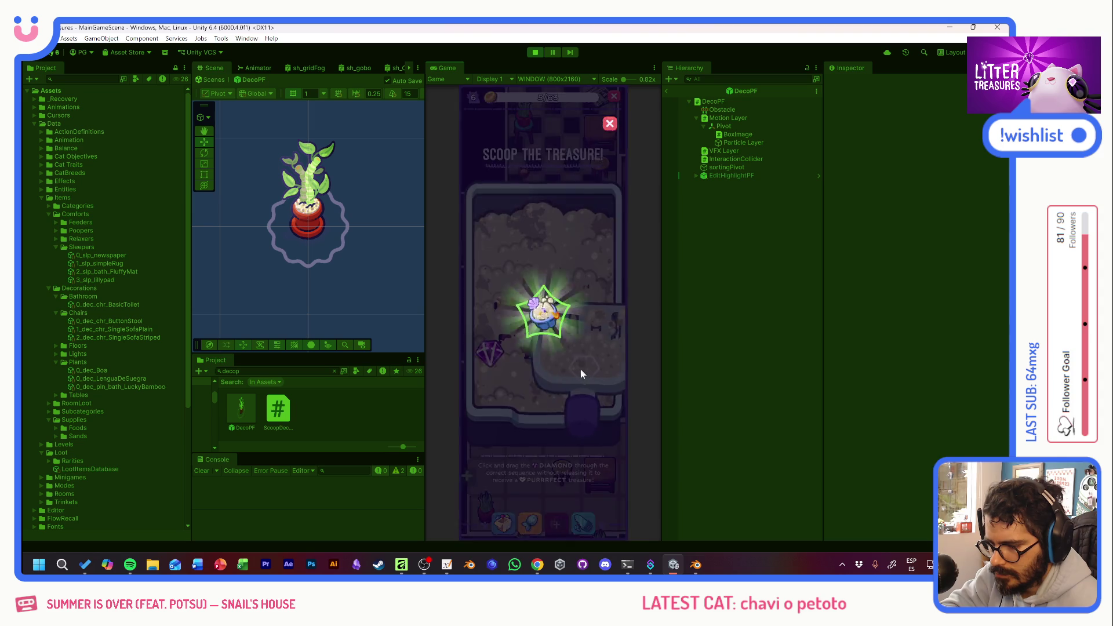
drag(497, 355, 584, 361)
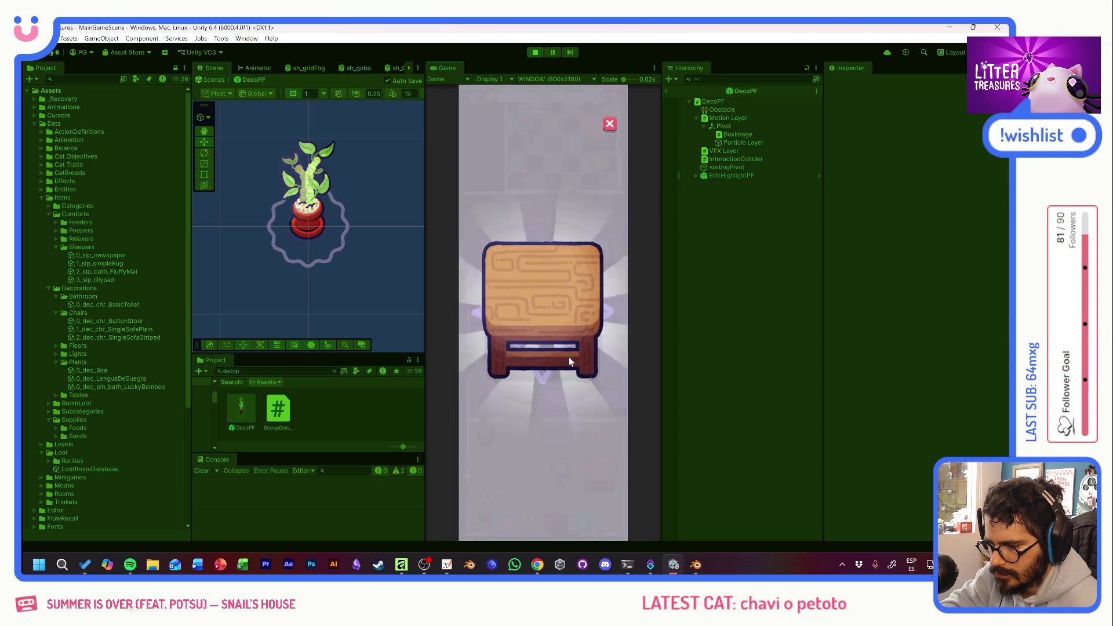
mouse_move(490, 352)
mouse_down()
mouse_move(529, 310)
mouse_move(562, 360)
mouse_up()
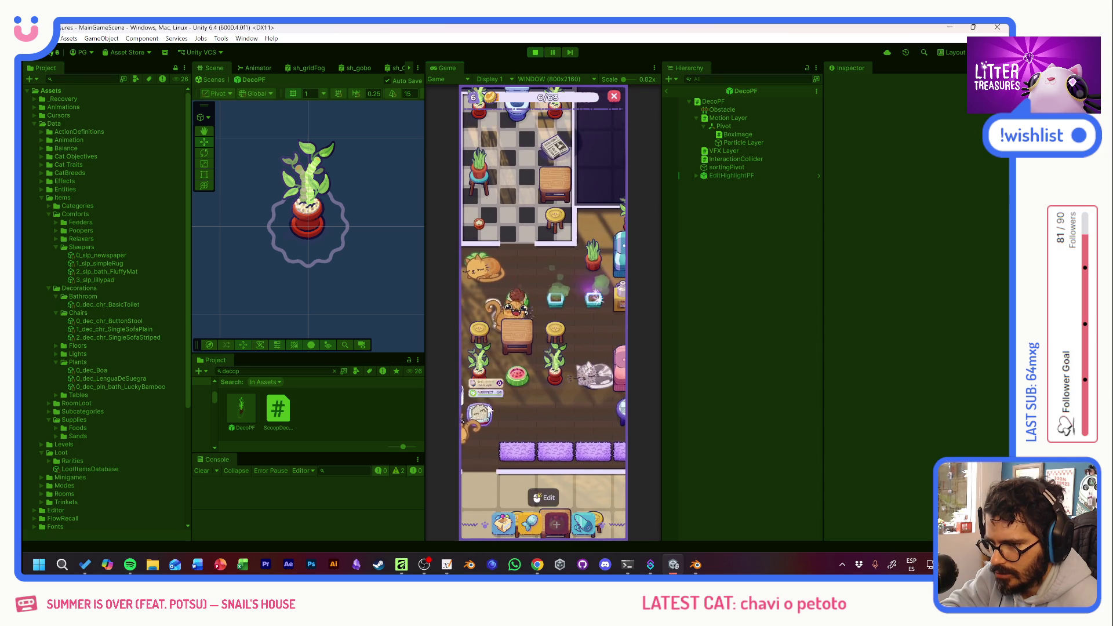
click(565, 264)
mouse_move(522, 323)
mouse_down()
mouse_move(497, 372)
mouse_move(569, 357)
mouse_up()
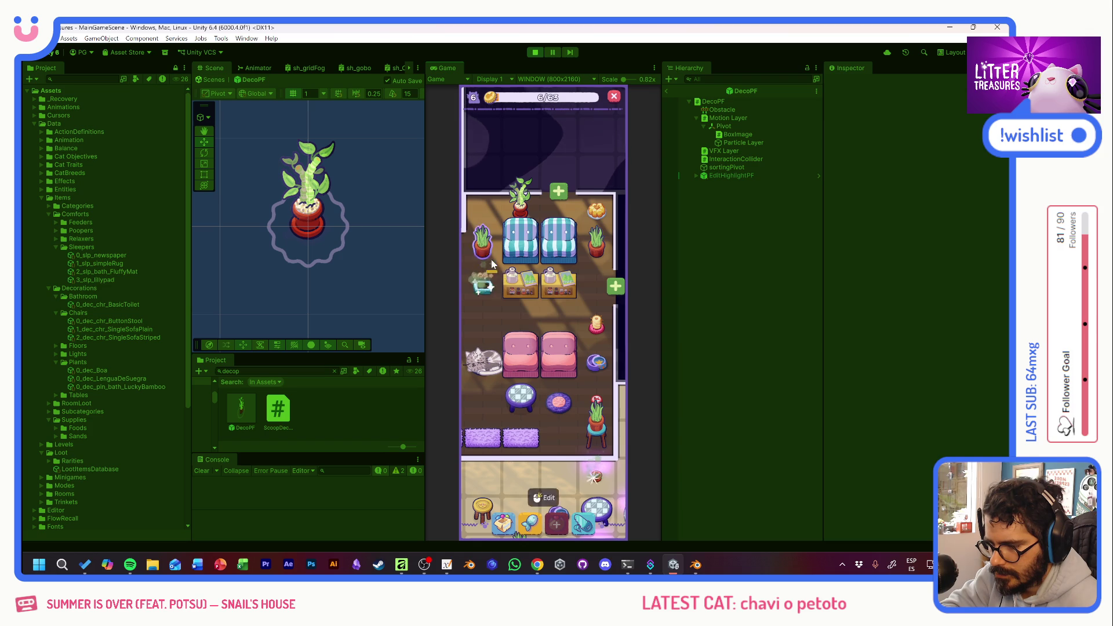
drag(513, 341, 499, 286)
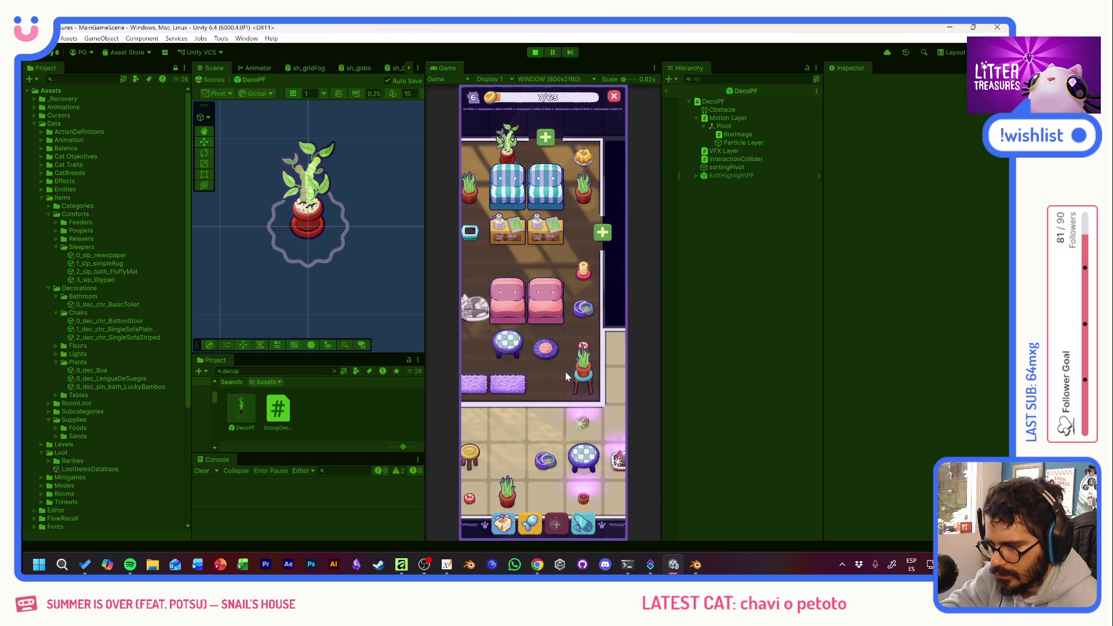
Run repeated bathroom litter-box scoops, earning a Lengua de Suegra and a Basic Toilet.
click(509, 269)
drag(502, 353, 585, 353)
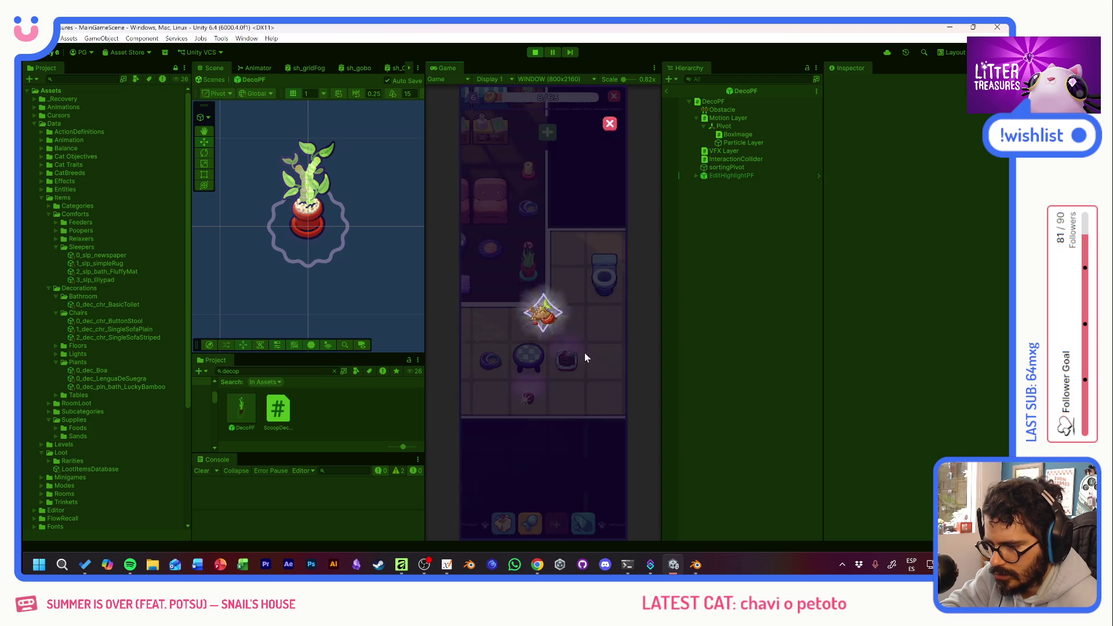
click(514, 293)
mouse_move(514, 293)
mouse_down()
mouse_move(581, 302)
mouse_move(588, 368)
mouse_up()
click(514, 270)
mouse_move(513, 270)
mouse_down()
mouse_move(505, 335)
mouse_move(583, 361)
mouse_up()
click(546, 368)
mouse_move(496, 348)
mouse_down()
mouse_move(489, 311)
mouse_move(583, 367)
mouse_up()
click(568, 359)
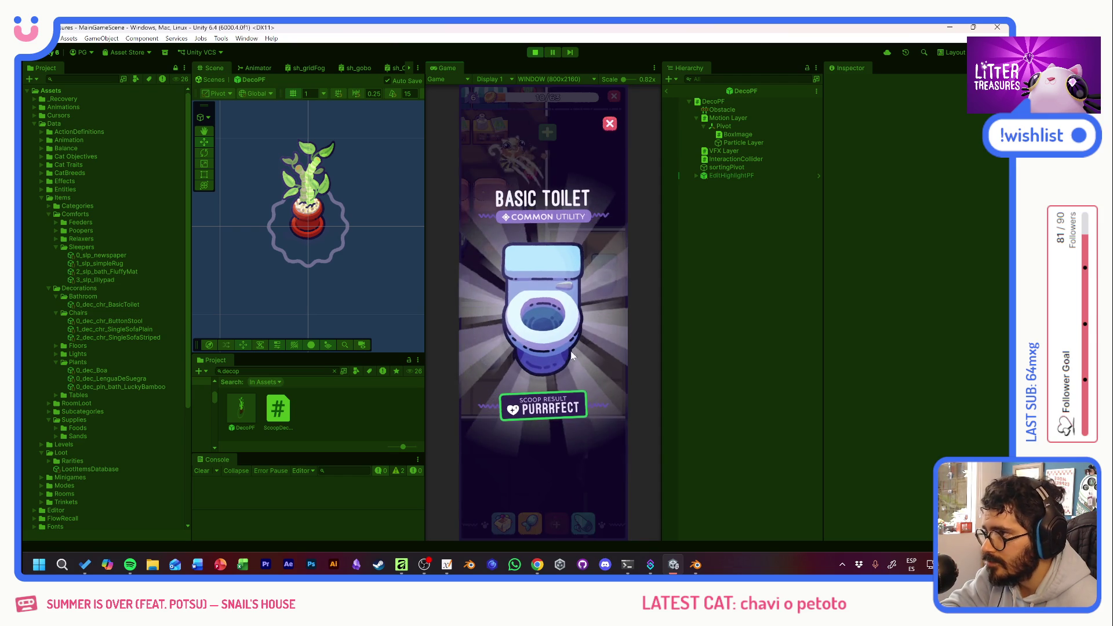
click(567, 359)
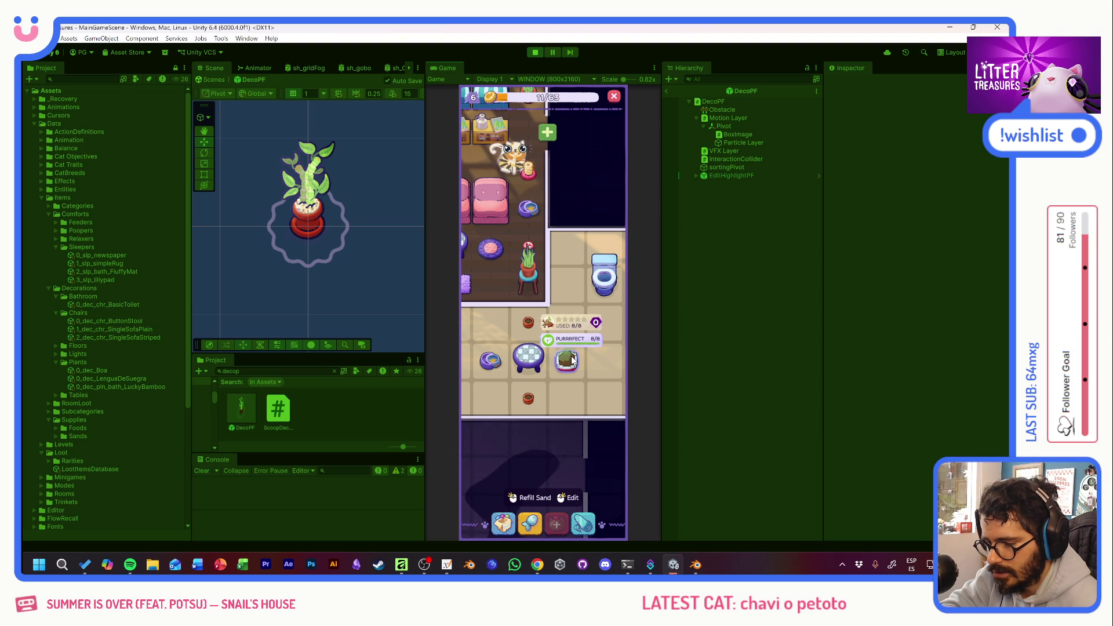
Pan across the room and collect two treasures from a litter box.
mouse_move(575, 304)
mouse_down()
mouse_move(540, 349)
mouse_move(566, 329)
mouse_move(521, 334)
mouse_move(586, 306)
mouse_up()
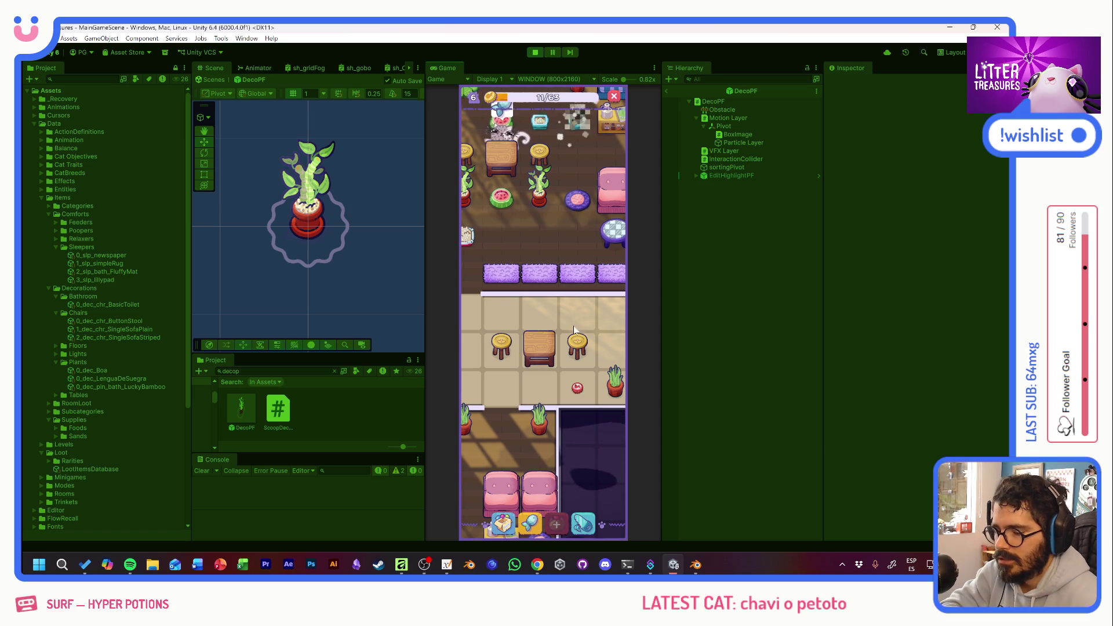
mouse_move(506, 325)
mouse_move(505, 321)
mouse_down()
mouse_move(575, 310)
mouse_move(467, 320)
mouse_up()
click(548, 355)
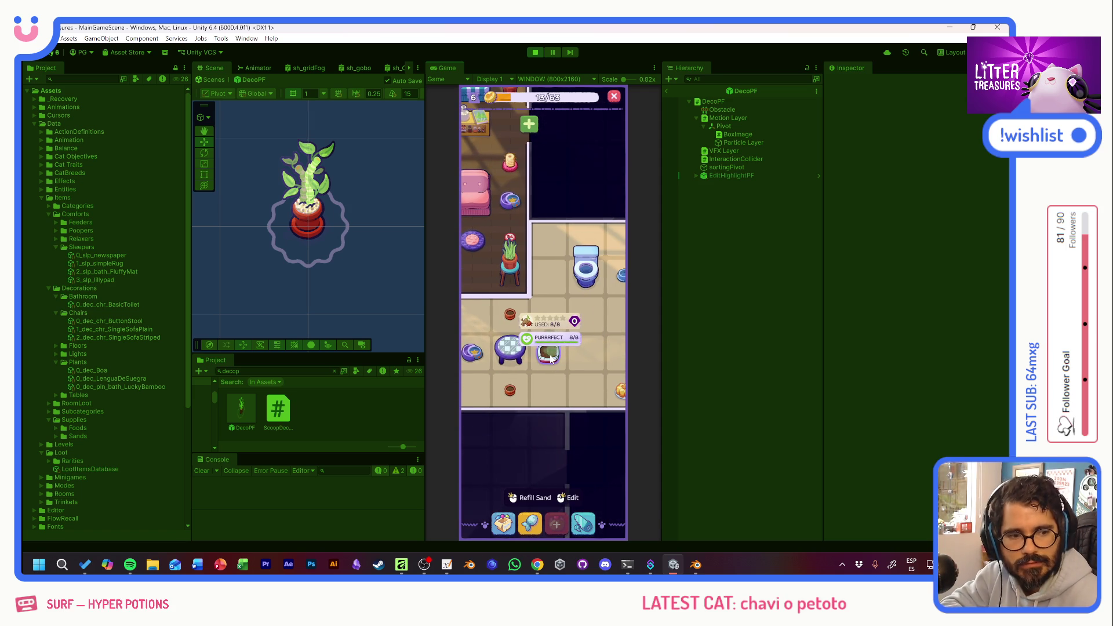
click(555, 390)
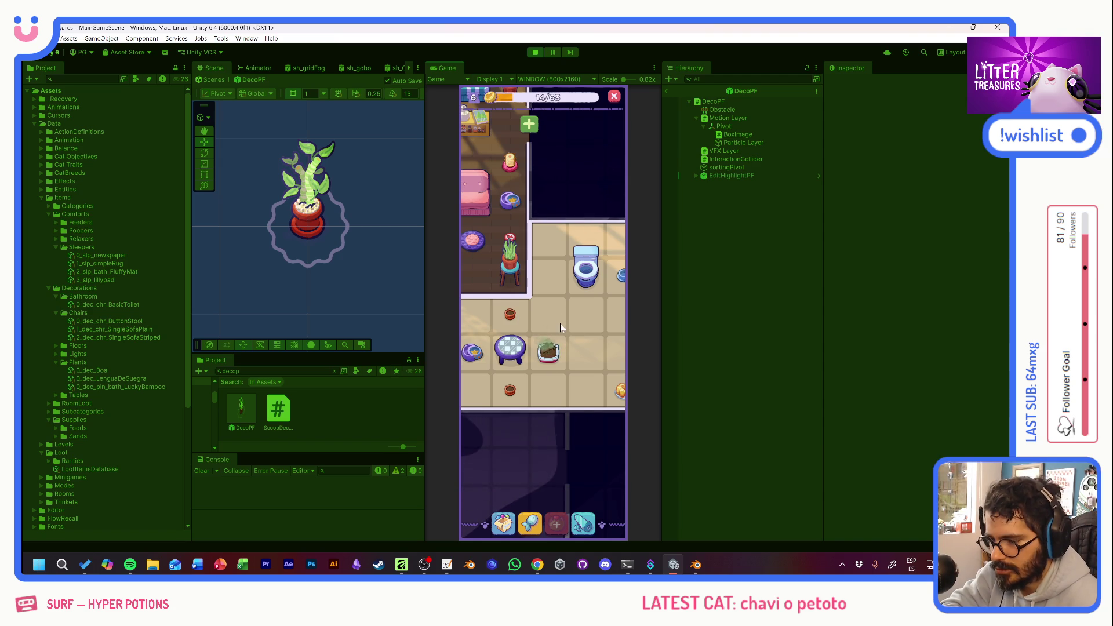
click(548, 351)
Pan over to the other rooms, start a scoop, then bring up the Supply Shop.
drag(590, 336, 402, 326)
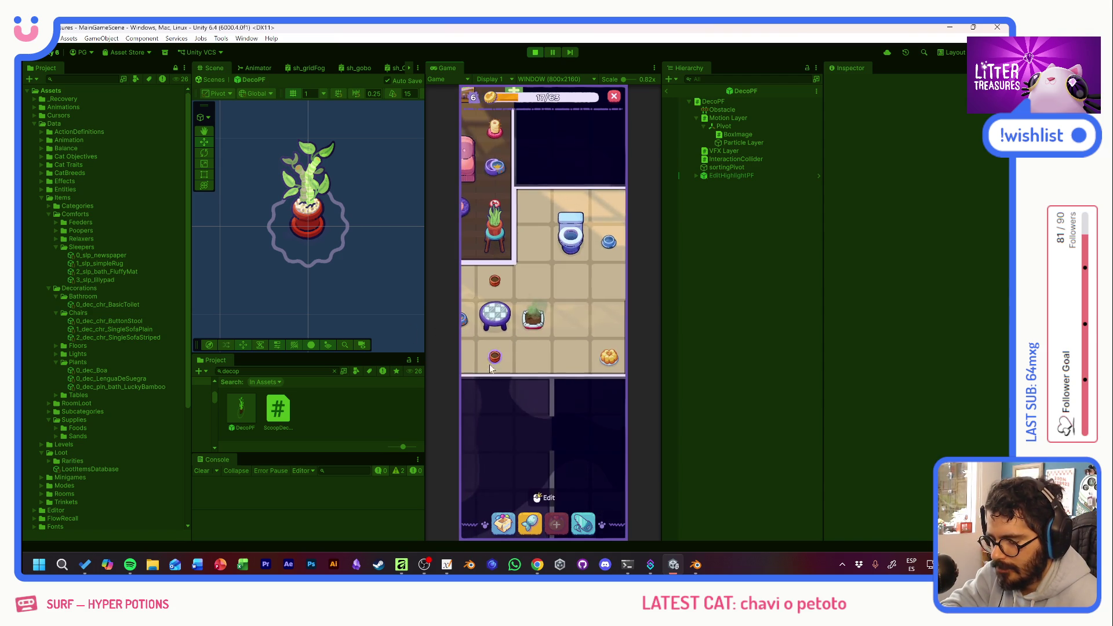
mouse_move(575, 313)
mouse_down()
mouse_move(551, 314)
mouse_move(603, 314)
mouse_move(631, 328)
mouse_move(565, 328)
mouse_move(656, 353)
mouse_move(608, 324)
mouse_move(561, 336)
mouse_move(517, 318)
mouse_move(587, 291)
mouse_move(568, 369)
mouse_move(521, 348)
mouse_move(571, 347)
mouse_move(551, 464)
mouse_up()
click(496, 351)
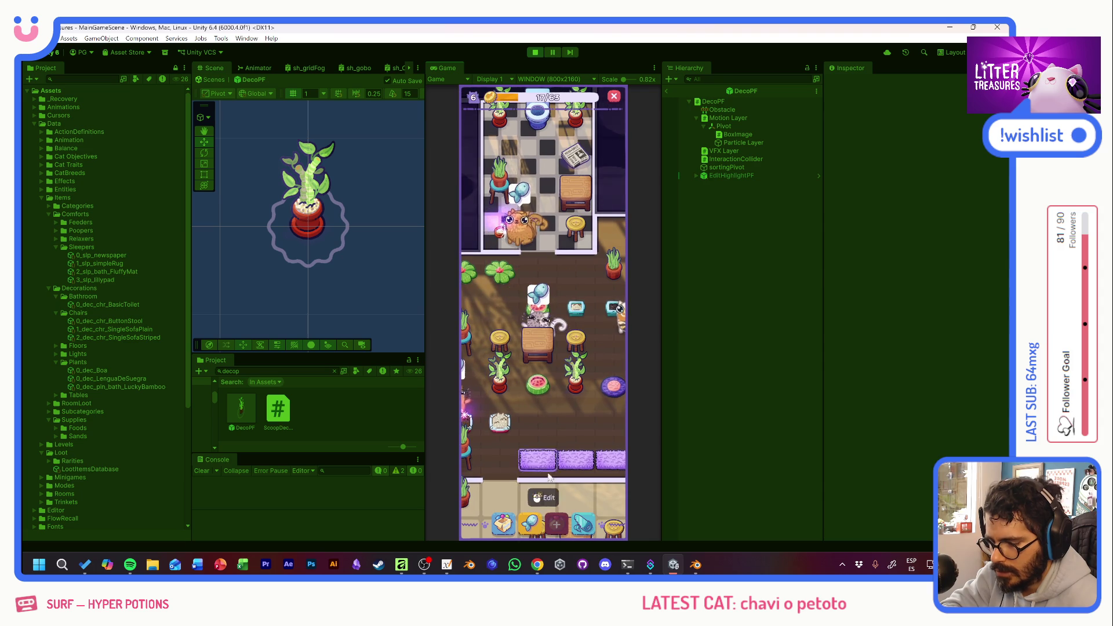
click(532, 524)
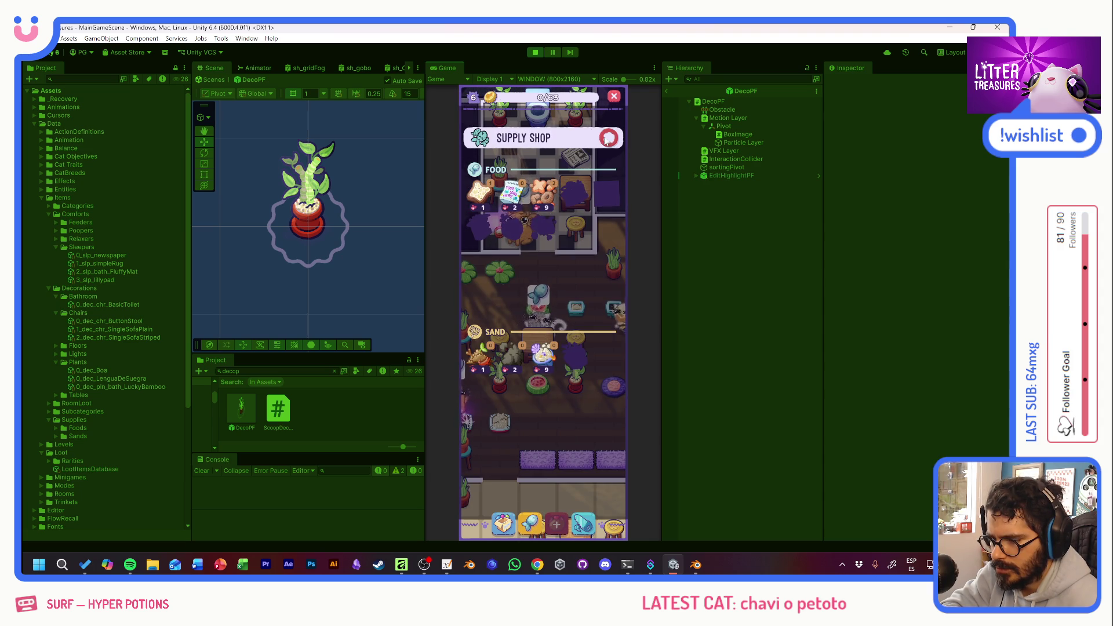
Review MUYMUY's missions, including RUNNER and TREASURE FACTORY, then close the panel.
click(607, 139)
mouse_move(539, 396)
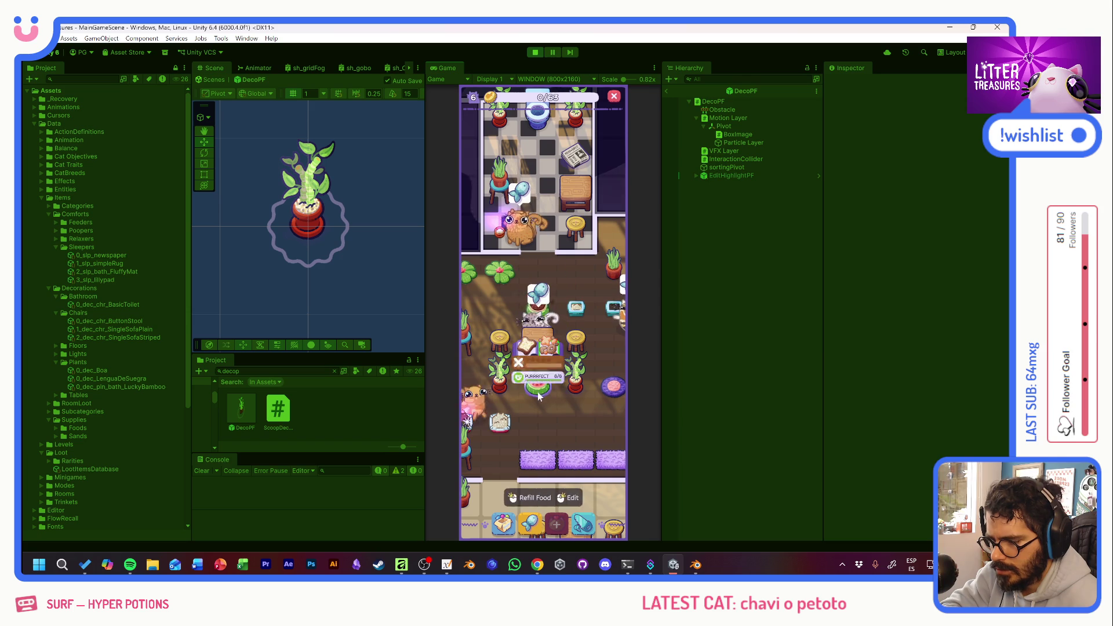
click(526, 238)
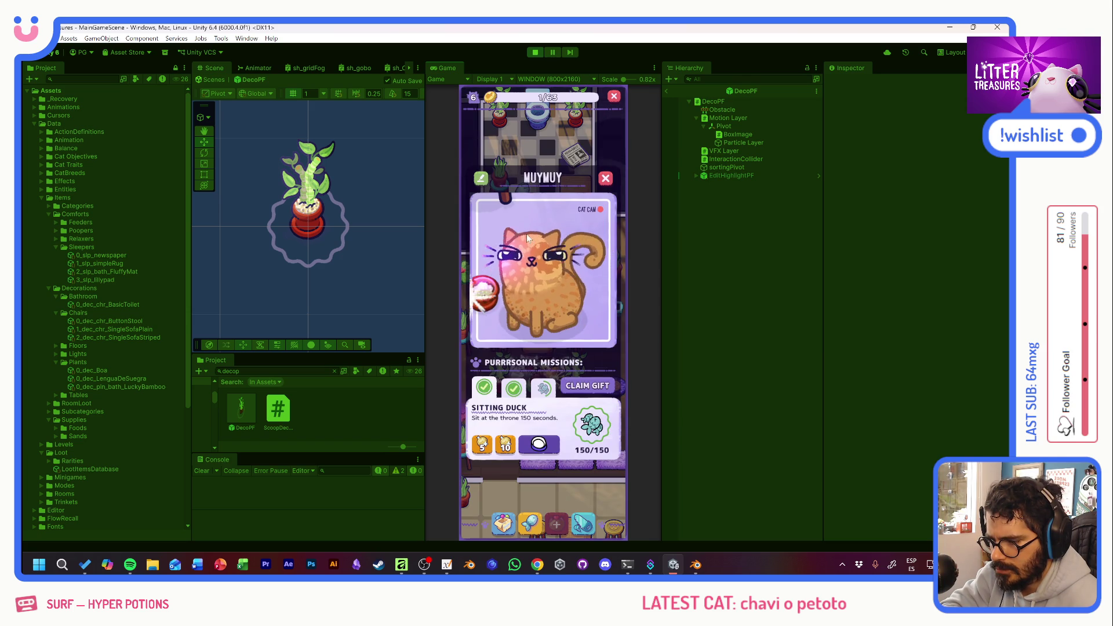
click(514, 387)
click(549, 390)
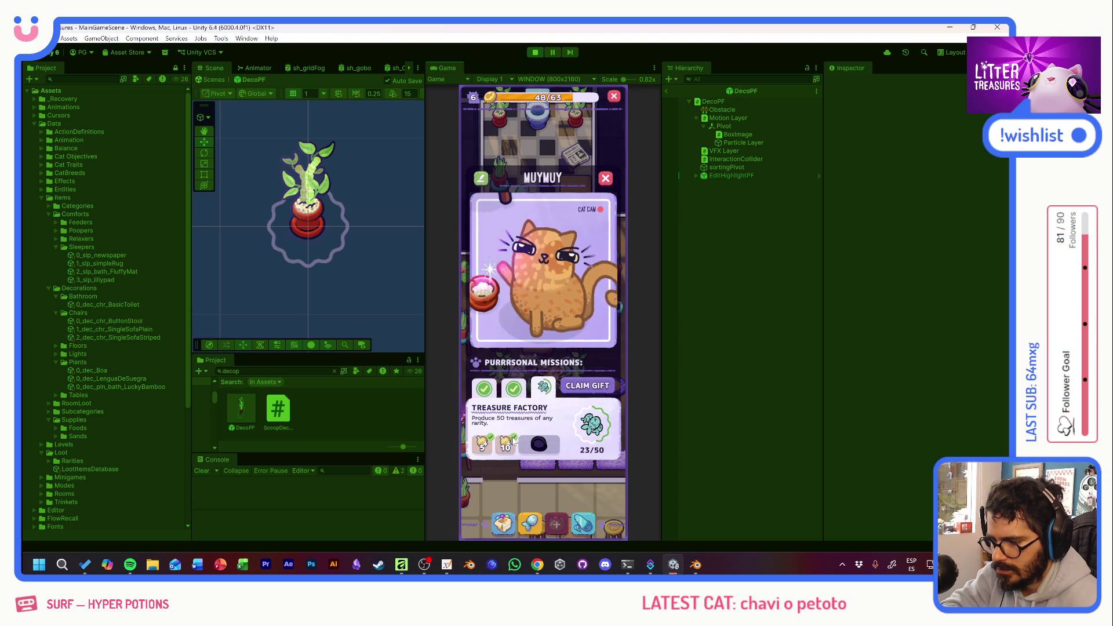
key(Escape)
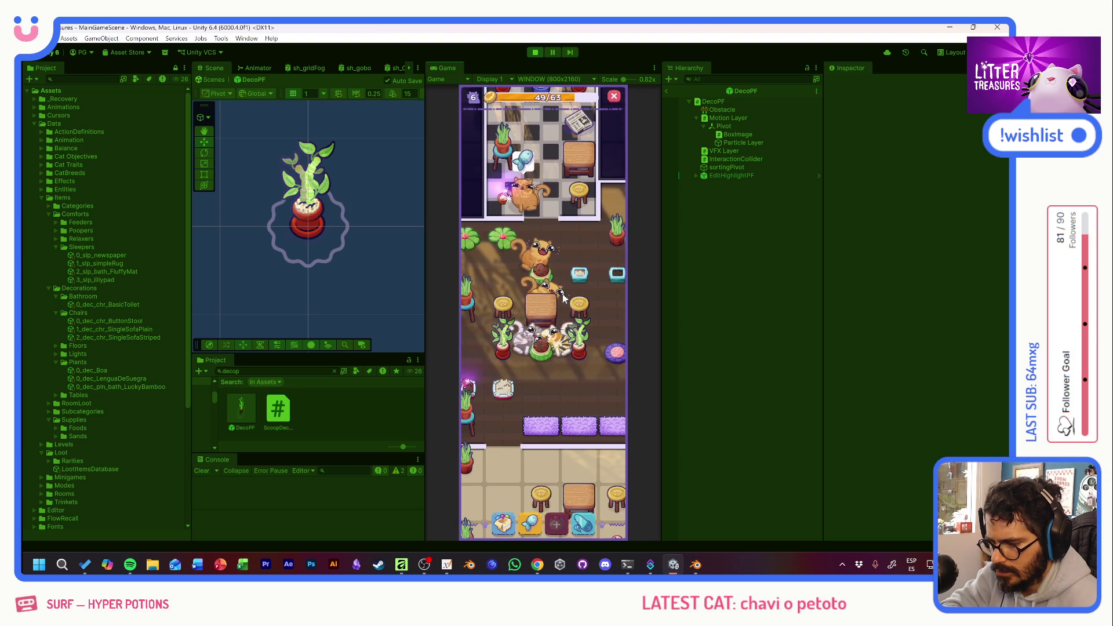
Open and close the Supply Shop, then scoop the litter box treasure.
click(564, 294)
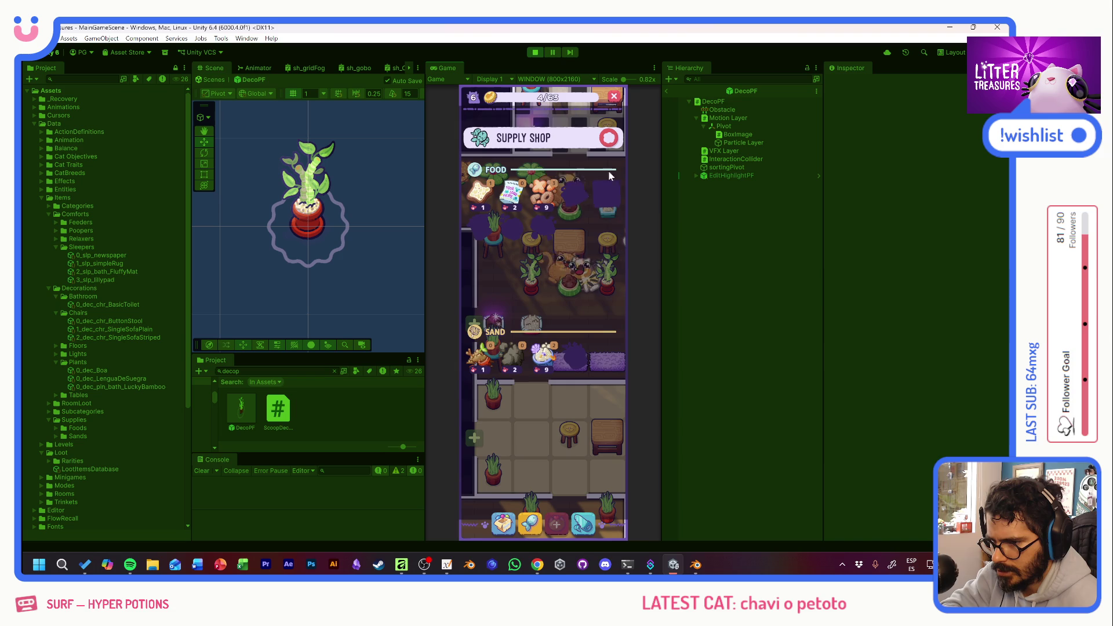
click(608, 140)
click(525, 329)
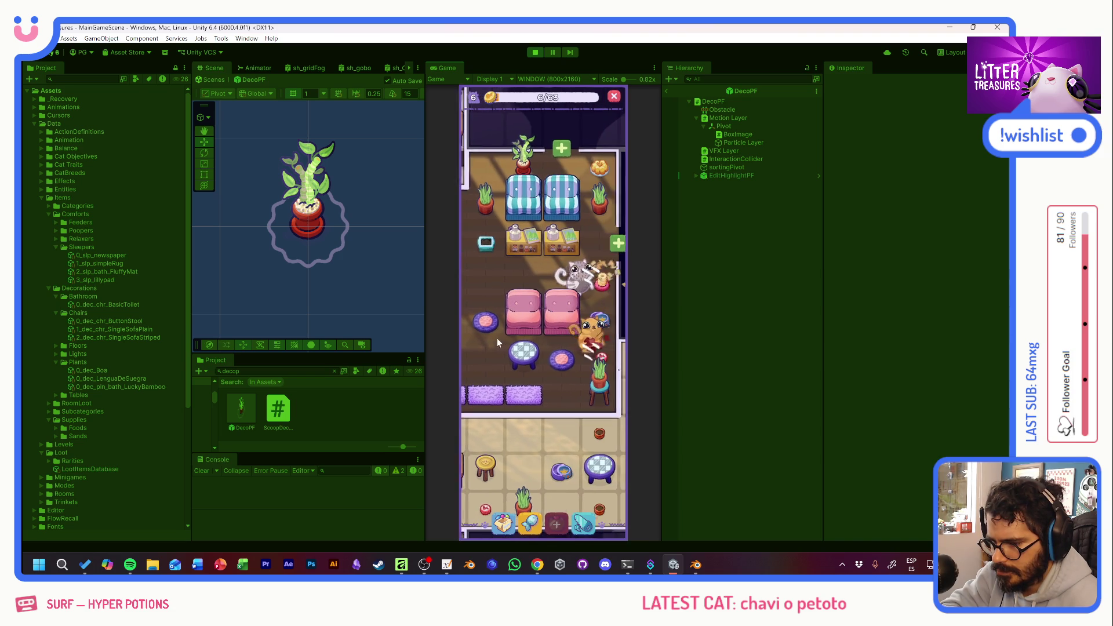
drag(492, 355, 528, 262)
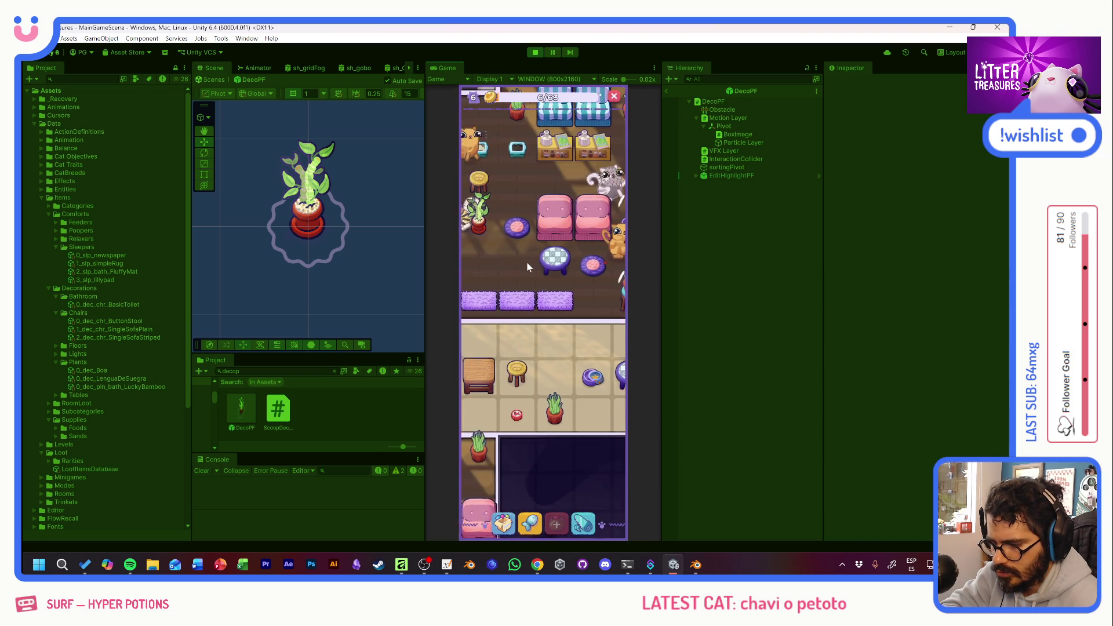
click(552, 371)
click(560, 339)
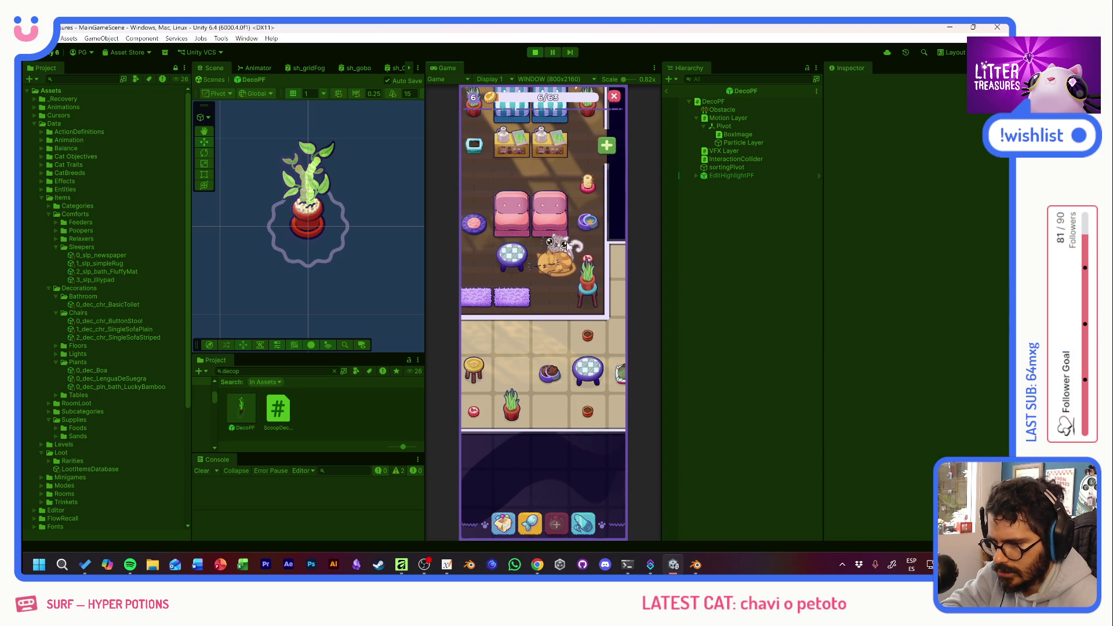
mouse_move(600, 193)
mouse_down()
mouse_move(551, 336)
mouse_move(460, 340)
mouse_move(586, 322)
mouse_up()
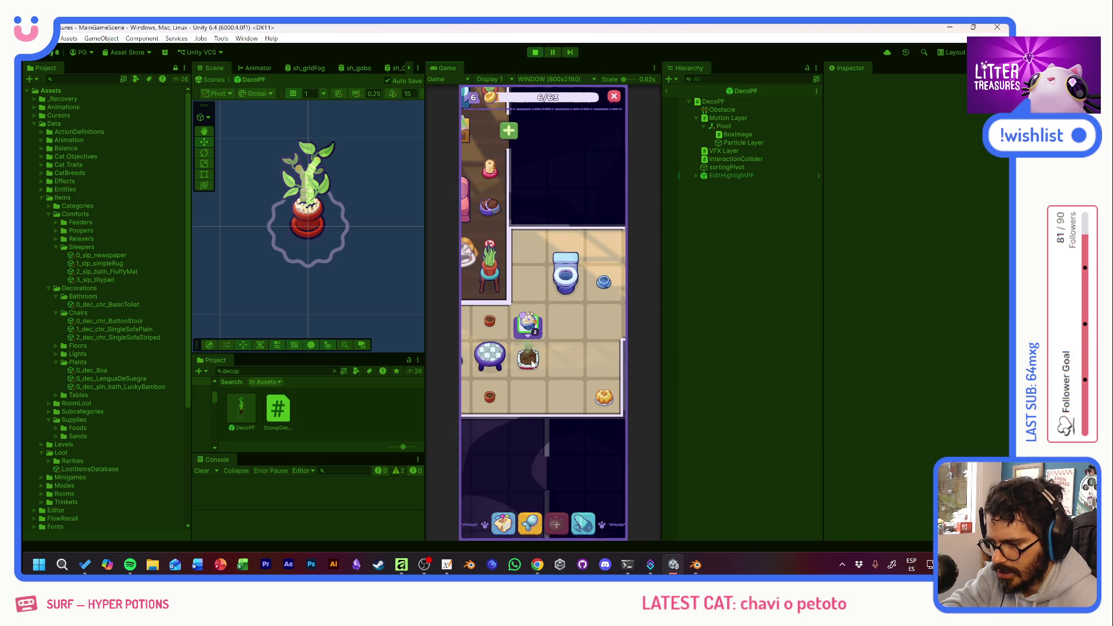
scroll(516, 324, up, 5)
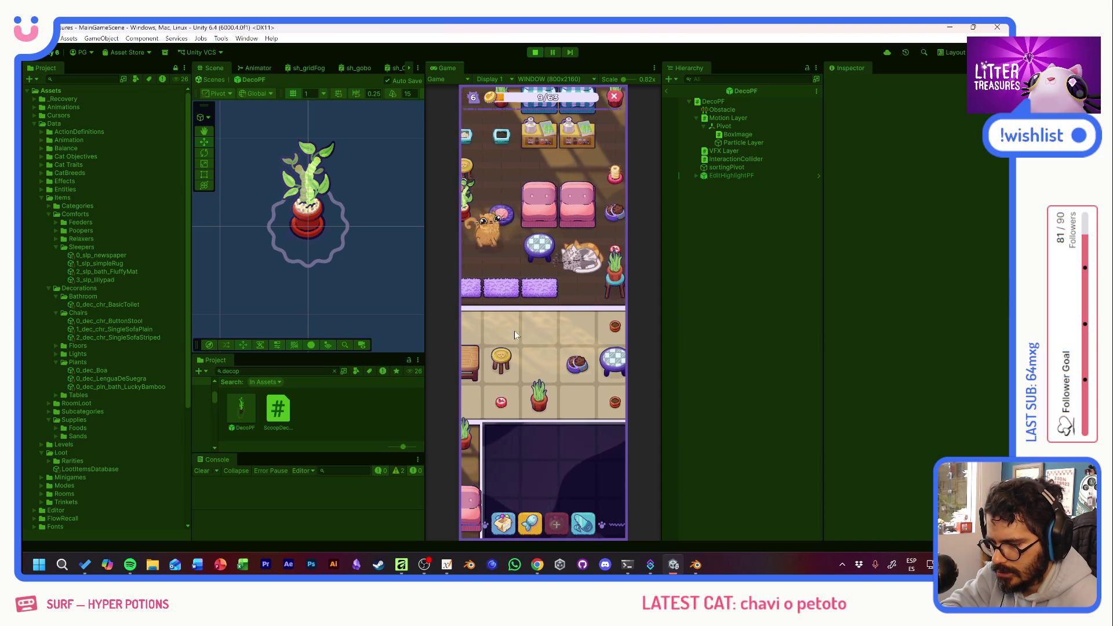
click(518, 246)
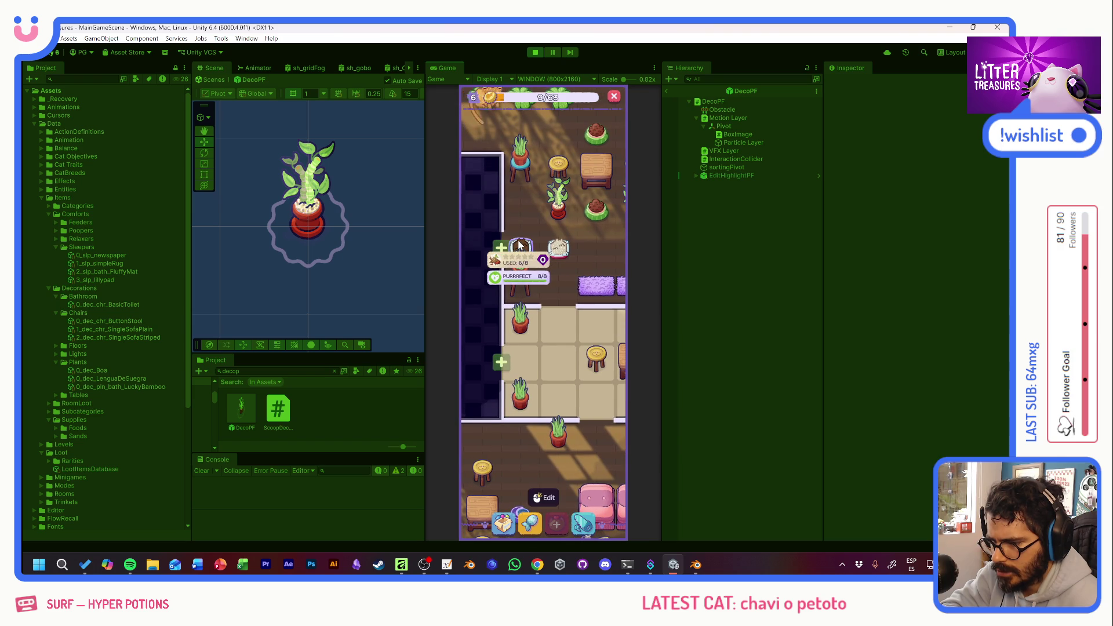
click(561, 251)
scroll(552, 374, down, 5)
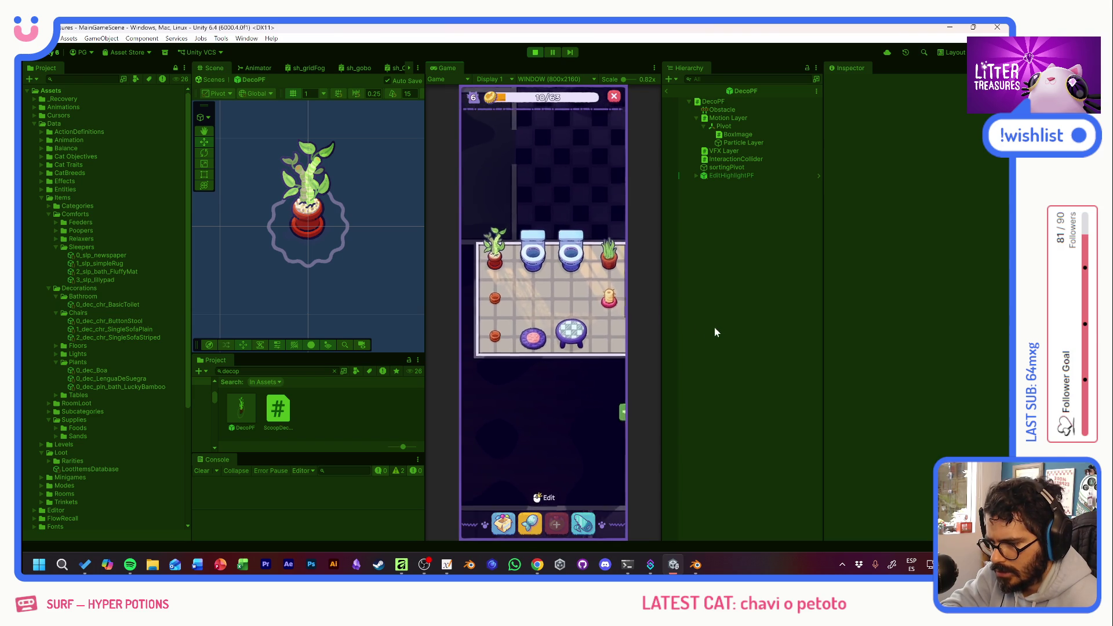
scroll(499, 307, down, 5)
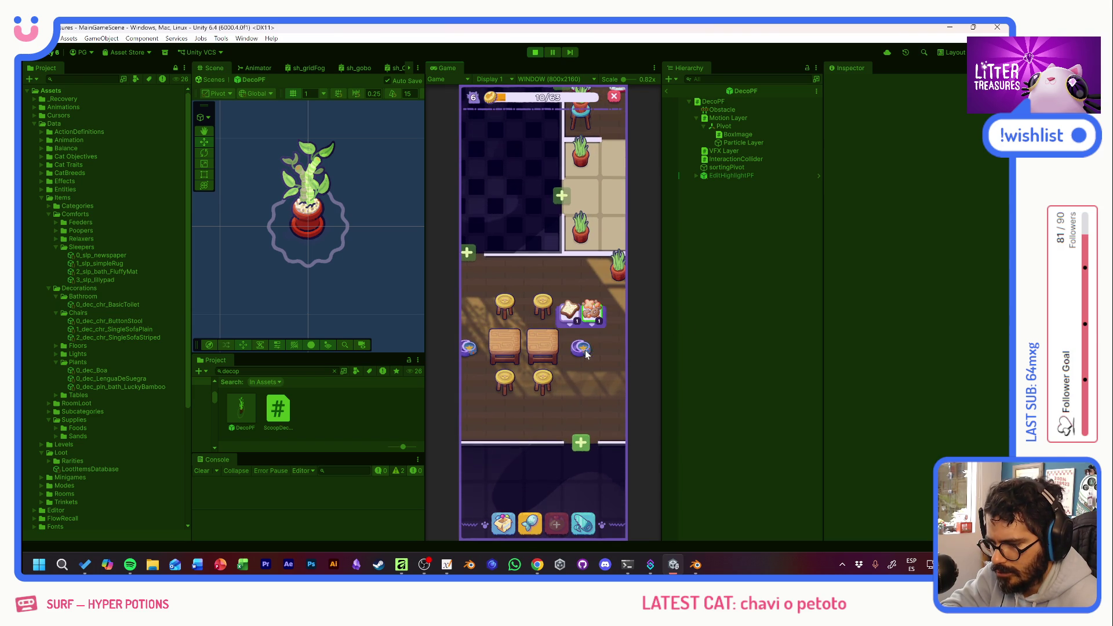
drag(589, 325, 528, 362)
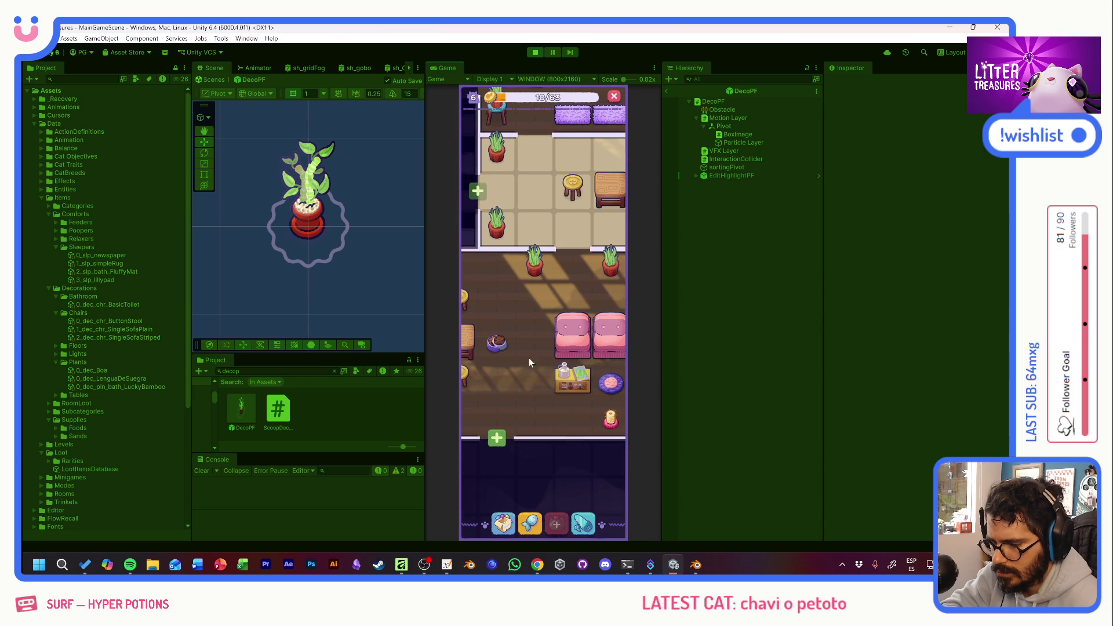
click(530, 524)
click(605, 142)
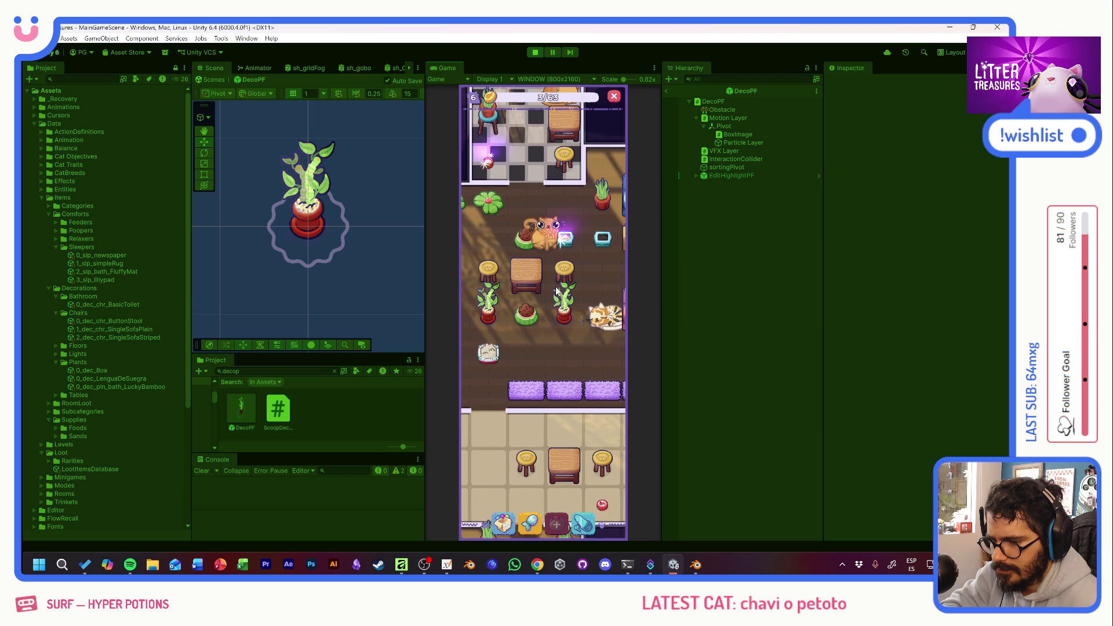
Scoop two litter boxes, winning a bowl and a stool.
click(565, 242)
mouse_move(565, 243)
mouse_down()
mouse_move(498, 345)
mouse_move(536, 255)
mouse_up()
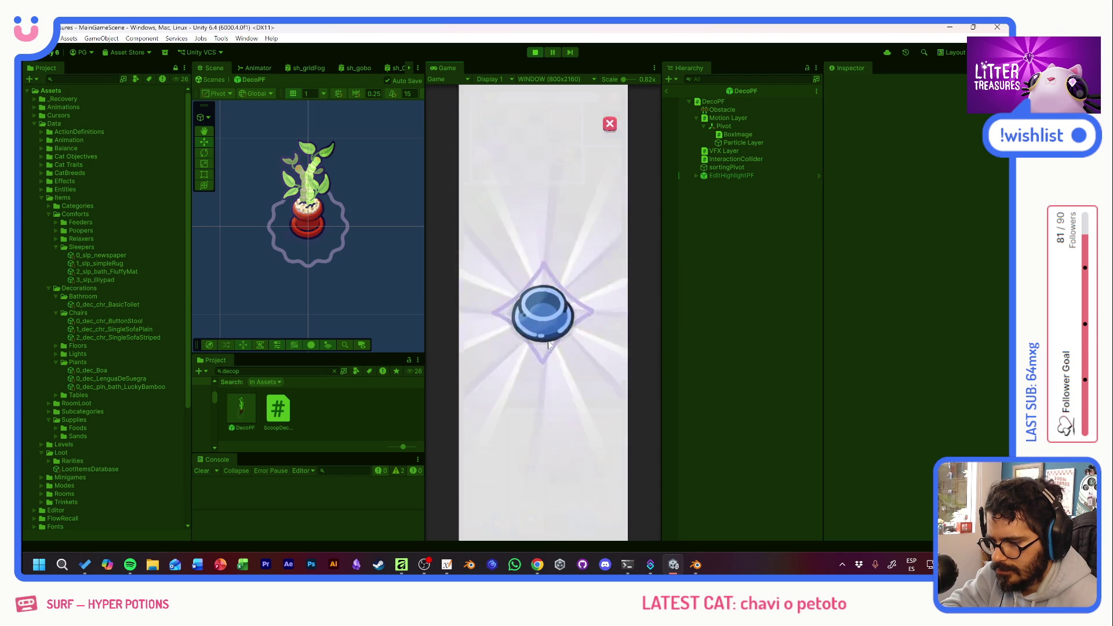
click(548, 310)
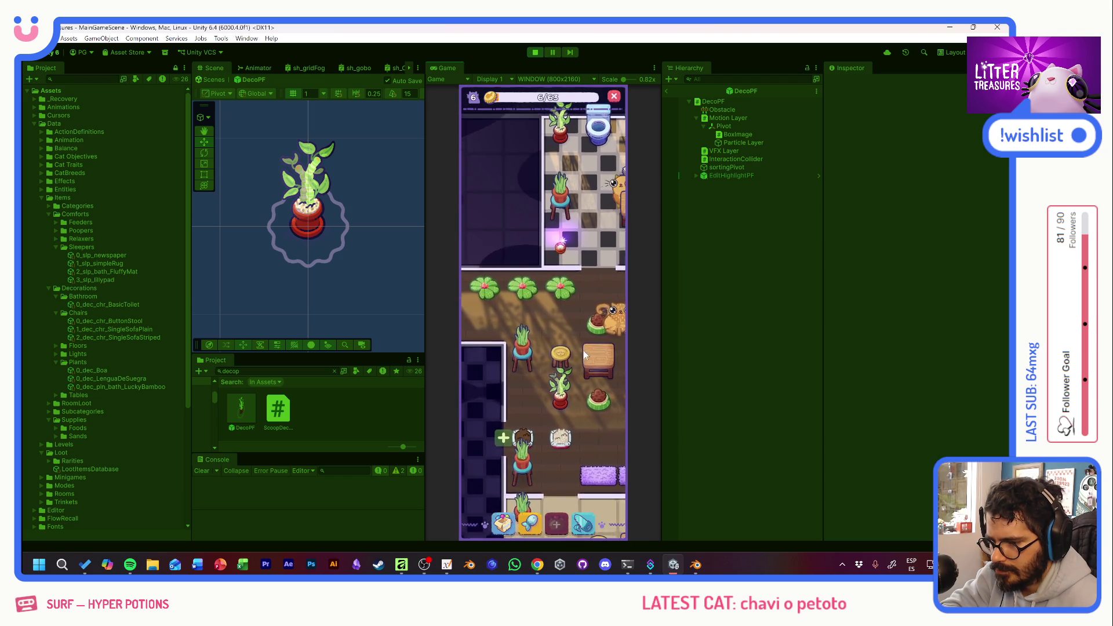
click(534, 316)
drag(497, 392, 563, 342)
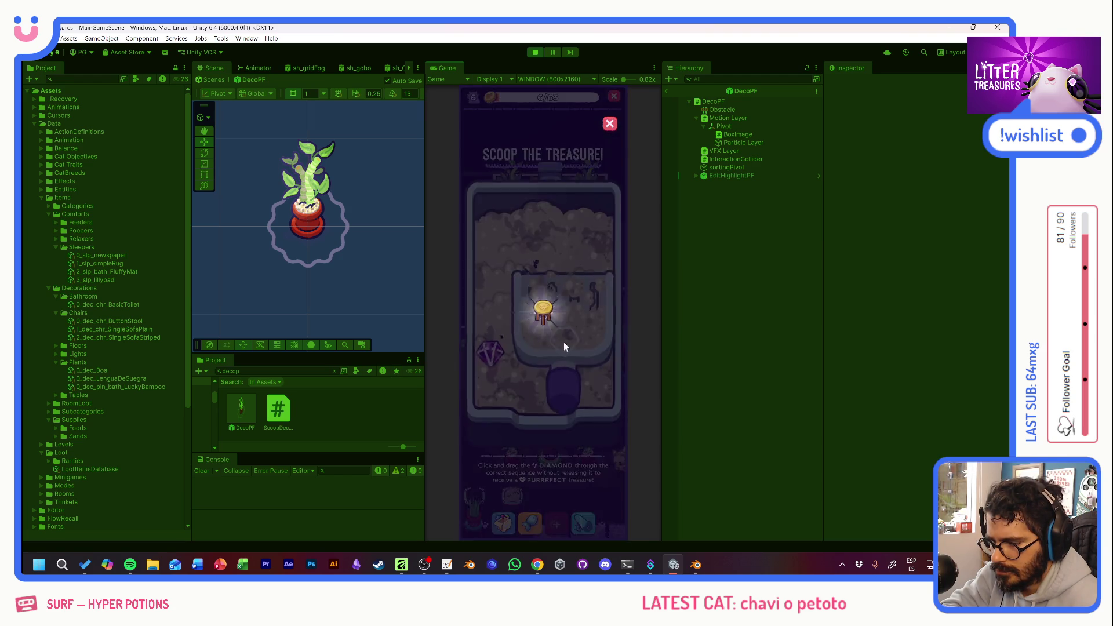
click(545, 335)
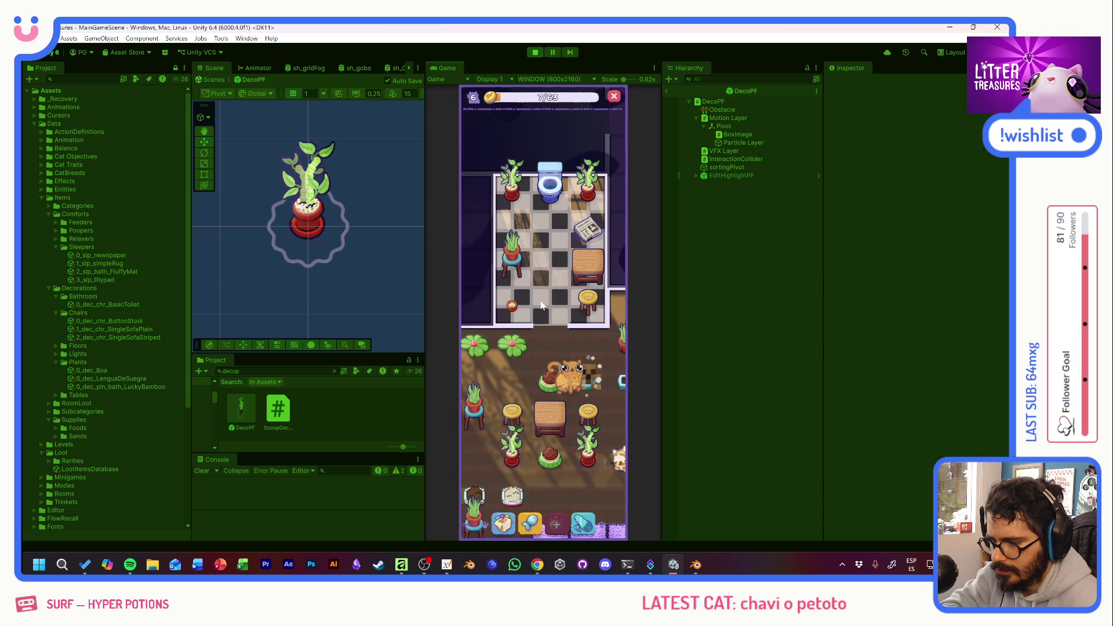
mouse_move(567, 337)
mouse_down()
mouse_move(525, 238)
mouse_move(510, 302)
mouse_move(464, 317)
mouse_move(631, 269)
mouse_move(613, 309)
mouse_up()
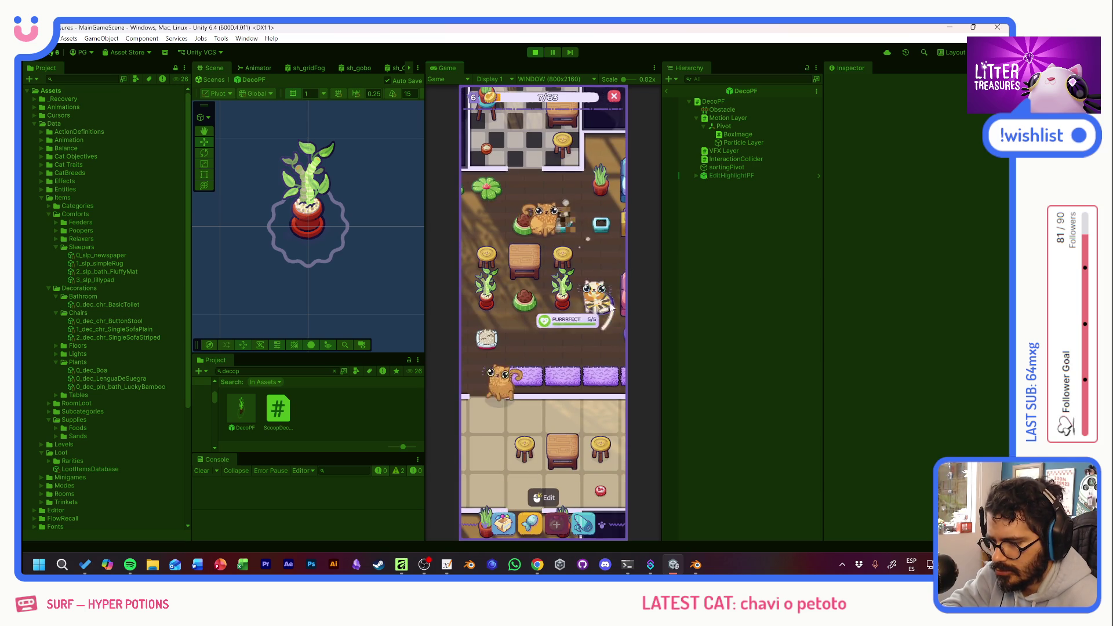
click(605, 310)
click(600, 273)
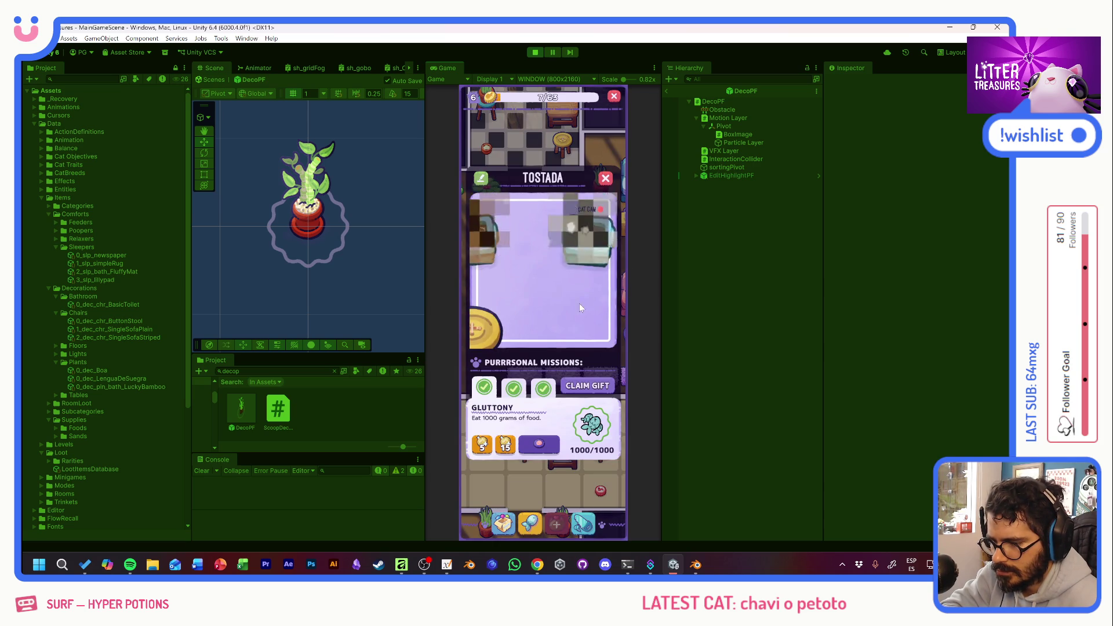
Claim Tostada's DREAMER and GLUTTONY mission rewards to reach level 7.
click(513, 386)
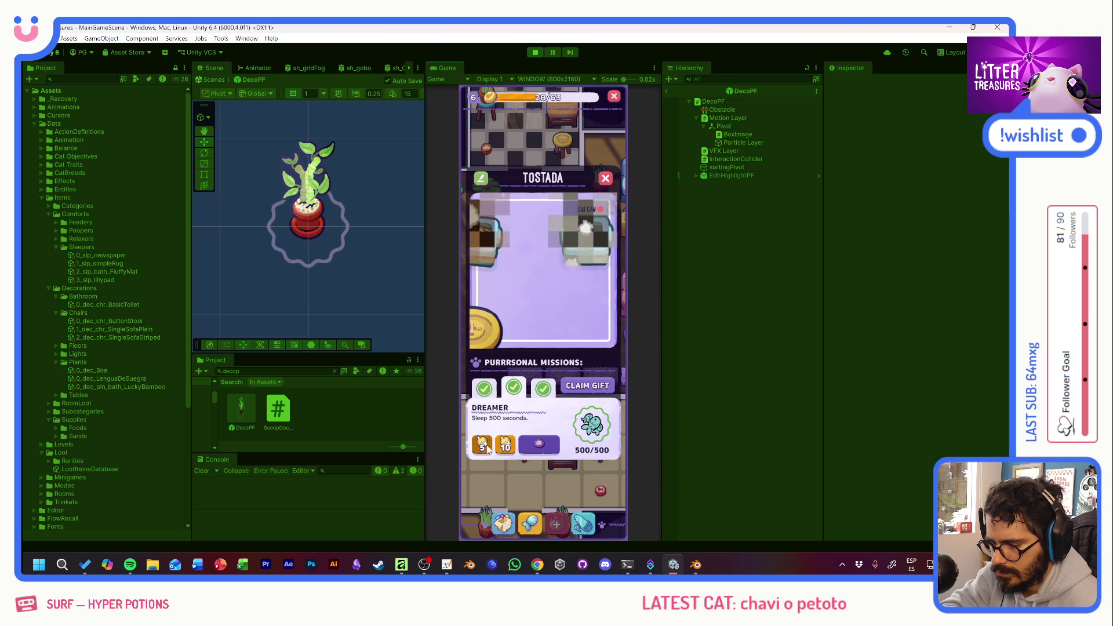
click(543, 387)
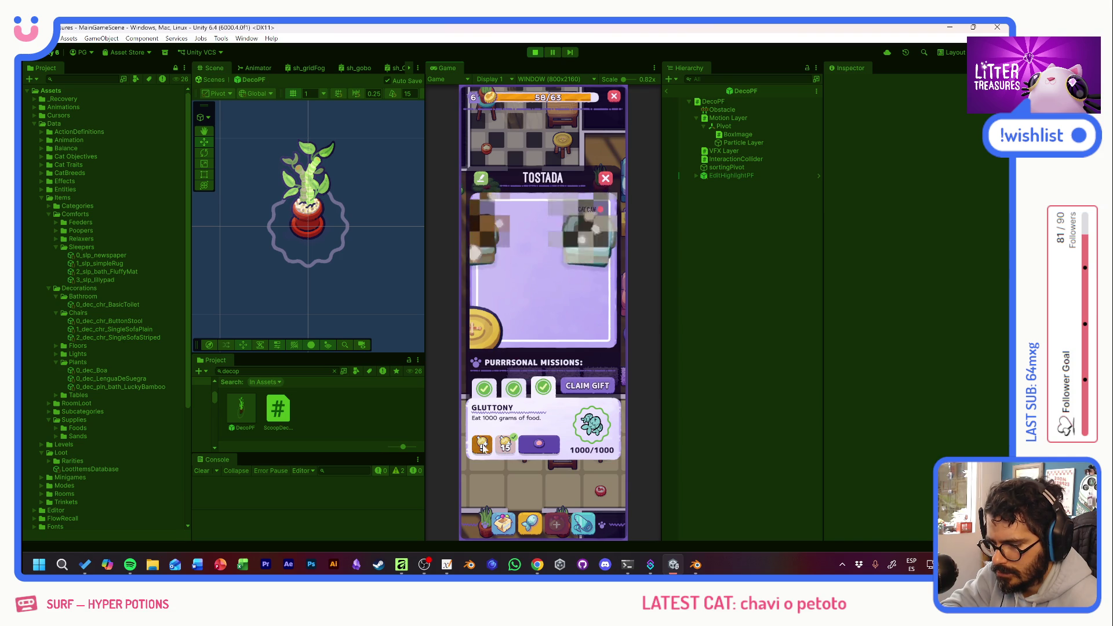
click(534, 420)
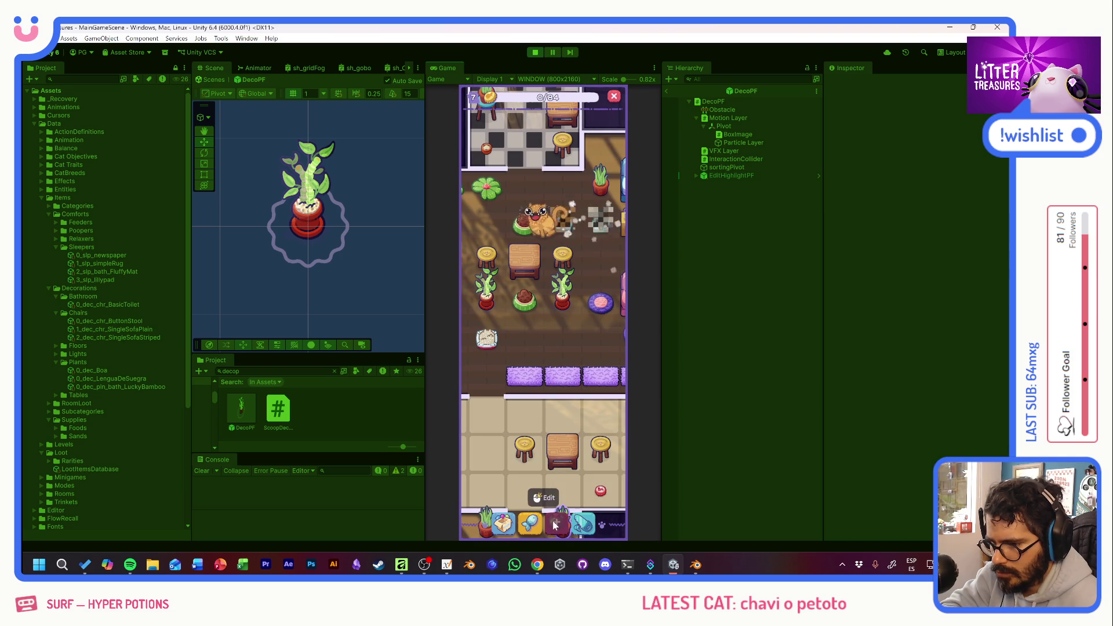
Give love to the cat Mafi in the sofa room and review her profile.
click(555, 312)
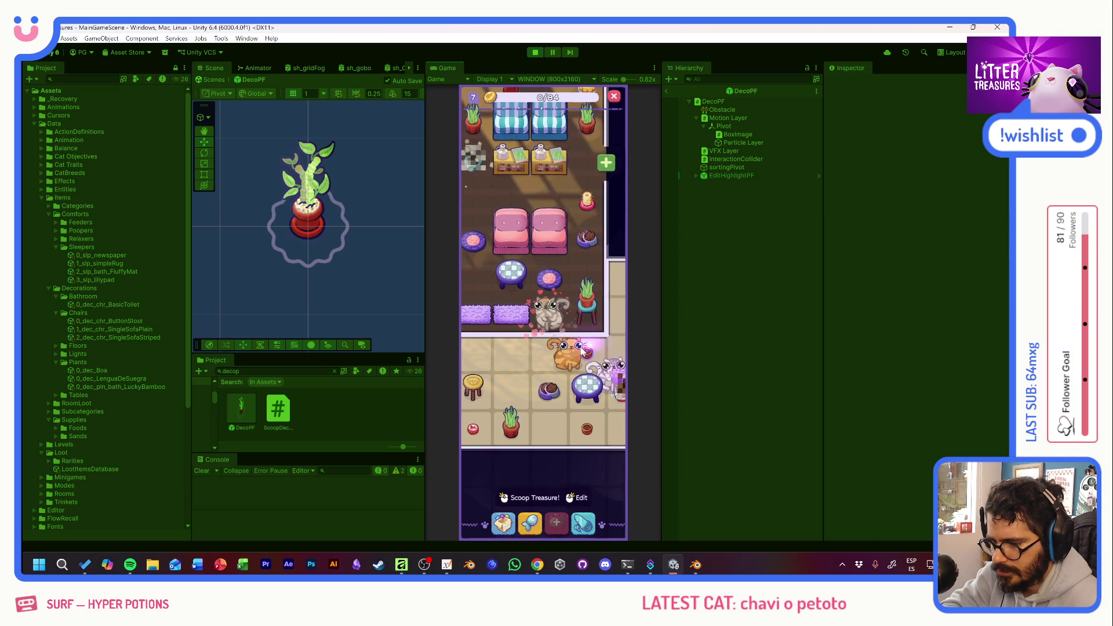
click(547, 315)
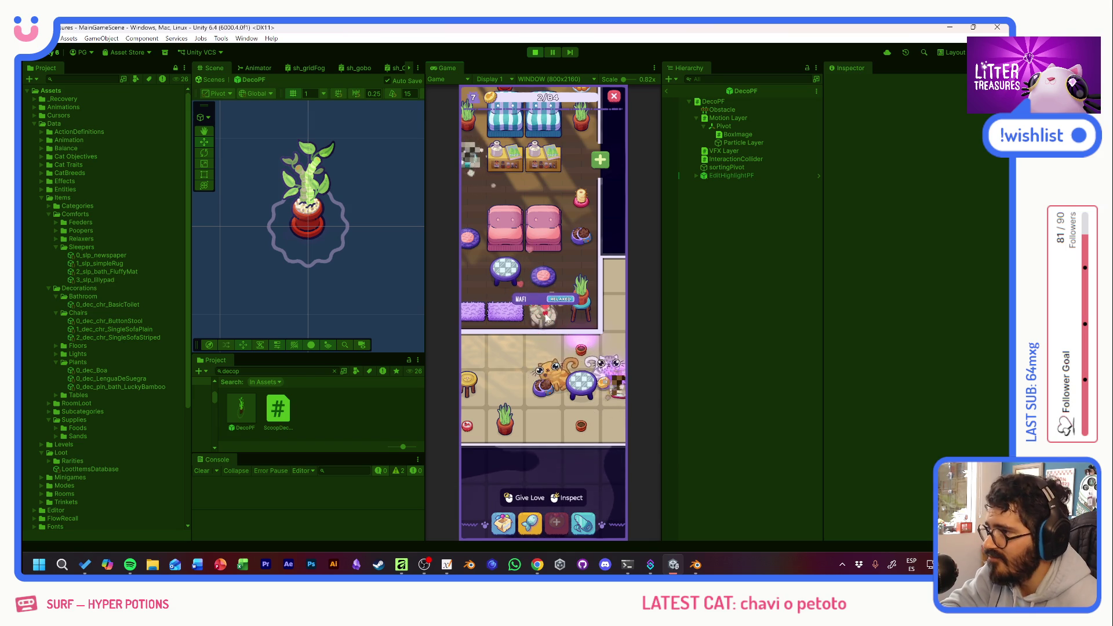
click(544, 316)
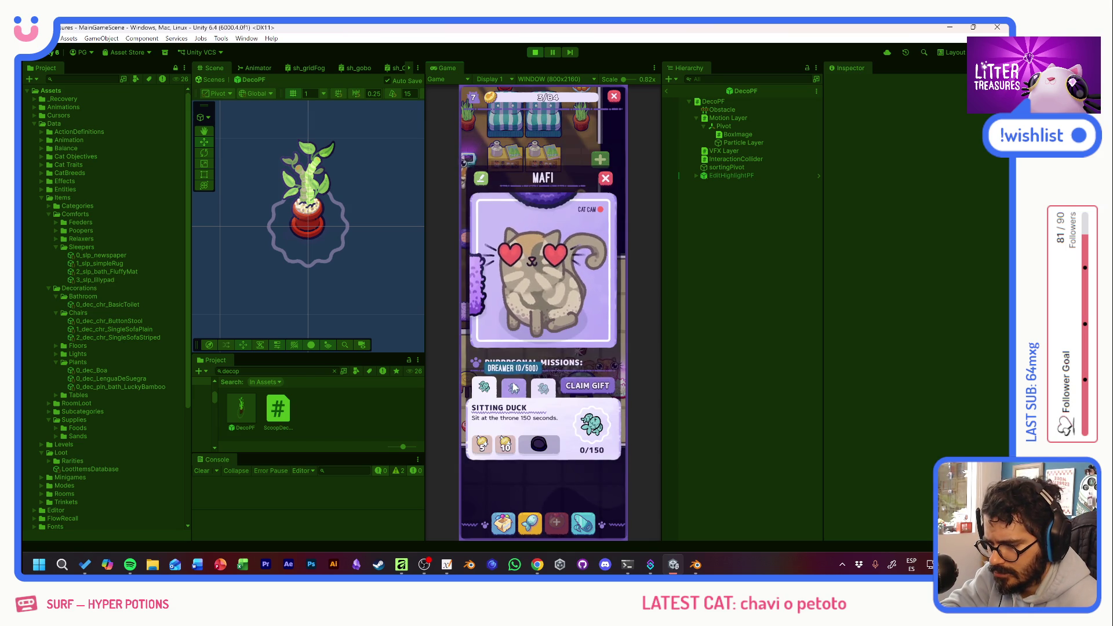
click(562, 316)
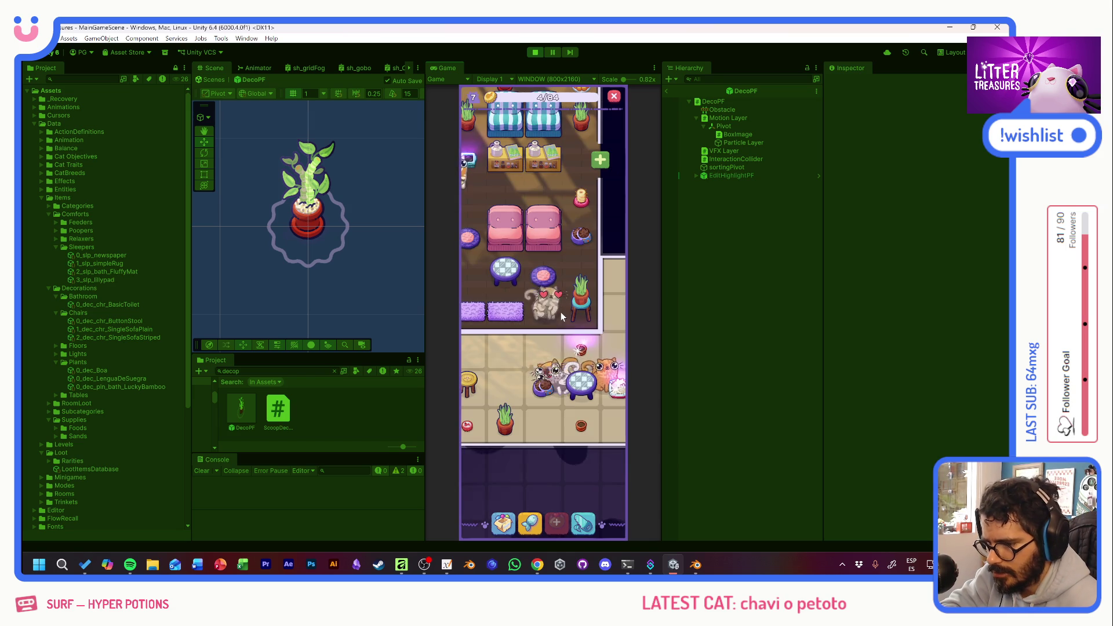
click(583, 341)
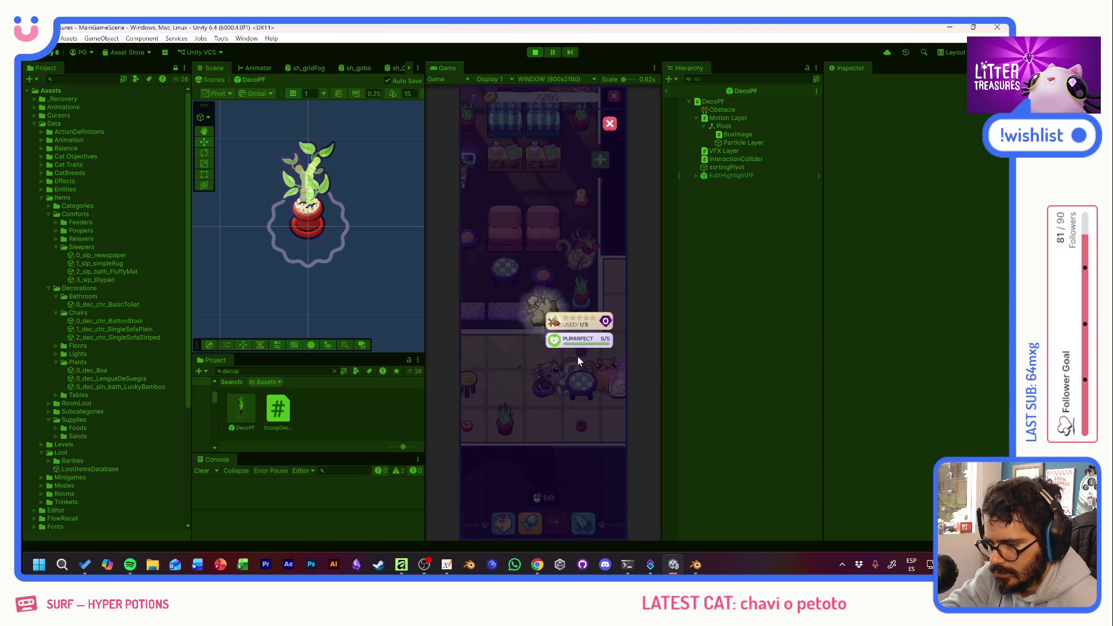
Scoop two more litter boxes, winning a damaged Slick Box and a Purrrfect striped single sofa.
click(561, 305)
click(544, 265)
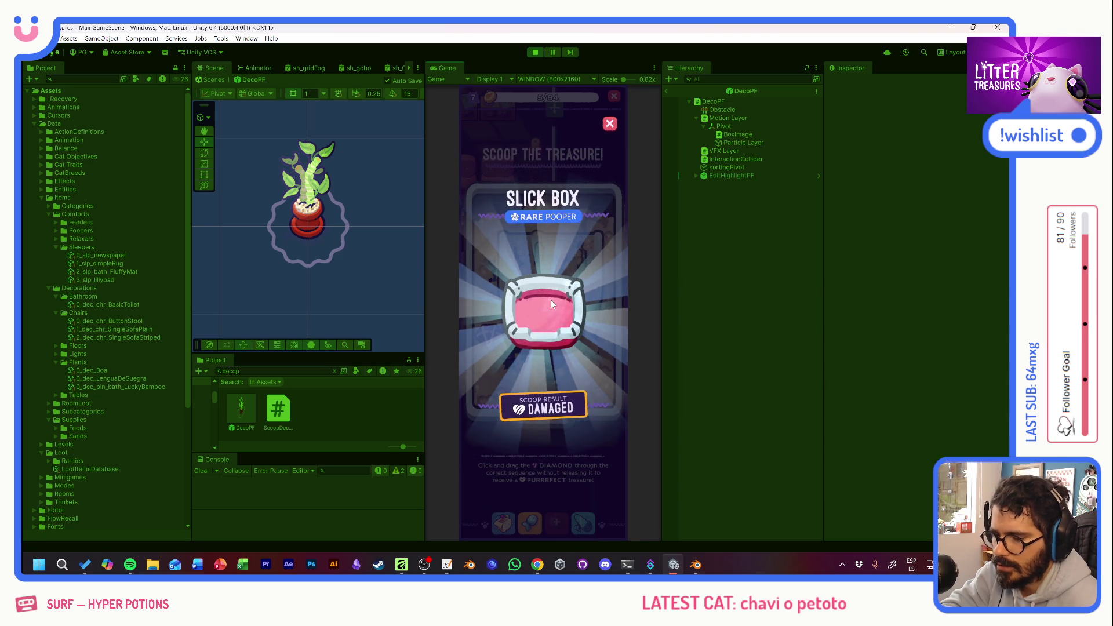
click(551, 299)
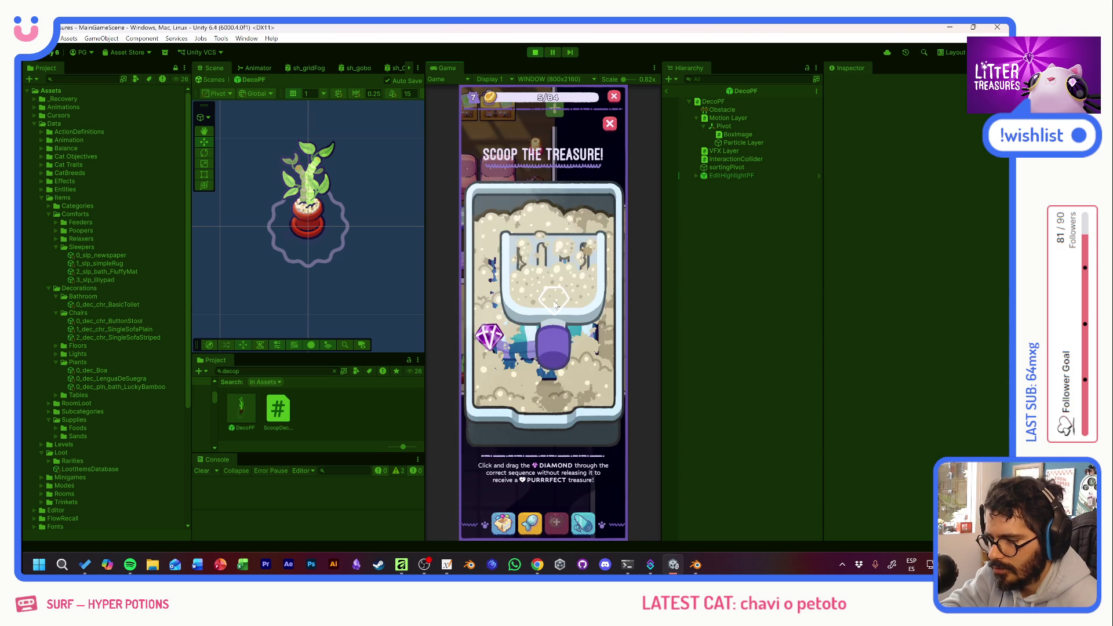
mouse_move(498, 333)
mouse_down()
mouse_move(545, 380)
mouse_move(565, 258)
mouse_move(499, 280)
mouse_up()
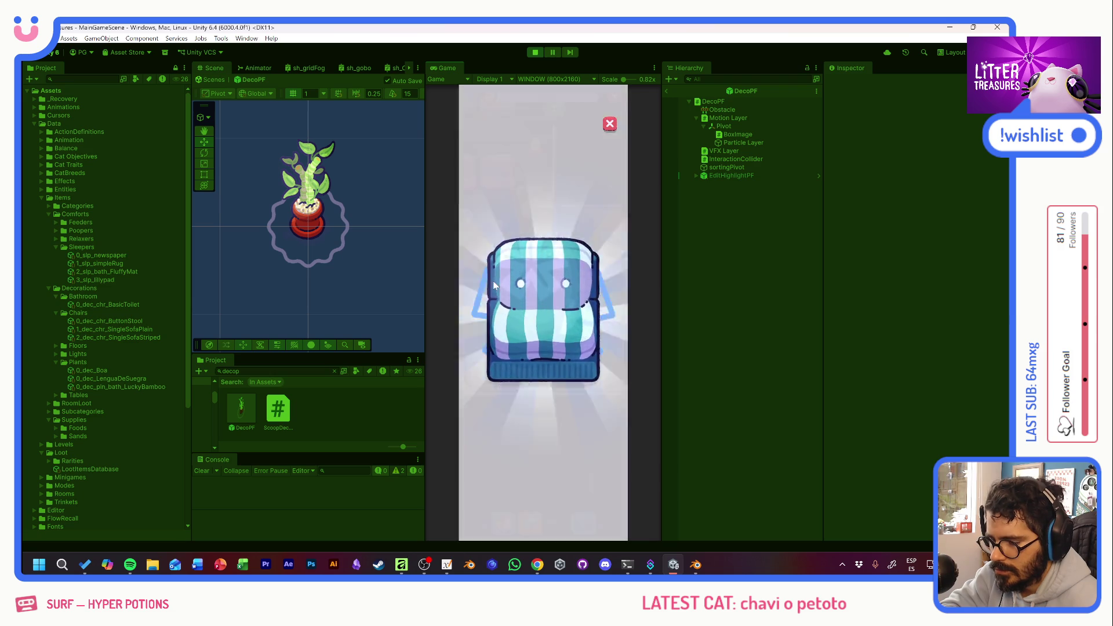
click(576, 317)
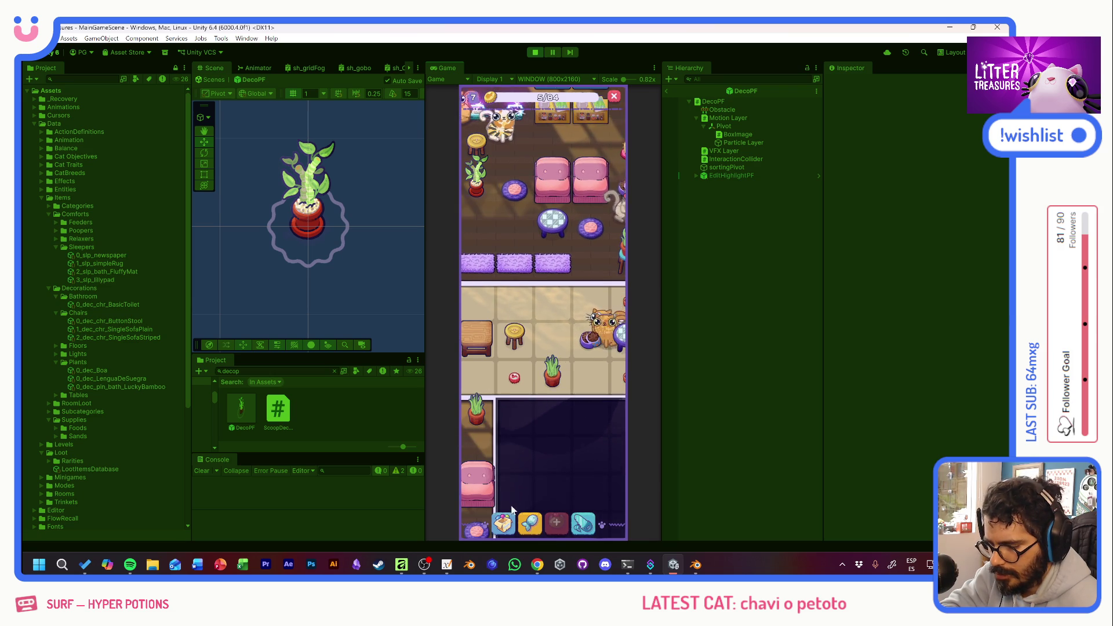
click(505, 520)
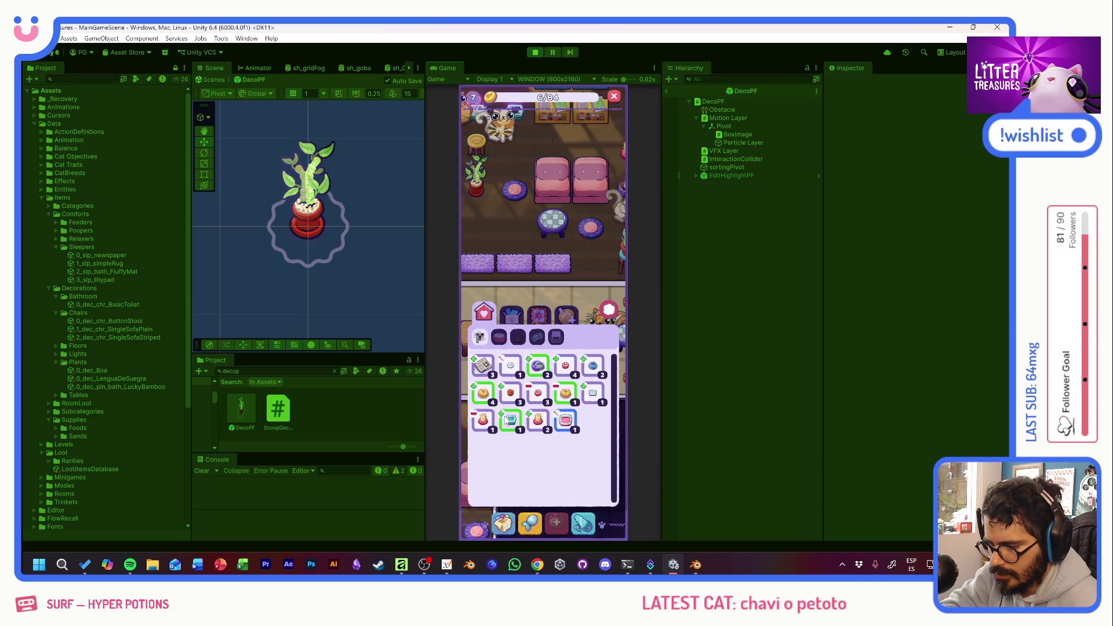
Place the Slick Box litterbox from the inventory into a room.
click(567, 425)
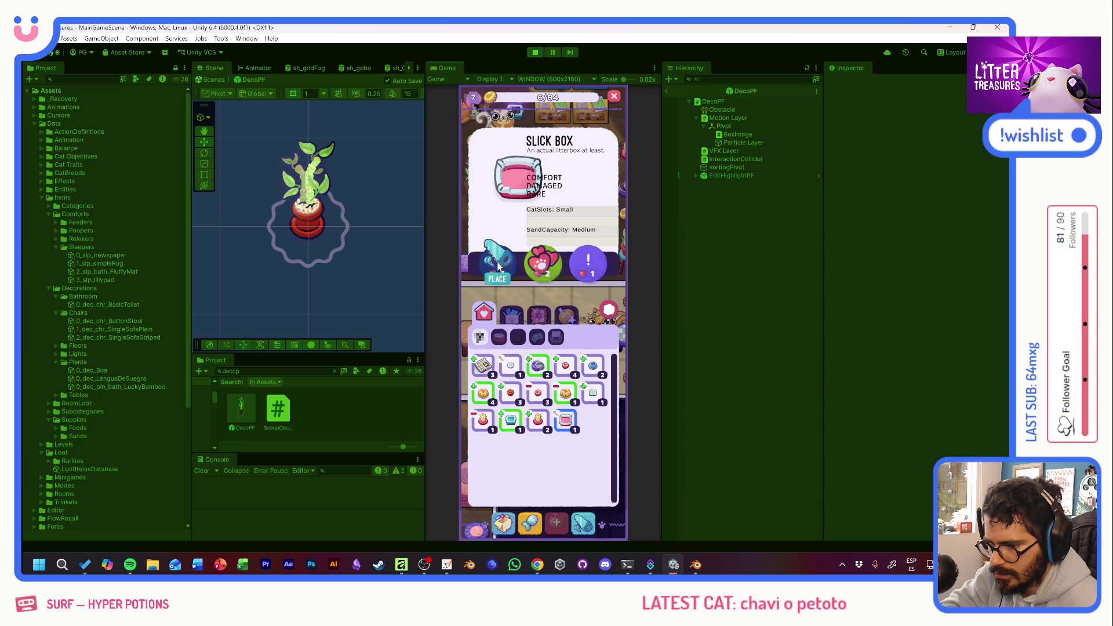
click(499, 263)
drag(520, 236, 552, 261)
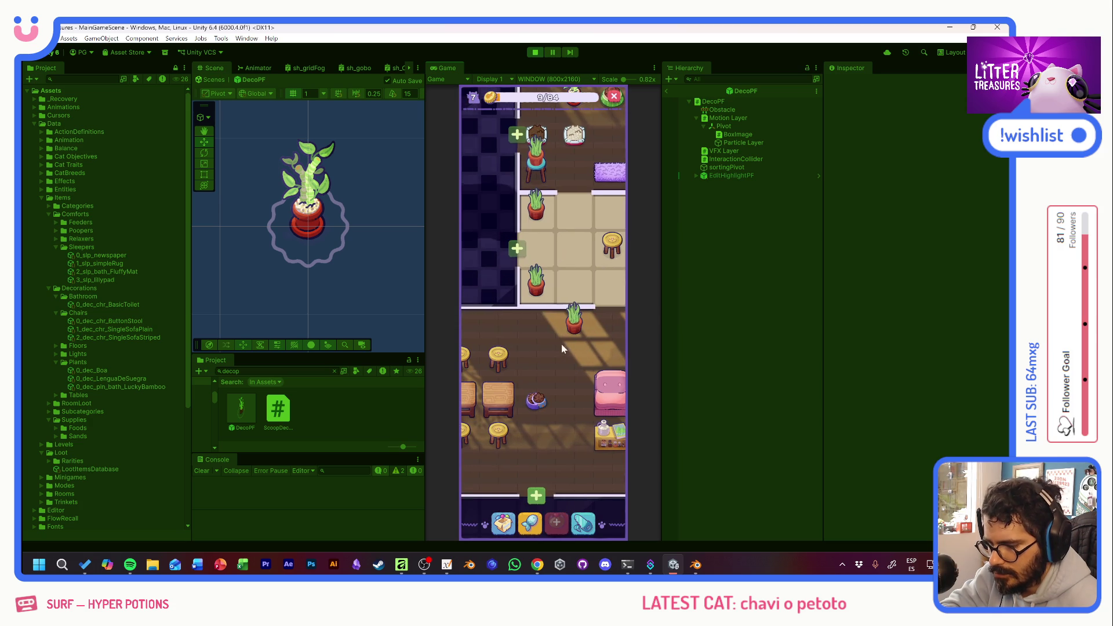
Place the pink bed below the table beside the pink sofas and finish editing.
drag(557, 365, 533, 308)
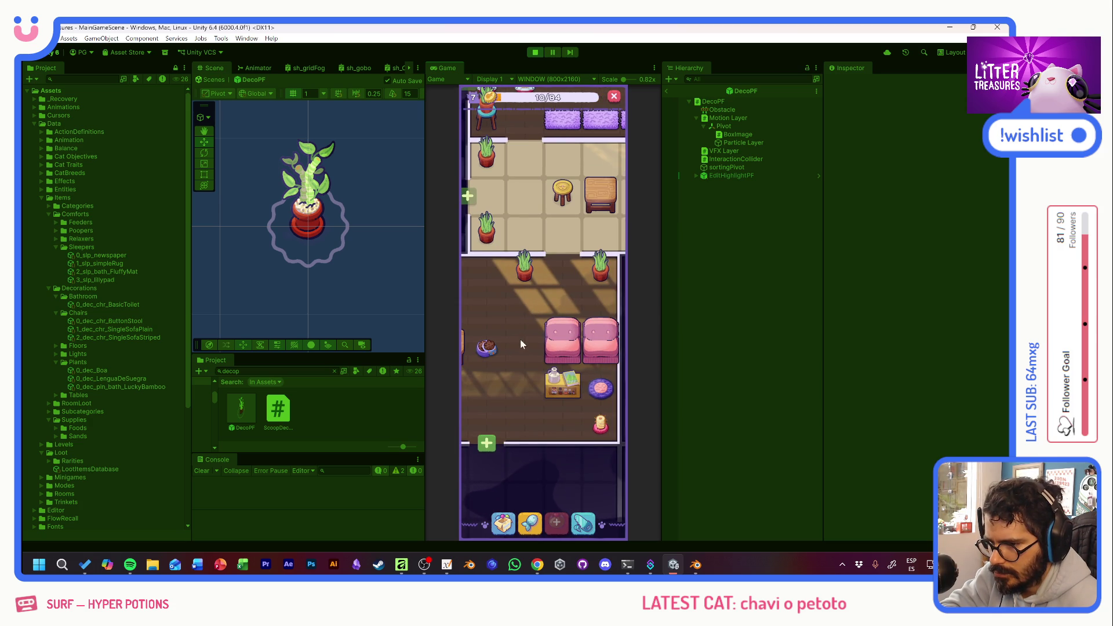
click(503, 523)
click(514, 416)
click(498, 262)
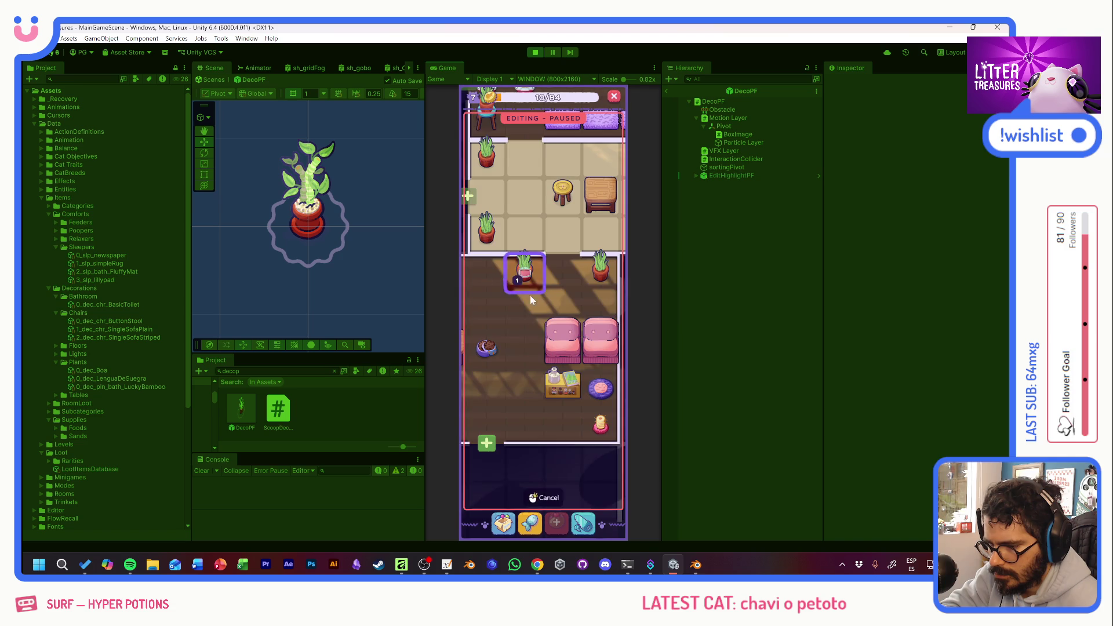
click(570, 430)
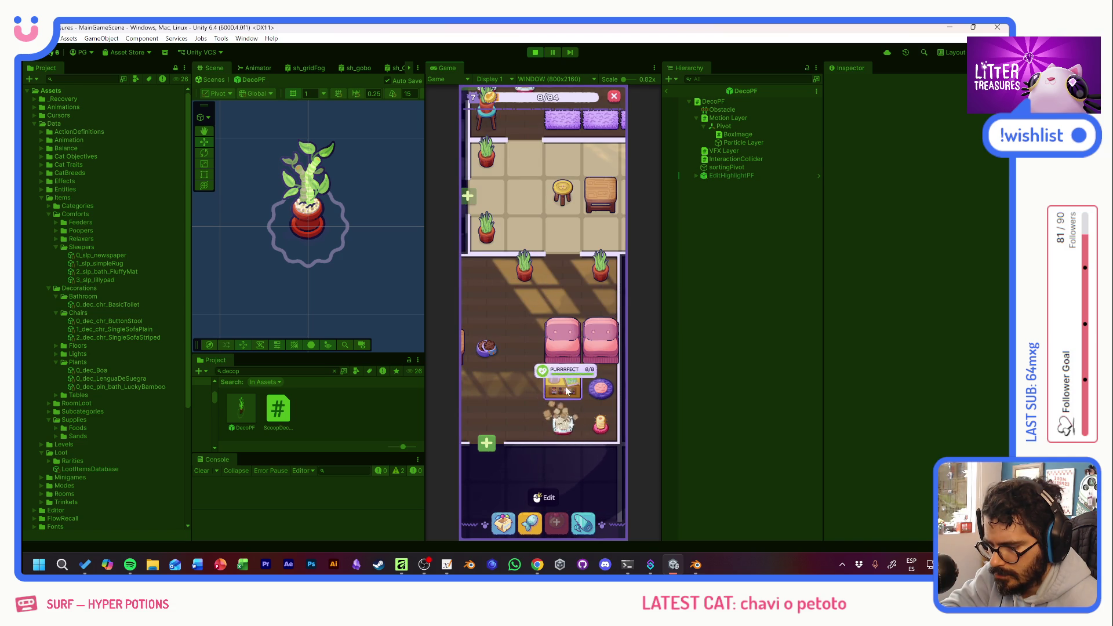
click(570, 427)
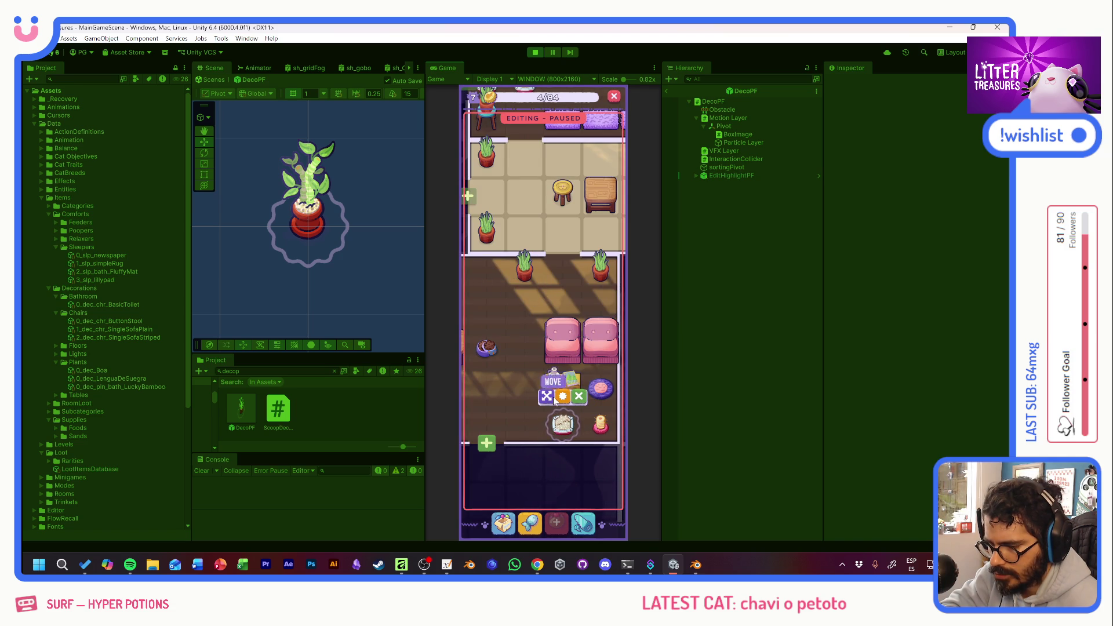
click(512, 412)
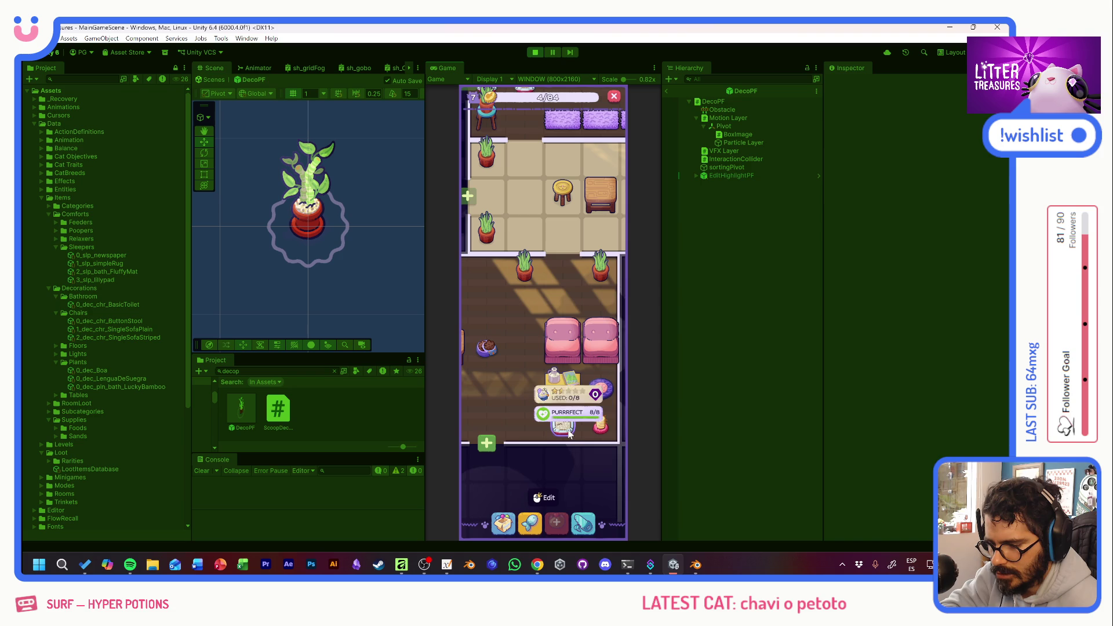
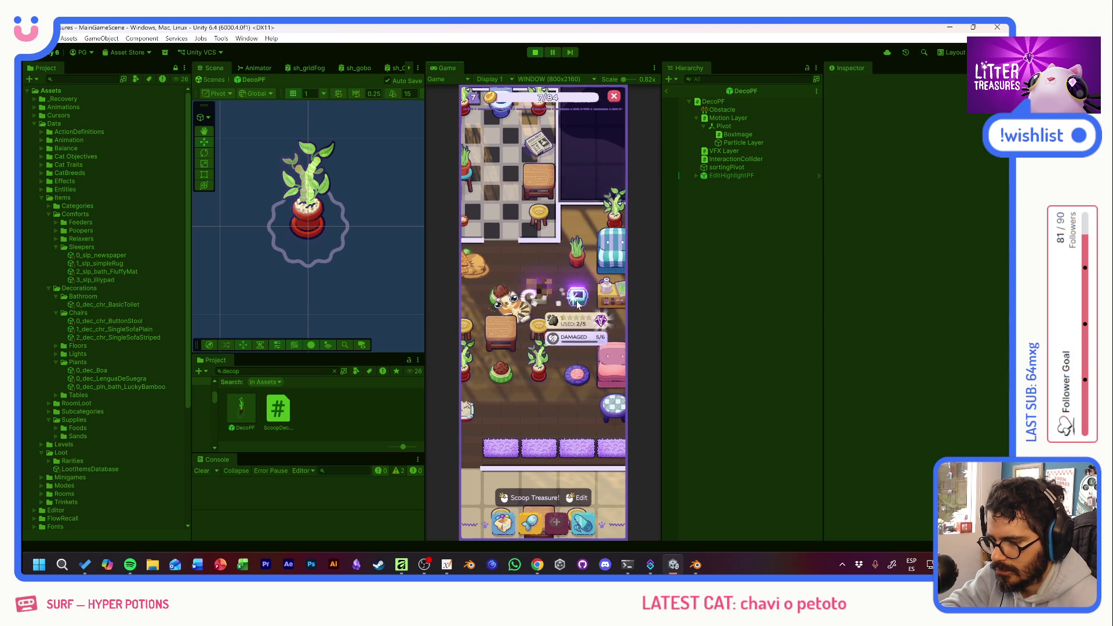
Scoop two treasures from the glowing TV, then look over and close the Supply Shop.
click(576, 304)
click(552, 342)
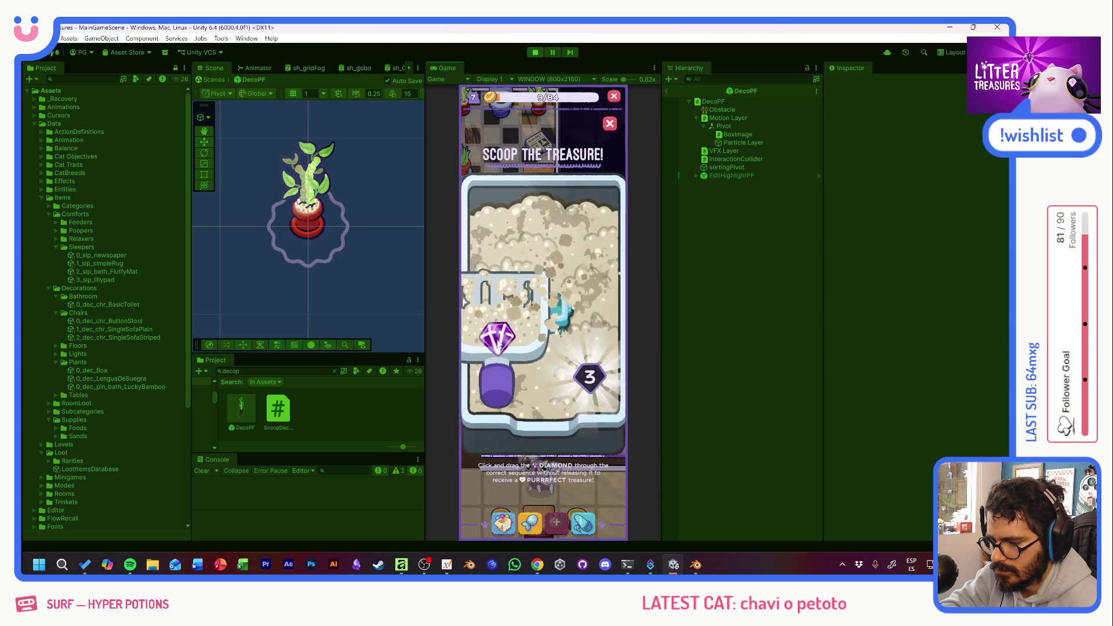
drag(499, 342, 585, 364)
mouse_move(492, 345)
mouse_down()
mouse_move(553, 270)
mouse_move(579, 356)
mouse_up()
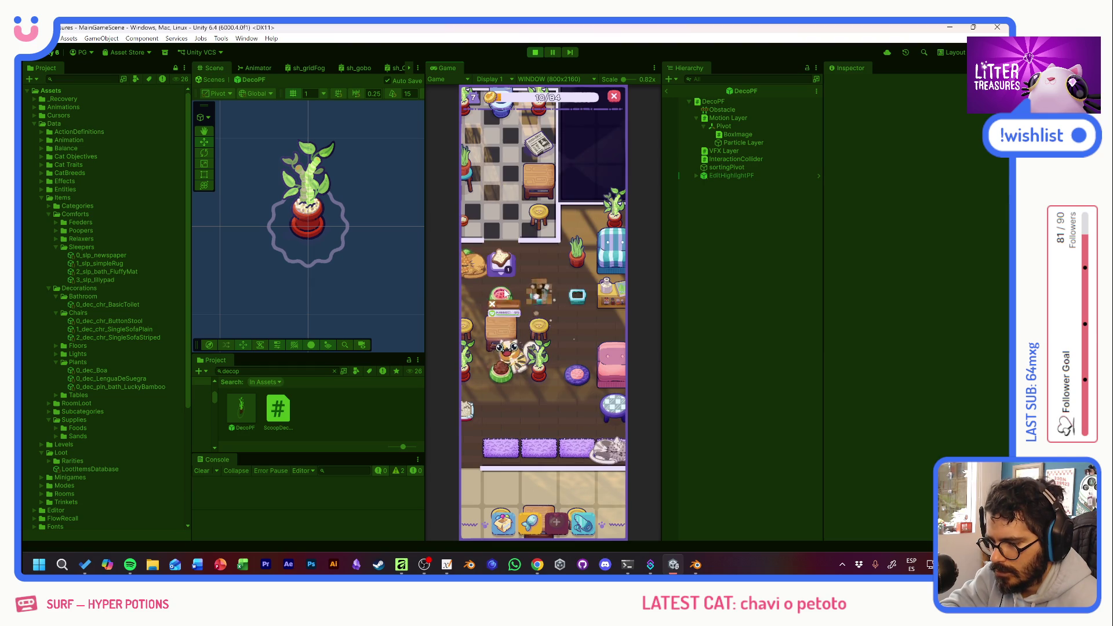
click(537, 526)
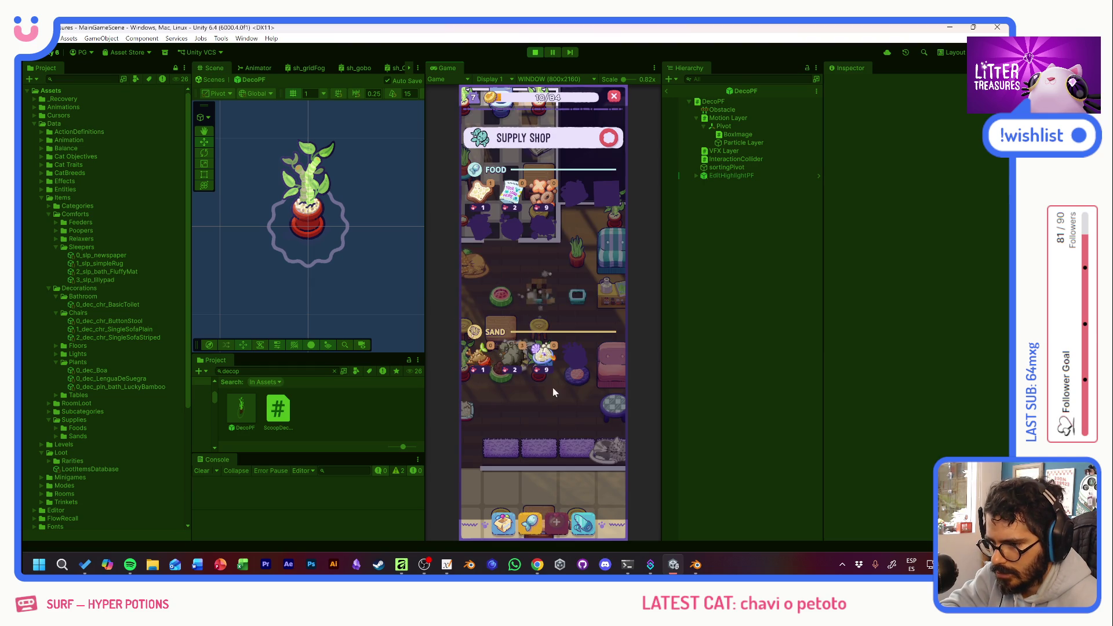
click(512, 258)
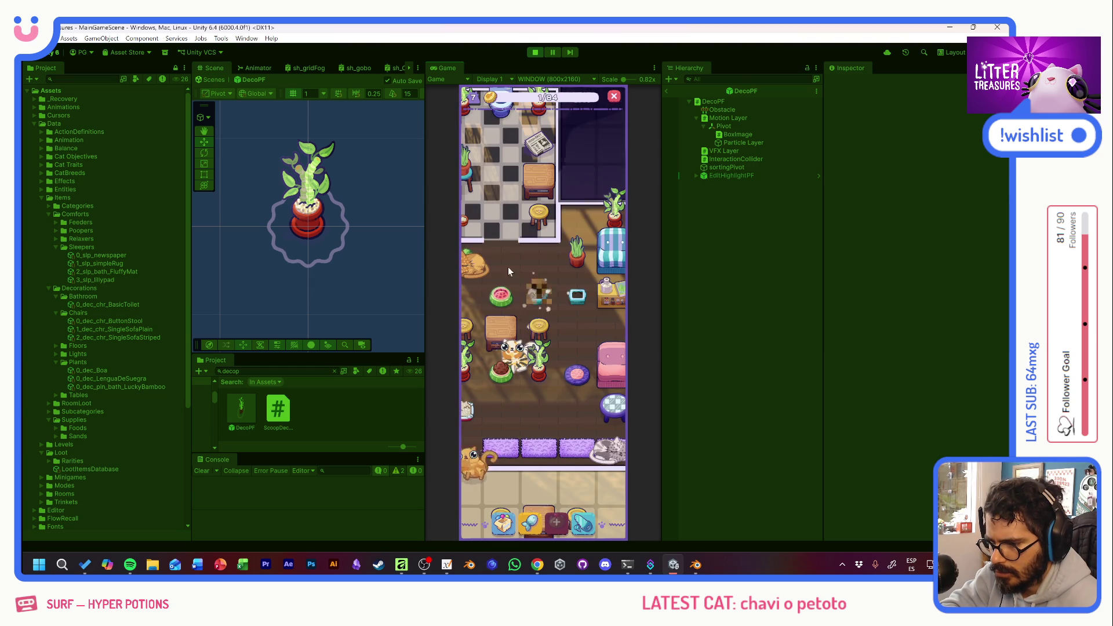
Pan the café to the bathroom and scoop a Yellow Jello treasure.
mouse_move(512, 283)
mouse_down()
mouse_move(567, 273)
mouse_move(558, 394)
mouse_move(569, 280)
mouse_up()
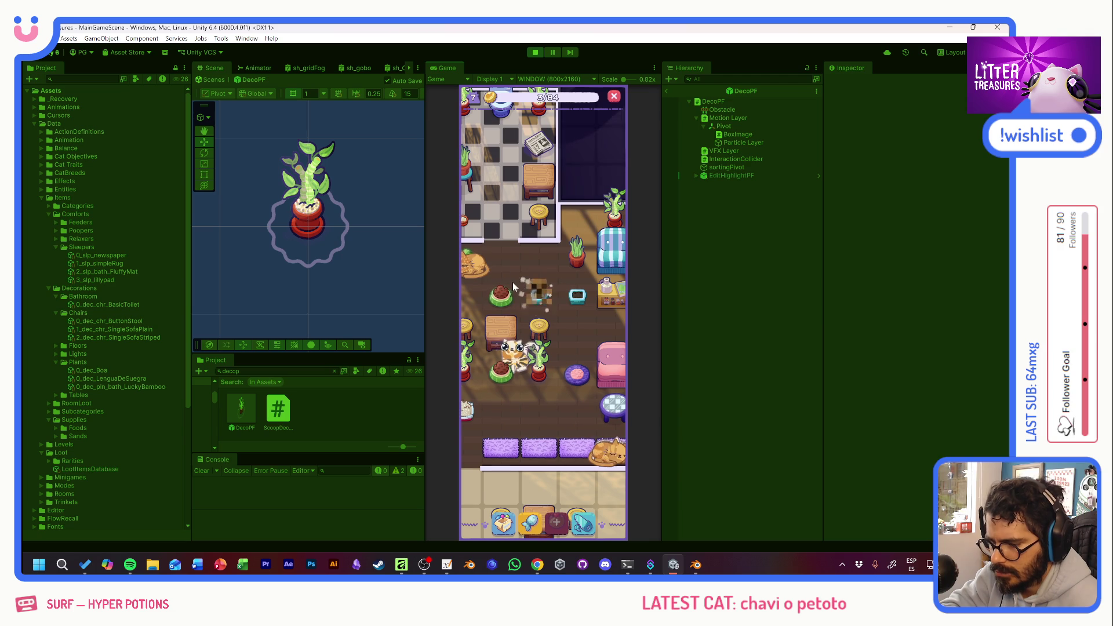
drag(541, 377, 484, 349)
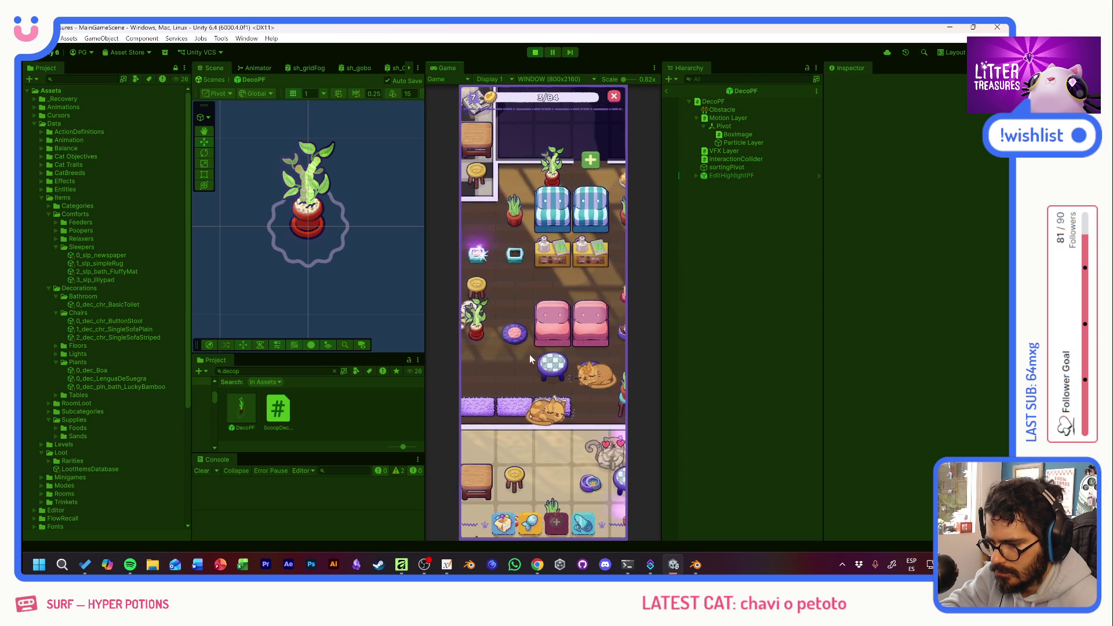
click(562, 329)
drag(504, 261, 586, 361)
click(561, 319)
Scoop a toilet and a newspaper, then bring up the inventory.
drag(497, 348, 573, 357)
click(558, 322)
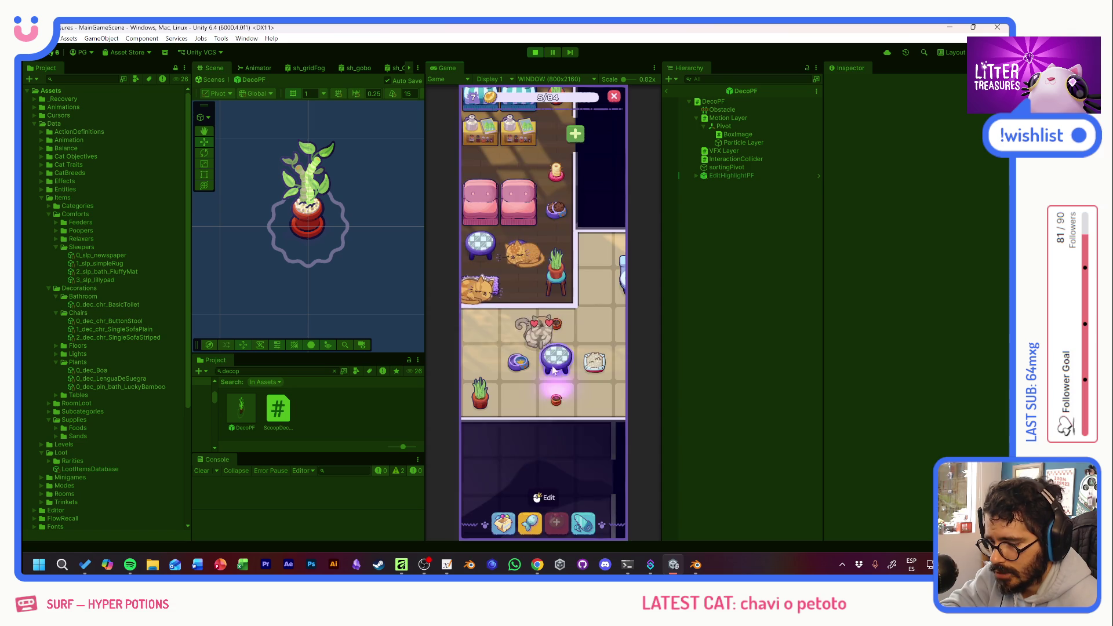
click(559, 324)
drag(489, 376, 576, 357)
click(524, 359)
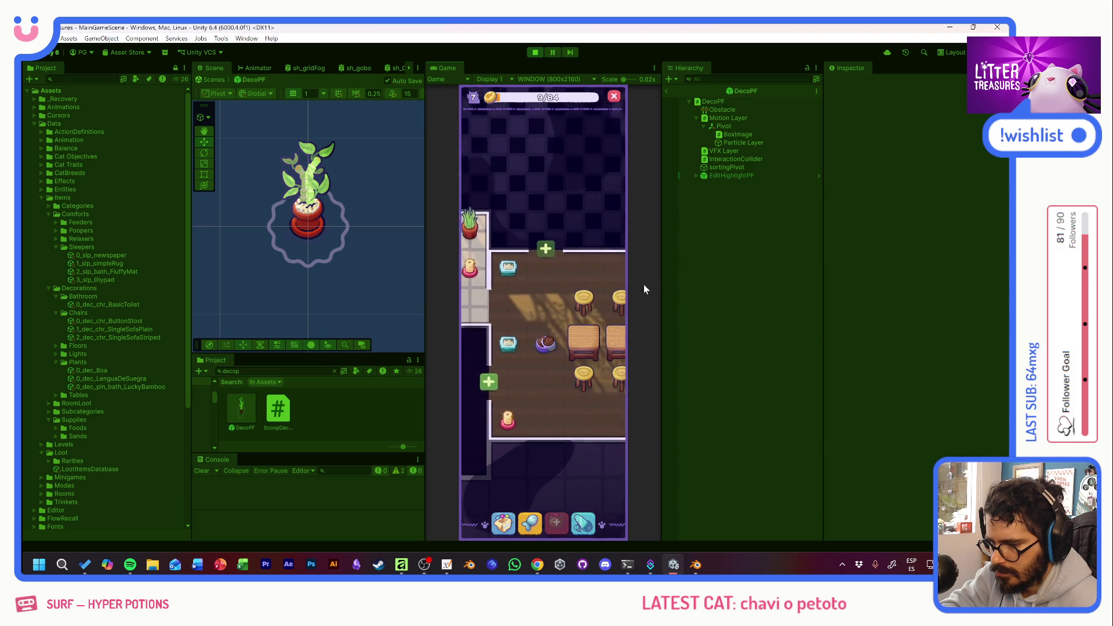
click(504, 520)
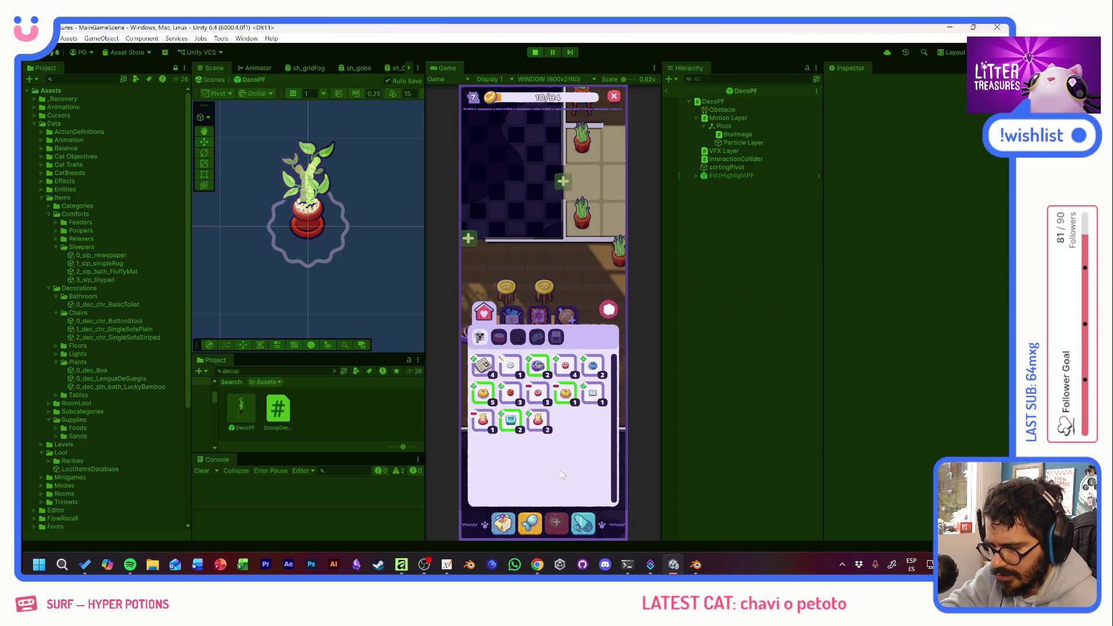
Switch the inventory to decorations and shift the pet bowl slightly right.
click(549, 320)
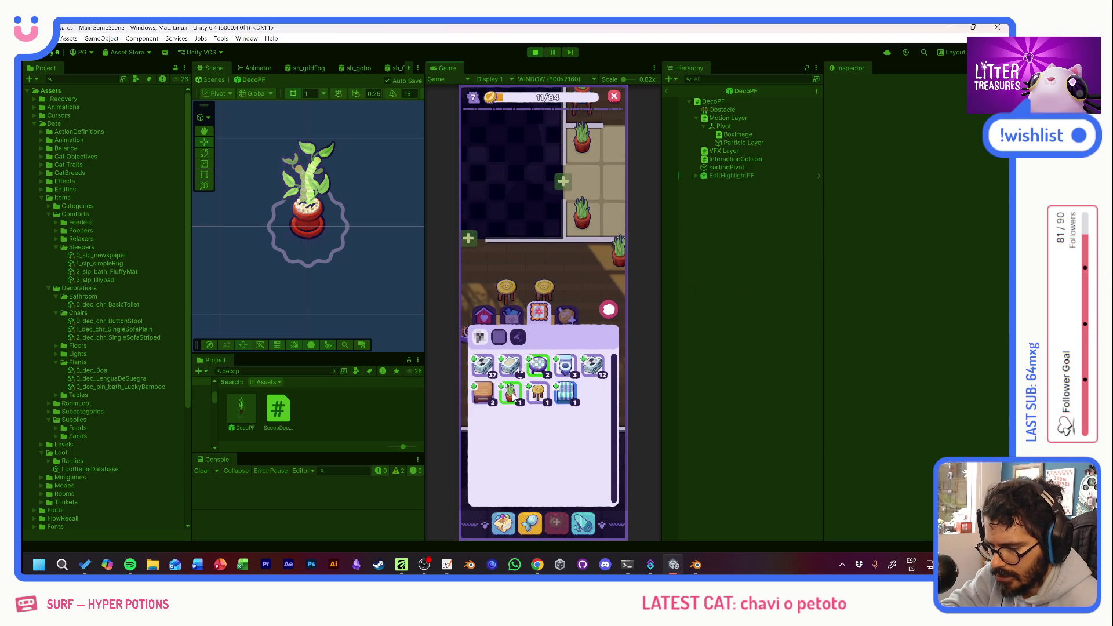
drag(569, 291, 575, 185)
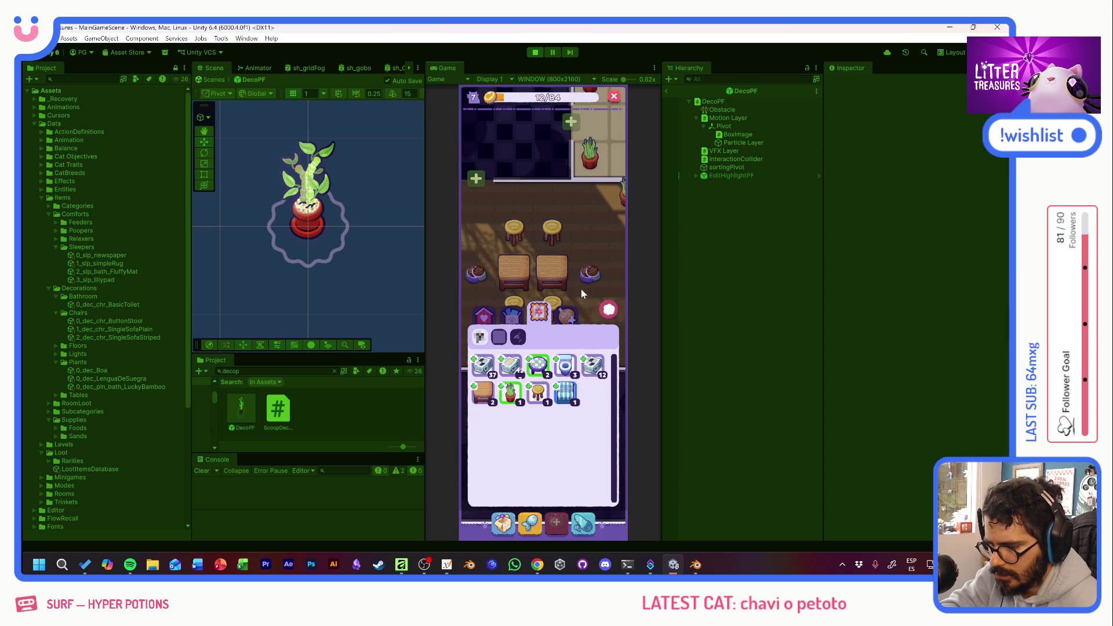
drag(599, 285, 547, 285)
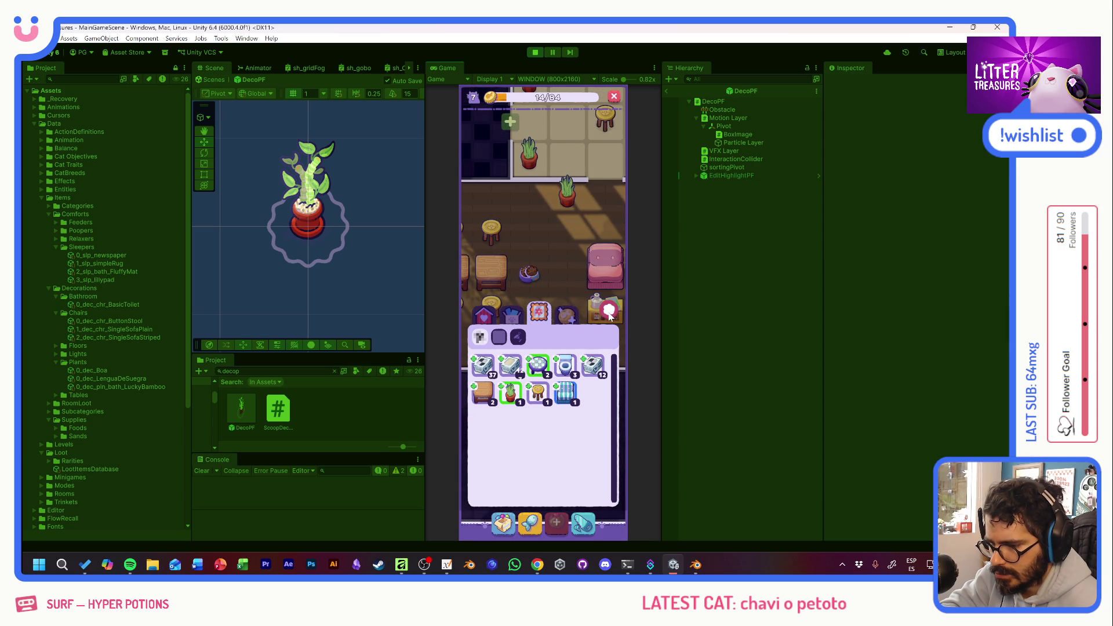
click(528, 273)
drag(529, 272, 567, 272)
click(539, 462)
Place a small wooden table and a stool on the café floor.
click(513, 516)
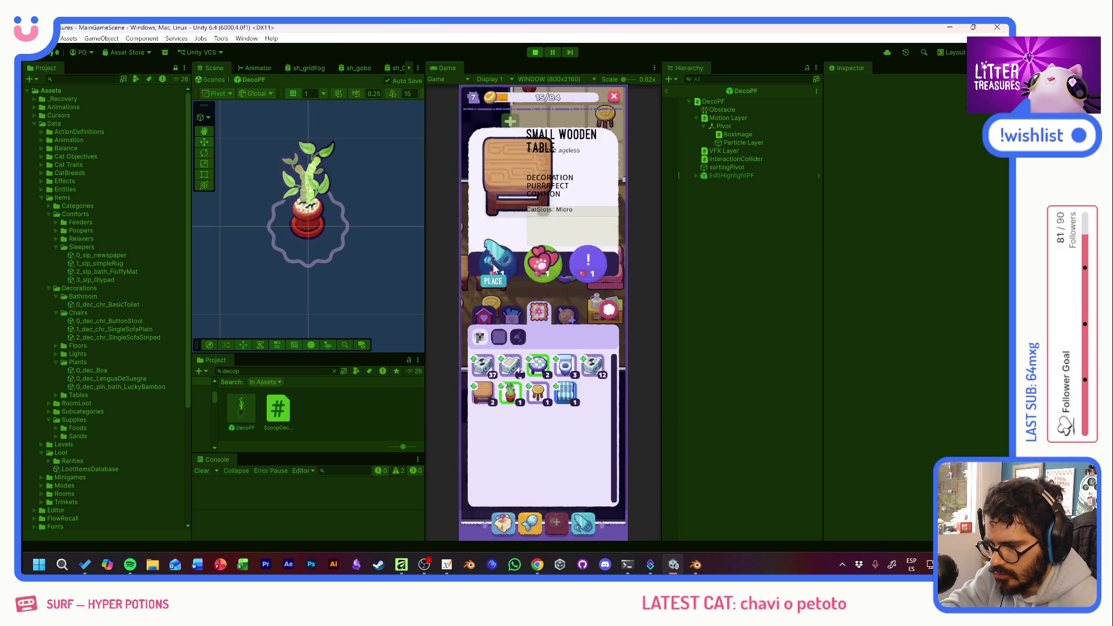
drag(480, 397, 524, 284)
click(542, 341)
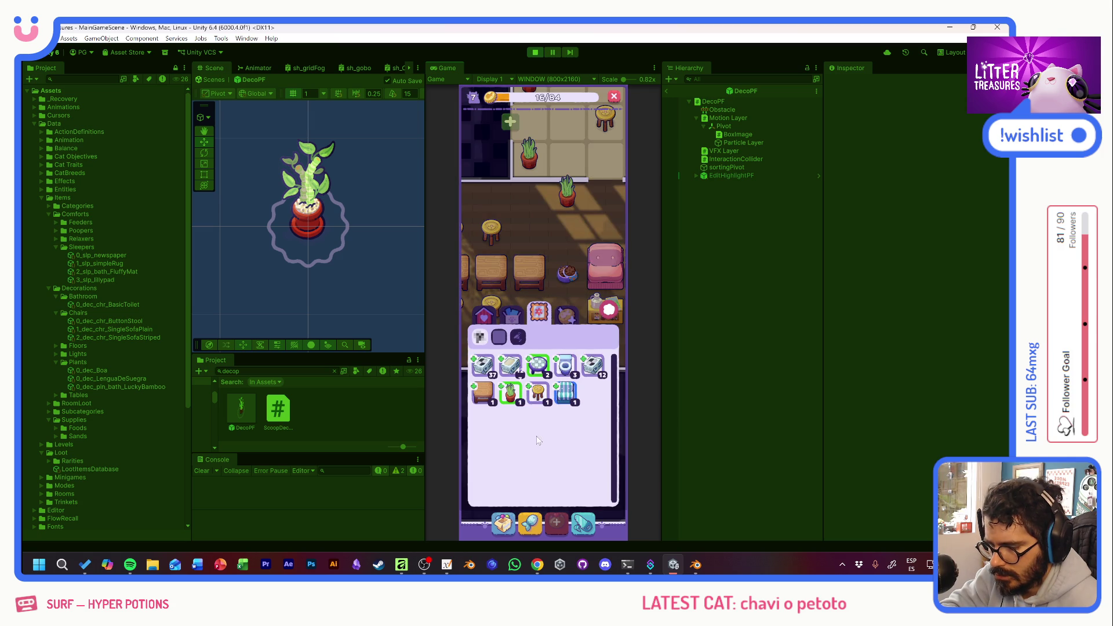
click(496, 258)
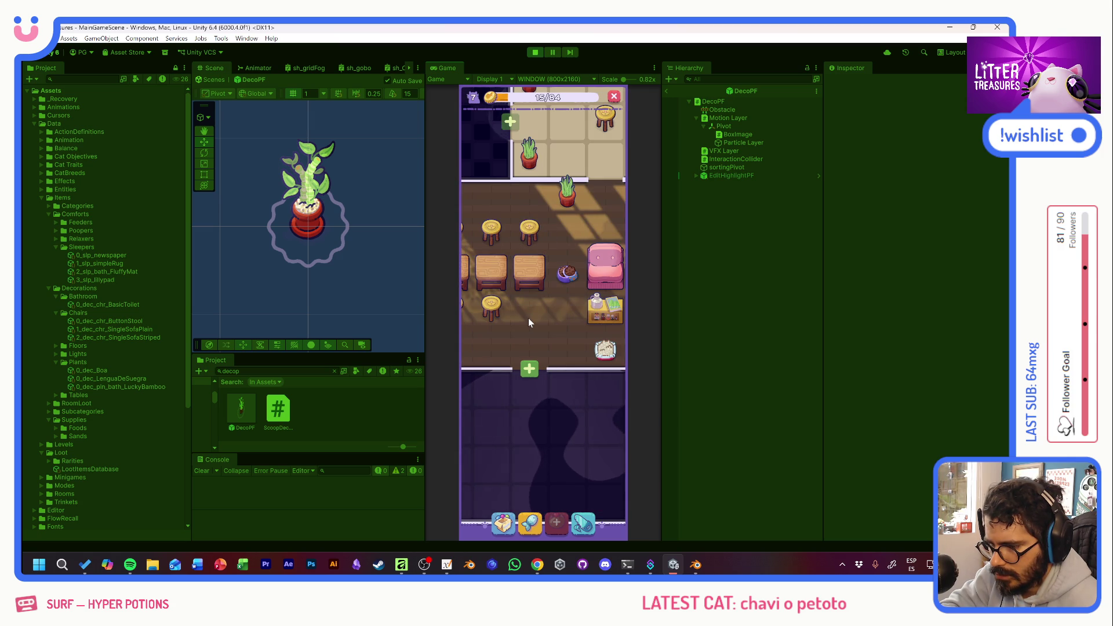
Place a Lengua de Suegra plant on a floor tile in the upper room.
mouse_move(530, 315)
mouse_down()
mouse_move(575, 363)
mouse_move(478, 374)
mouse_move(544, 402)
mouse_move(514, 517)
mouse_up()
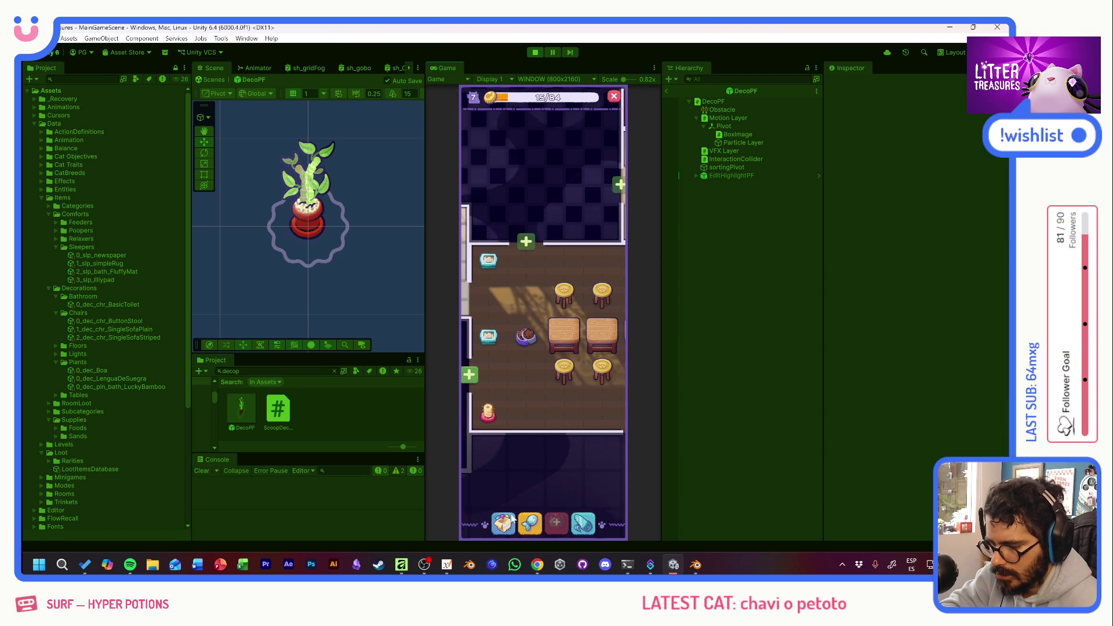
click(509, 525)
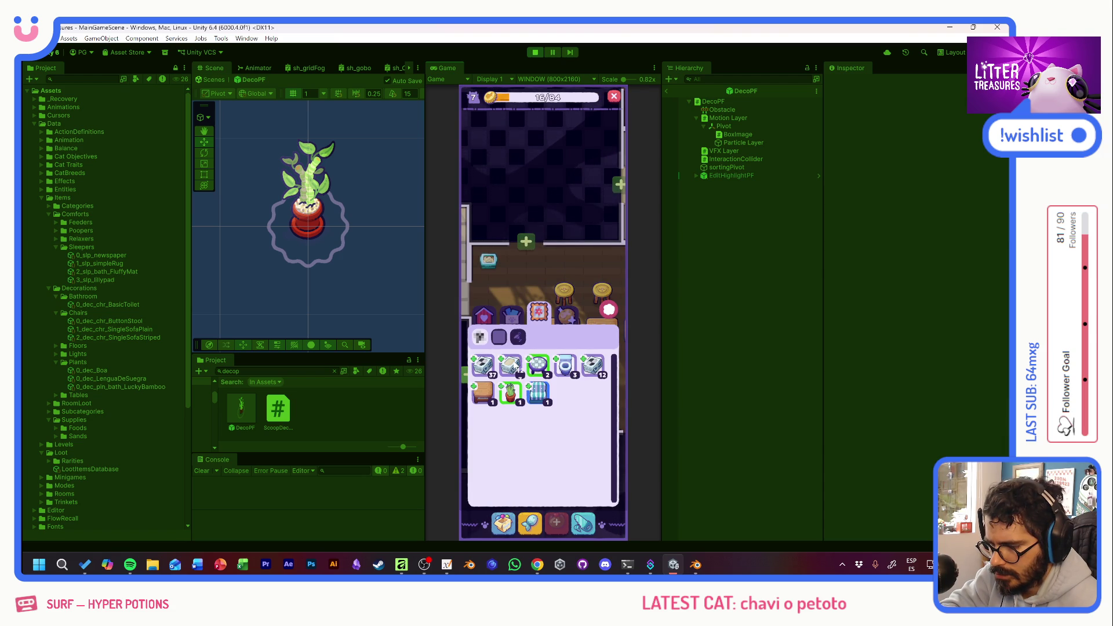
click(513, 400)
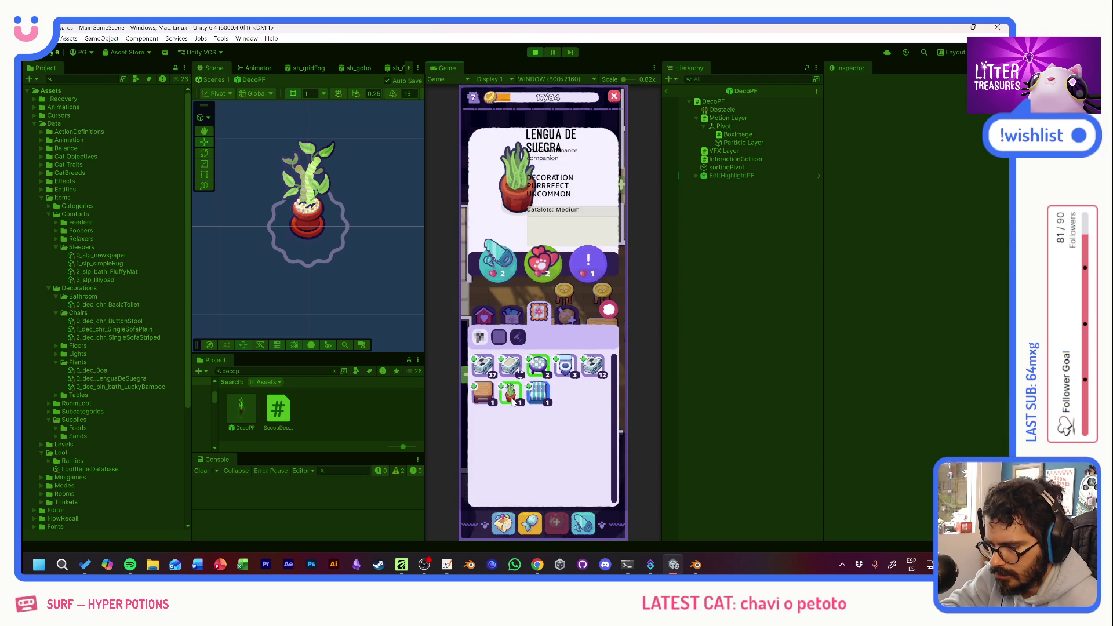
click(502, 277)
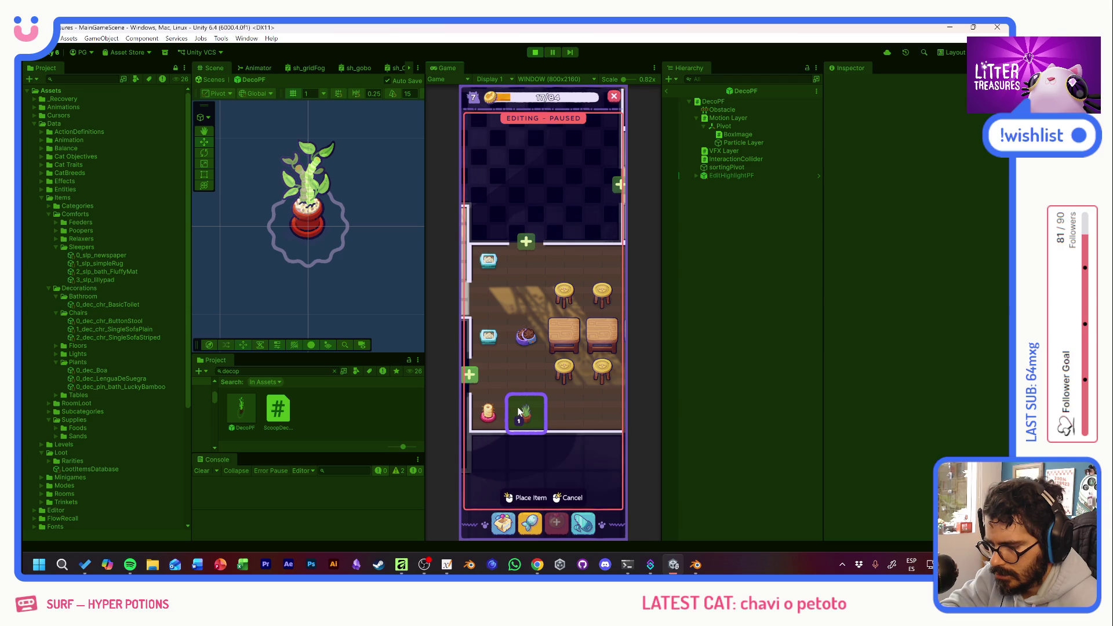
click(519, 411)
Place a scratch pole in the room from another inventory category.
click(508, 532)
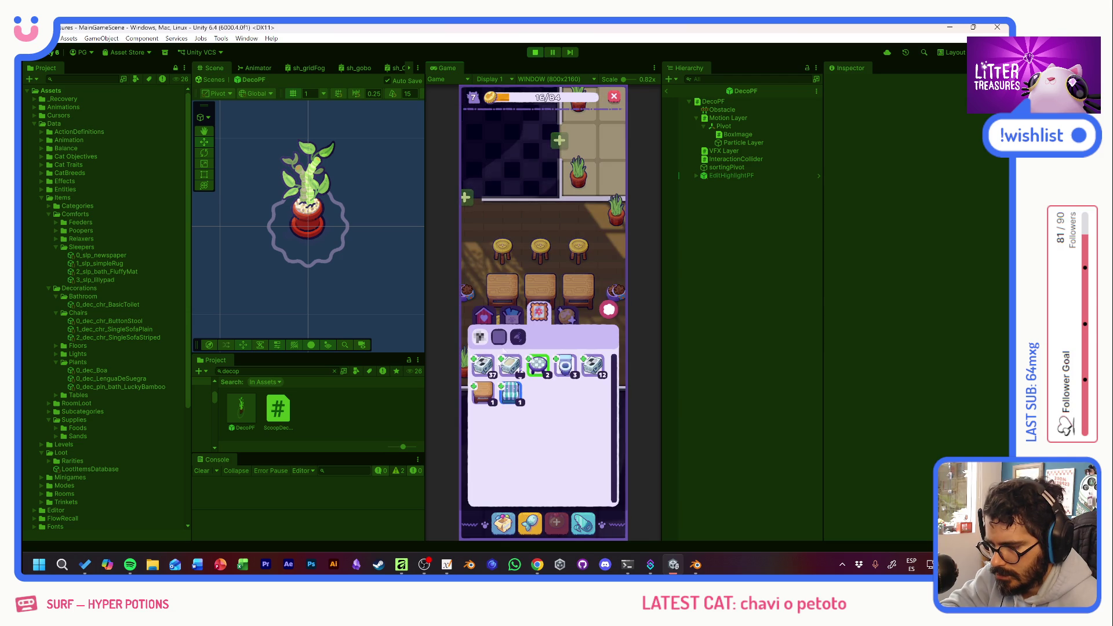
click(484, 313)
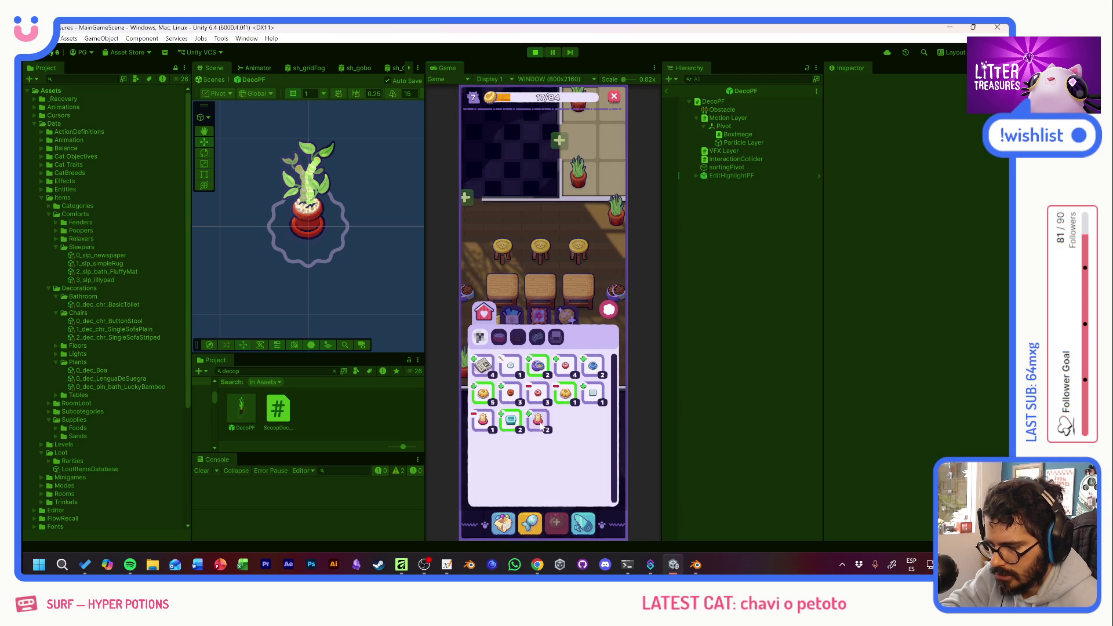
click(544, 428)
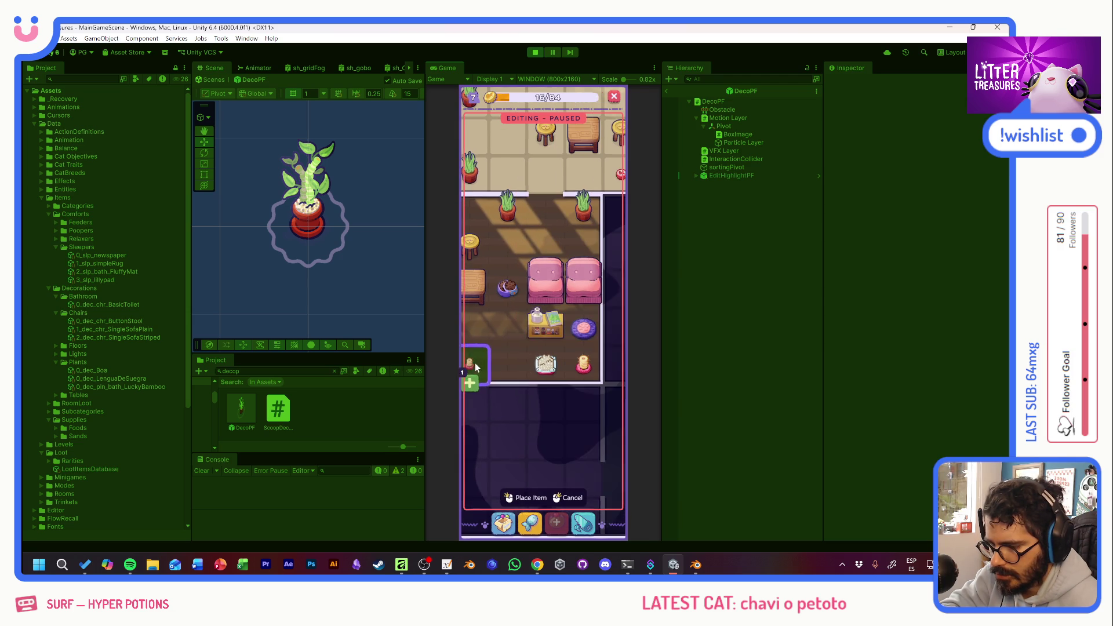
click(506, 369)
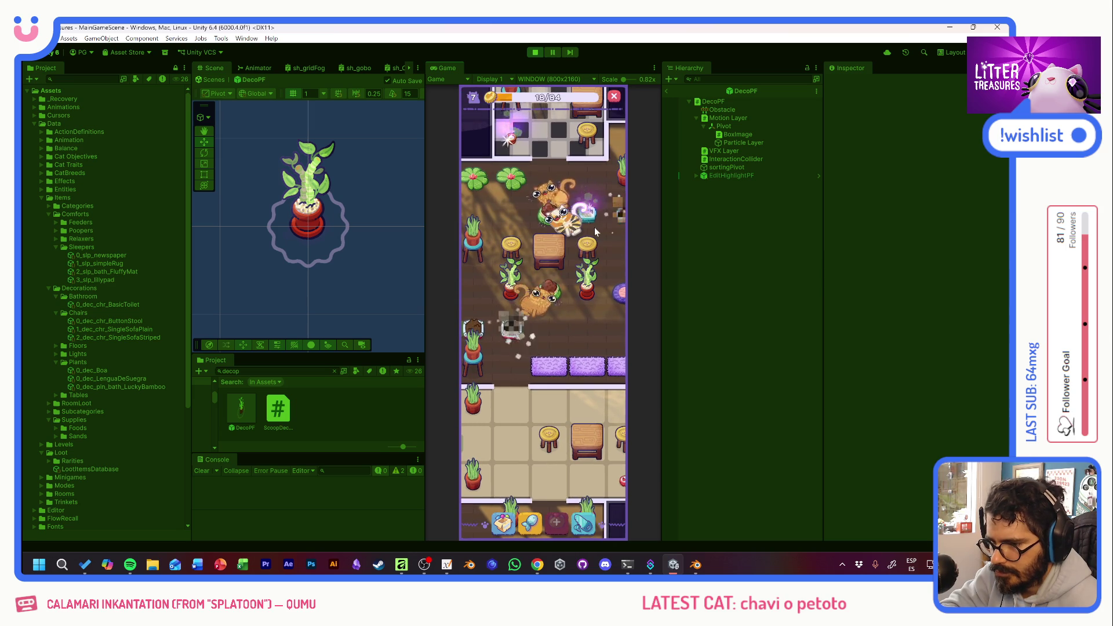
Scoop treasures to win the Striped Single Sofa, Lucky Bamboo and a Scratch Pole.
click(586, 215)
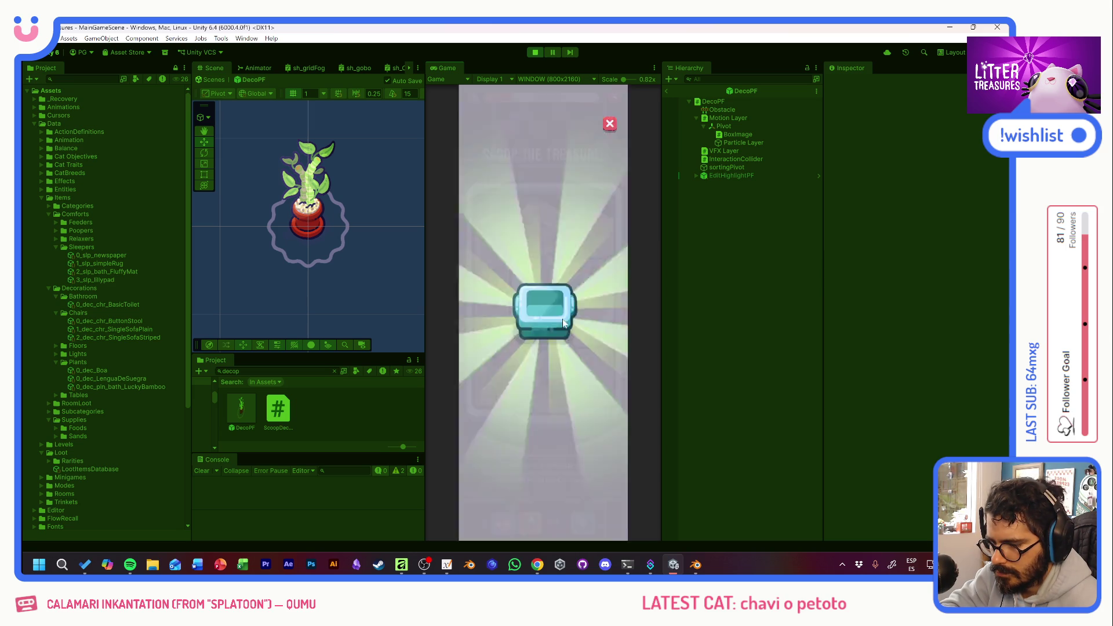
mouse_move(524, 359)
mouse_down()
mouse_move(498, 336)
mouse_move(597, 299)
mouse_move(503, 270)
mouse_up()
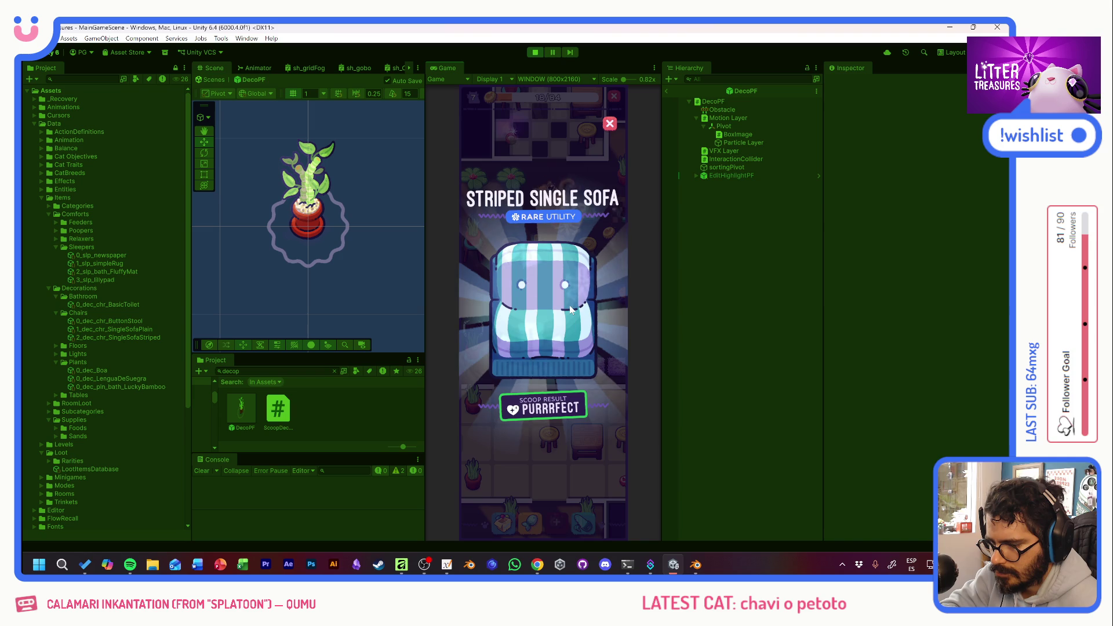
click(571, 310)
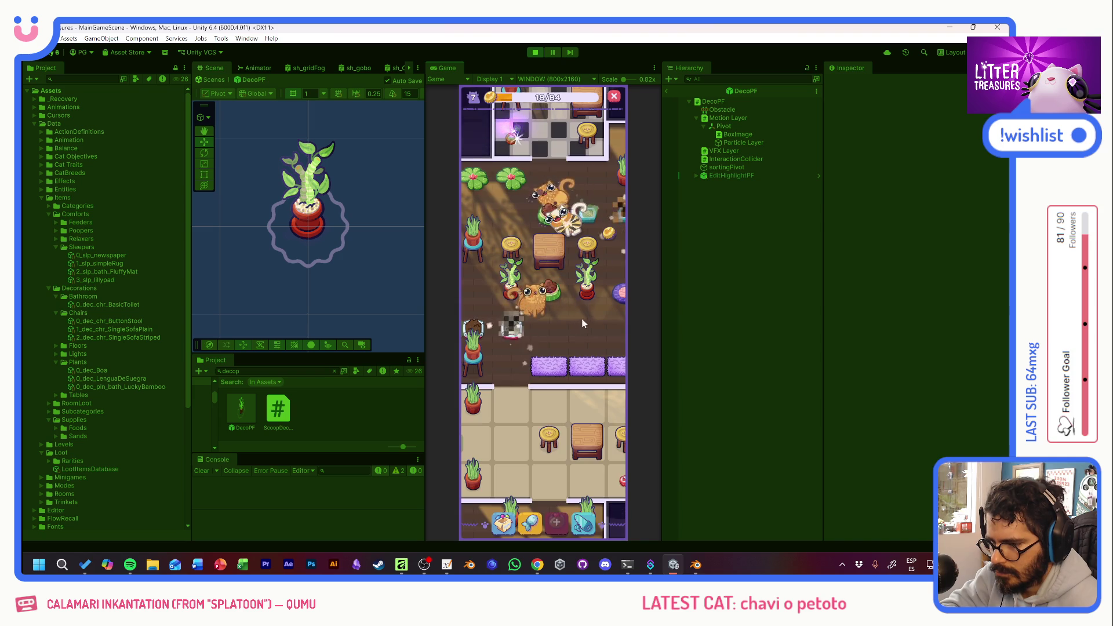
click(561, 239)
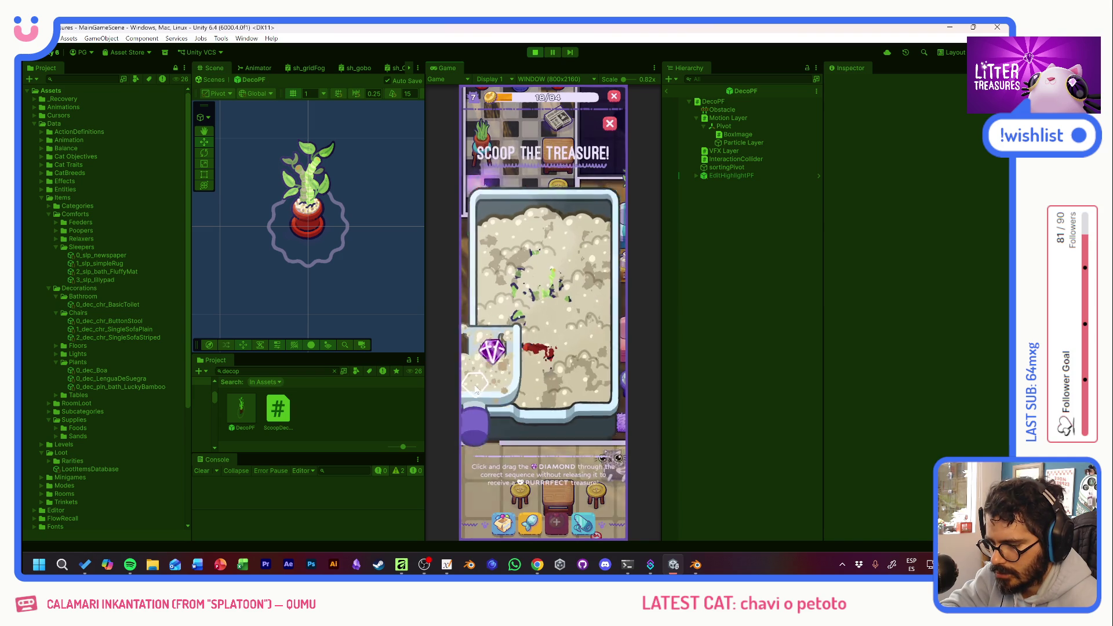
drag(540, 270, 590, 358)
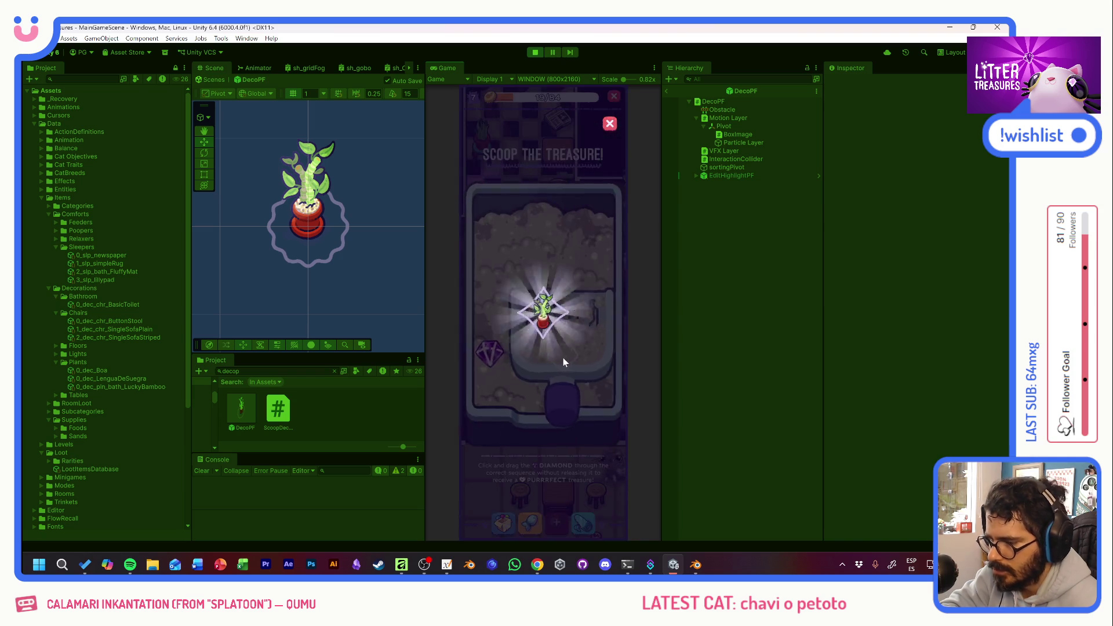
click(537, 352)
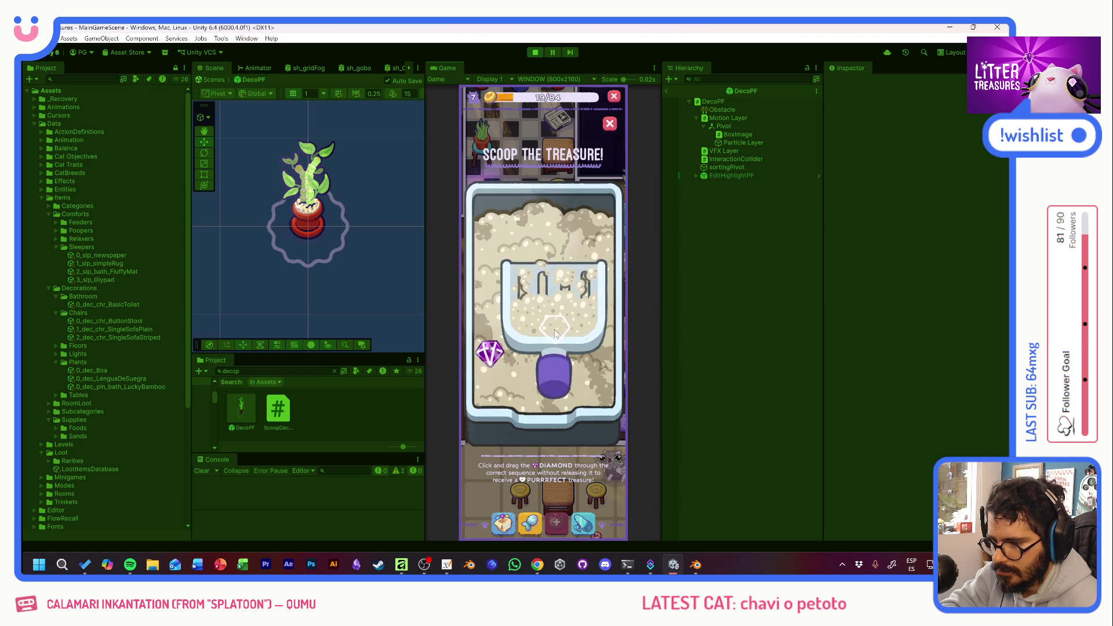
mouse_move(497, 345)
mouse_down()
mouse_move(529, 255)
mouse_move(570, 362)
mouse_up()
click(557, 339)
Scoop two more treasures, earning Tupperware and a plant.
click(572, 296)
mouse_move(502, 259)
mouse_down()
mouse_move(511, 261)
mouse_move(504, 332)
mouse_move(573, 371)
mouse_up()
click(562, 339)
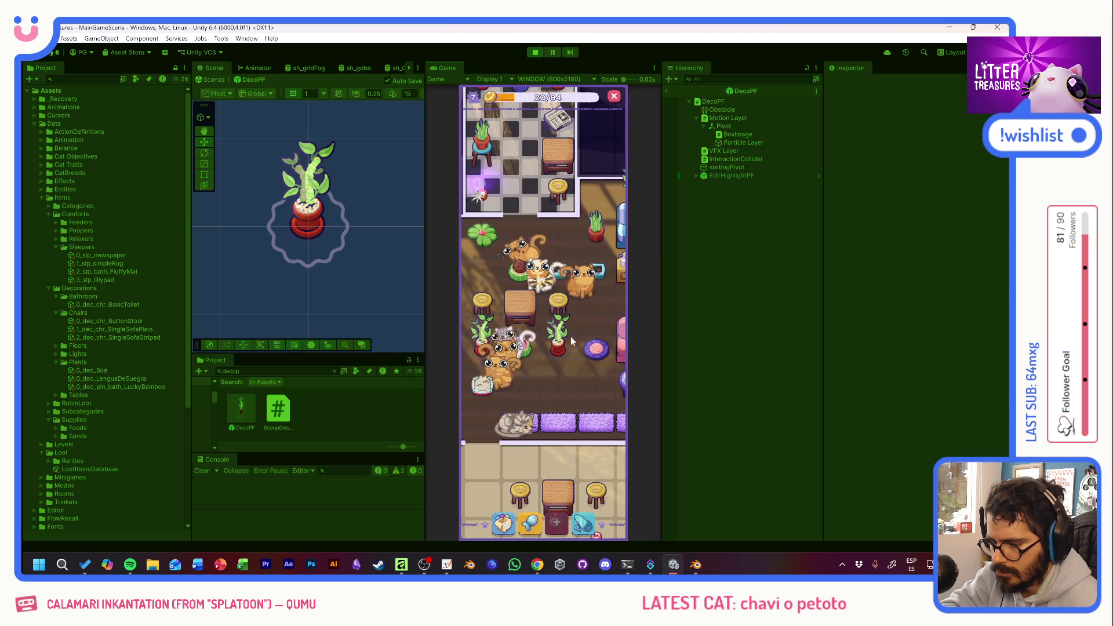
click(534, 318)
mouse_move(502, 259)
mouse_down()
mouse_move(522, 265)
mouse_move(554, 368)
mouse_move(585, 372)
mouse_up()
click(556, 312)
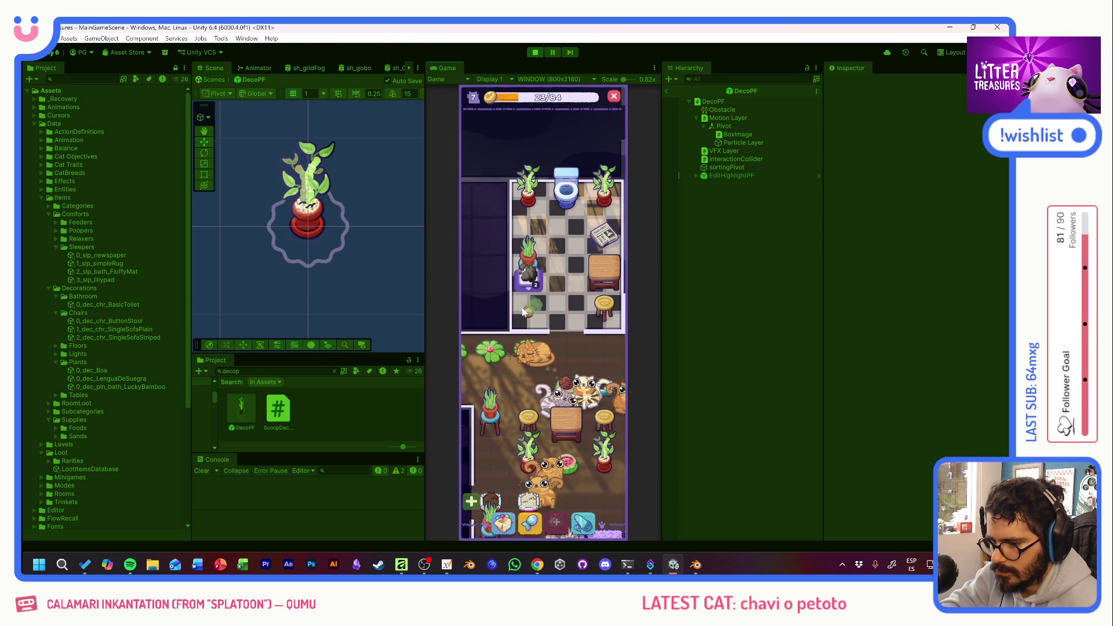
Check the litter box's usage stats, toggling its edit mode on and off.
mouse_move(529, 282)
click(529, 313)
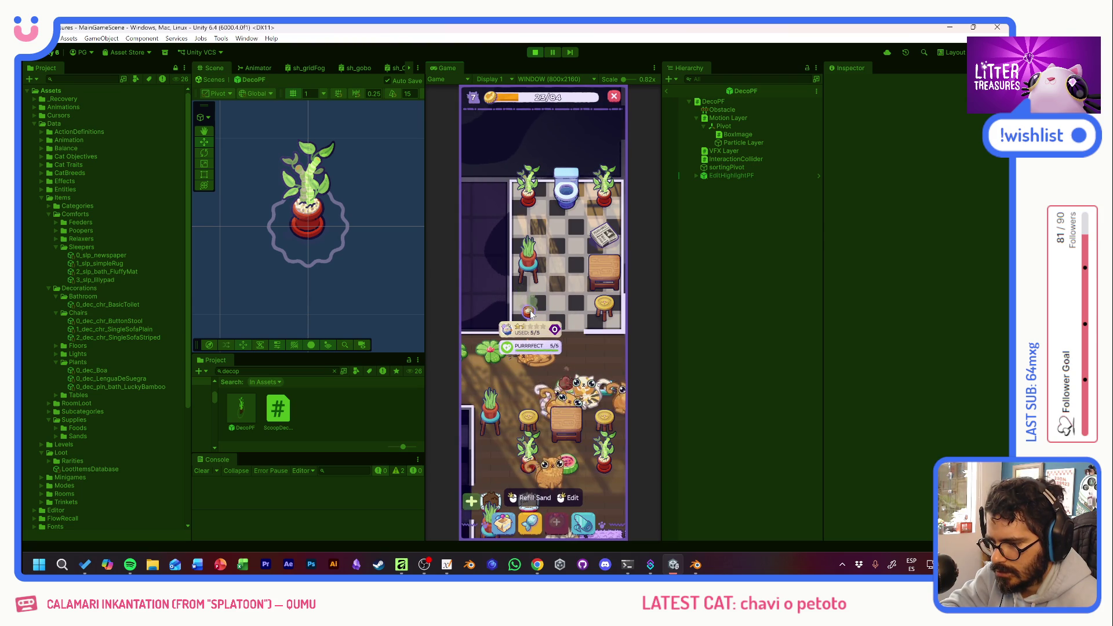
click(529, 313)
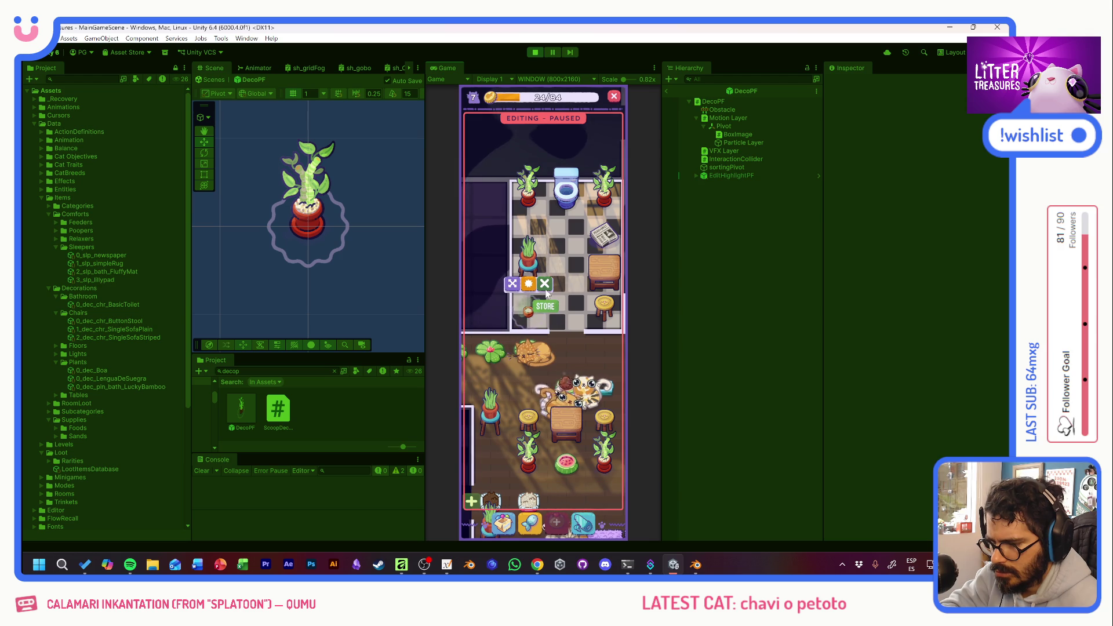
click(545, 289)
Check the watermelon food bowl's stats, then bring up the Supply Shop.
drag(539, 338, 570, 224)
click(586, 362)
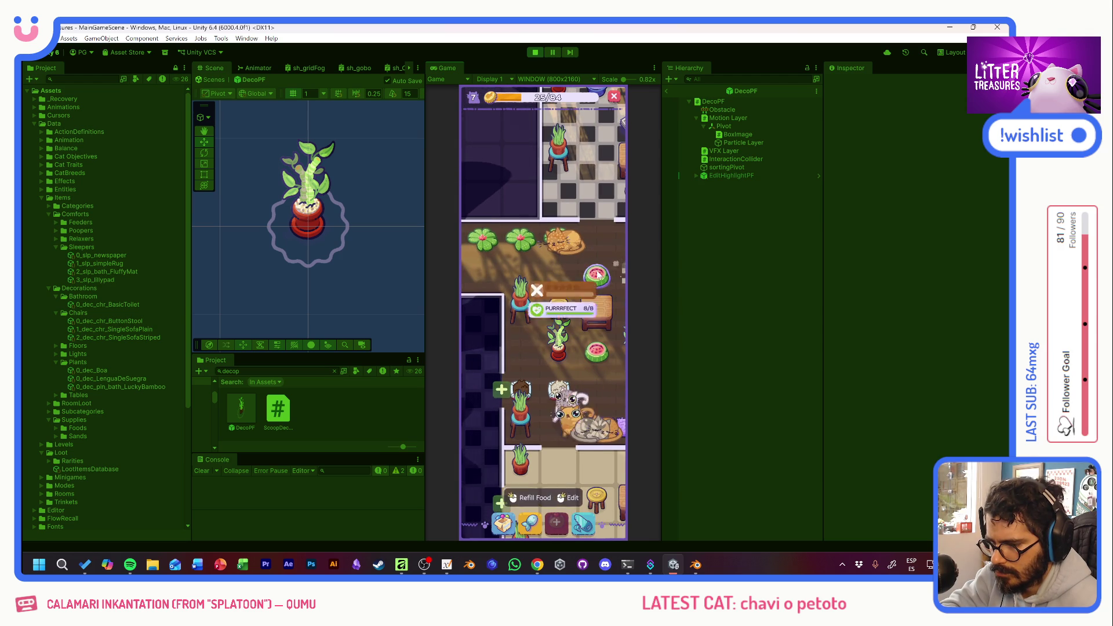
click(559, 274)
drag(560, 273, 507, 248)
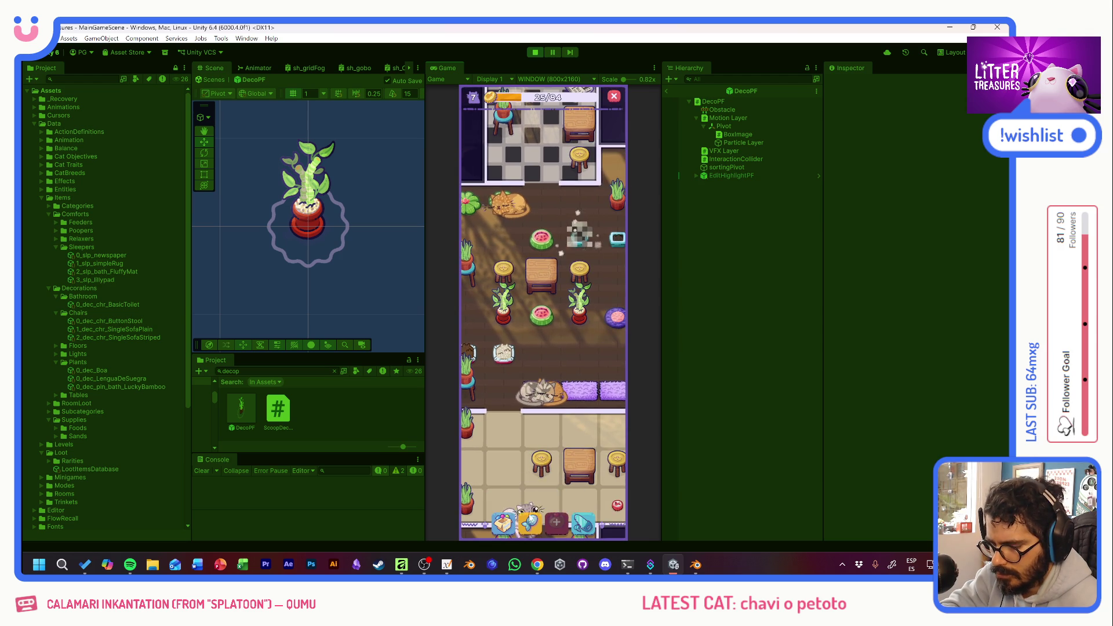
click(529, 522)
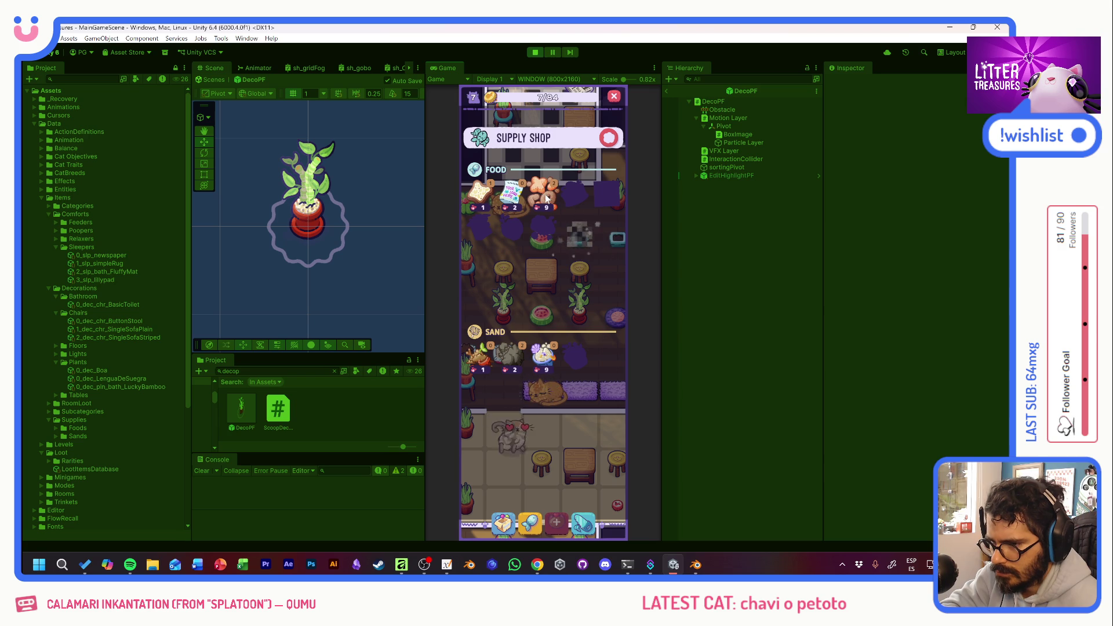
Close the Supply Shop, fill the watermelon bowl with food and check its PURRFECT stats.
click(608, 139)
drag(558, 207, 545, 318)
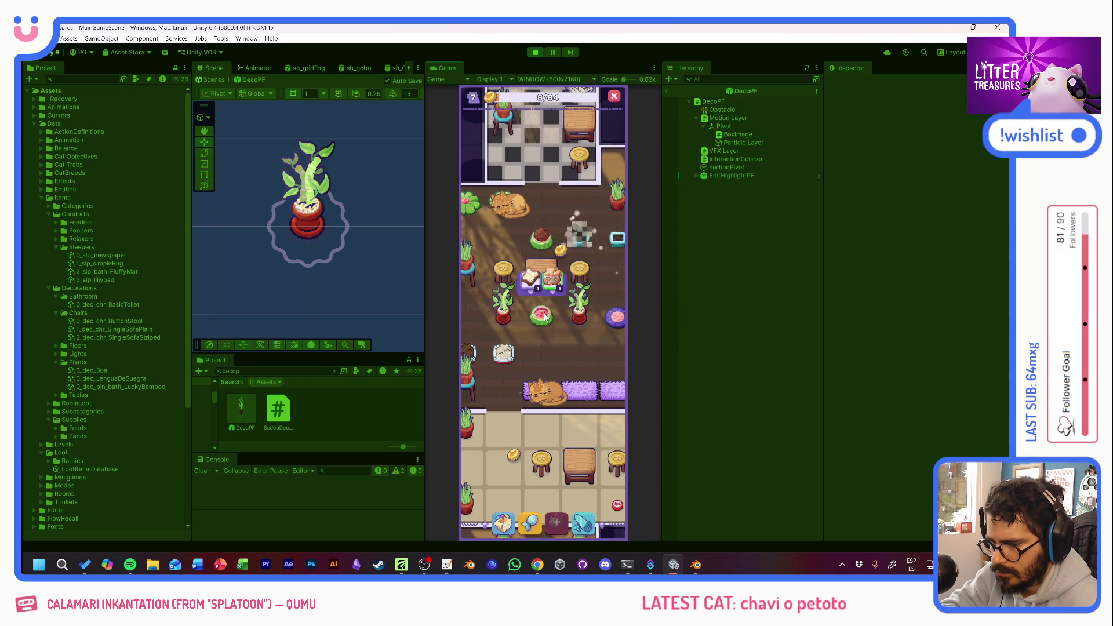
scroll(538, 379, down, 3)
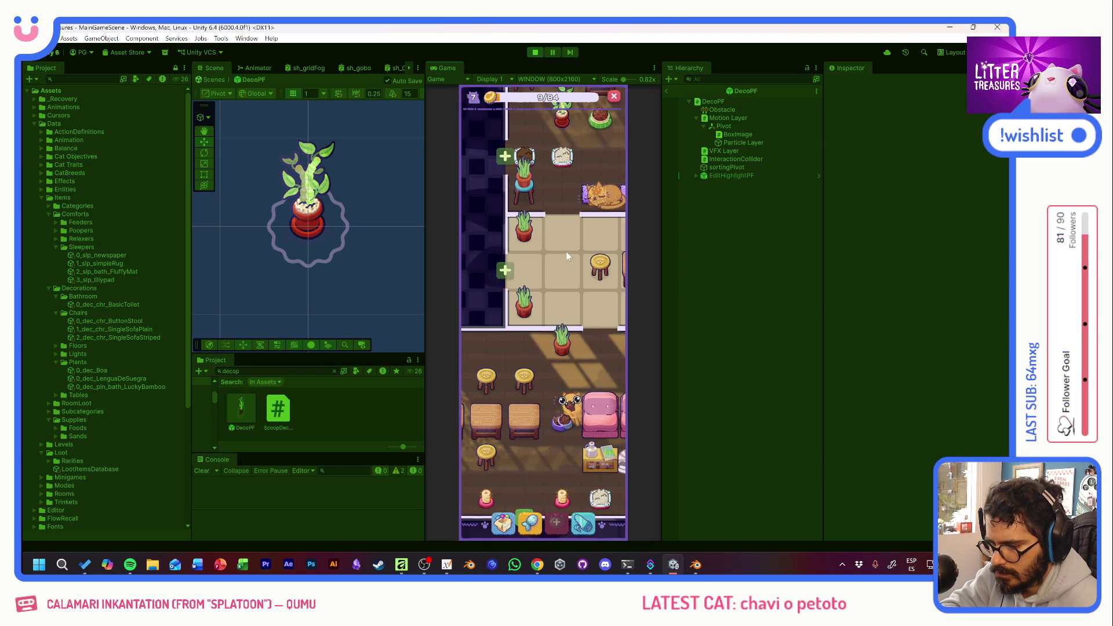
scroll(502, 346, down, 5)
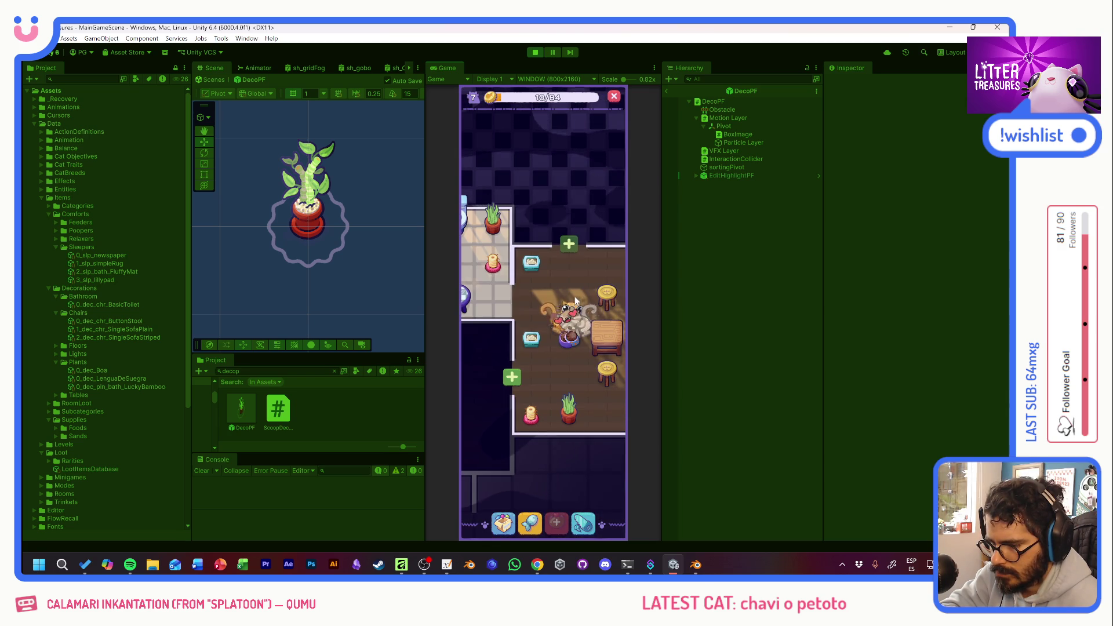
click(565, 339)
Zoom out and pan across the café for a wide overview of the rooms.
scroll(586, 349, up, 3)
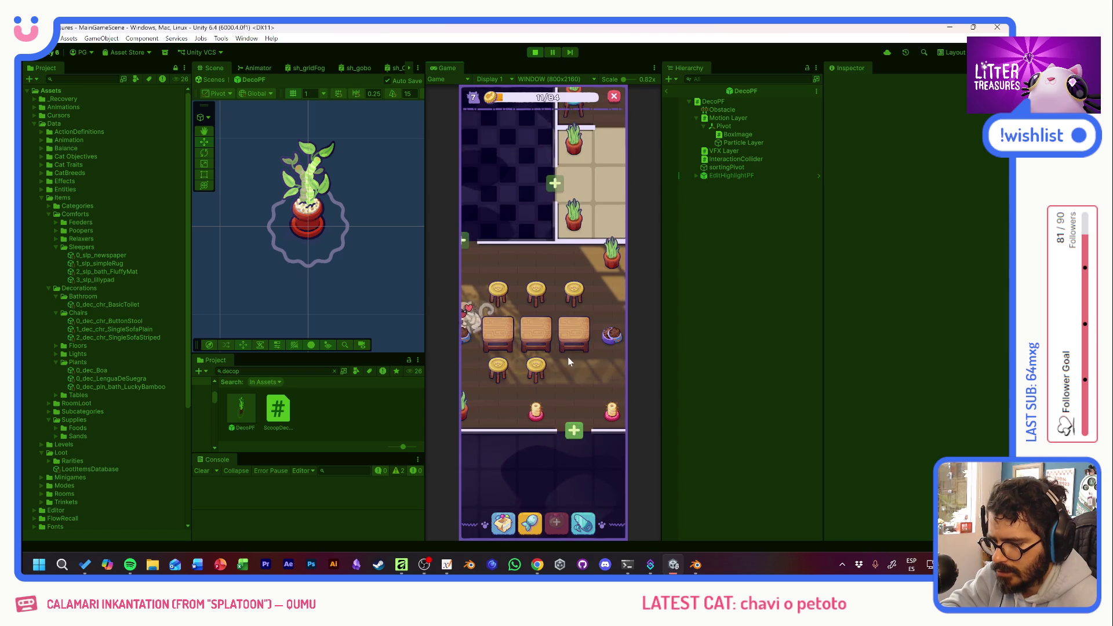
scroll(603, 347, up, 3)
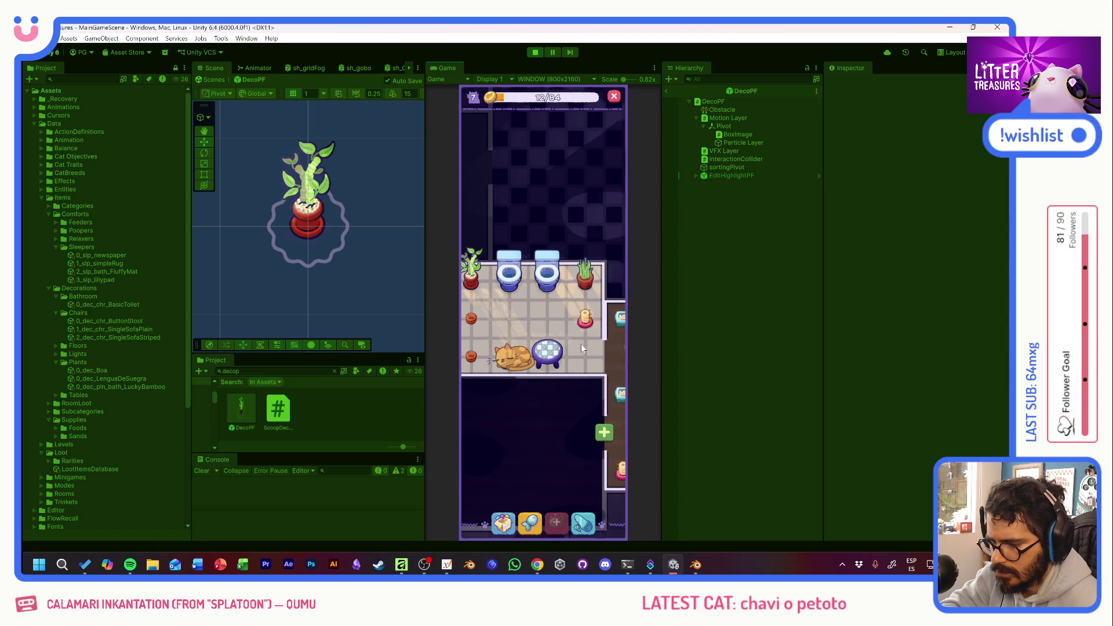
scroll(541, 332, up, 2)
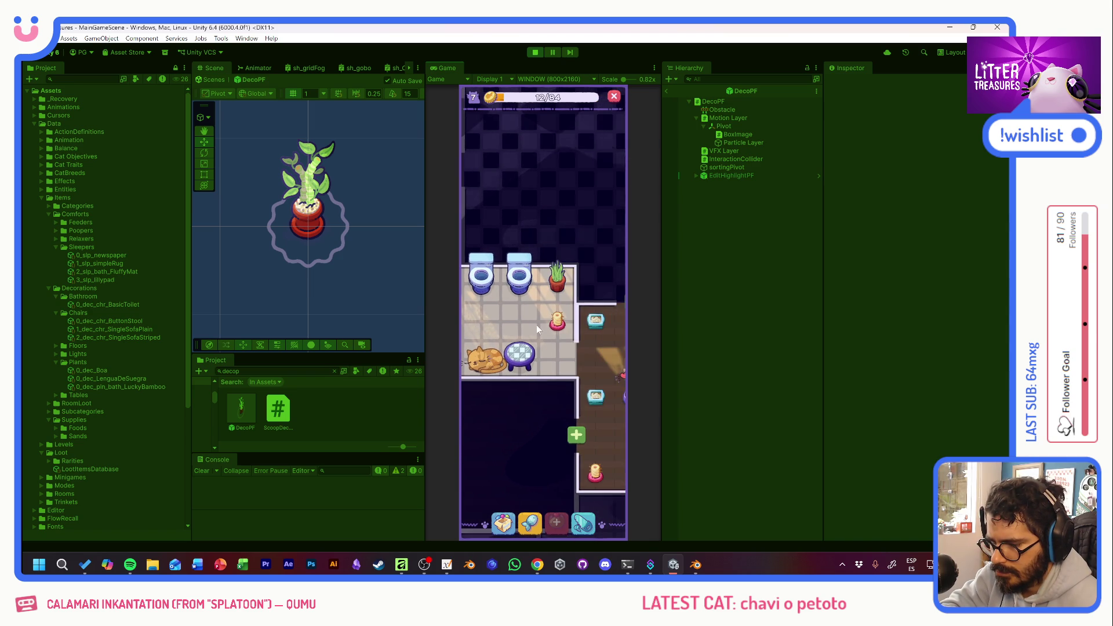
scroll(520, 322, up, 5)
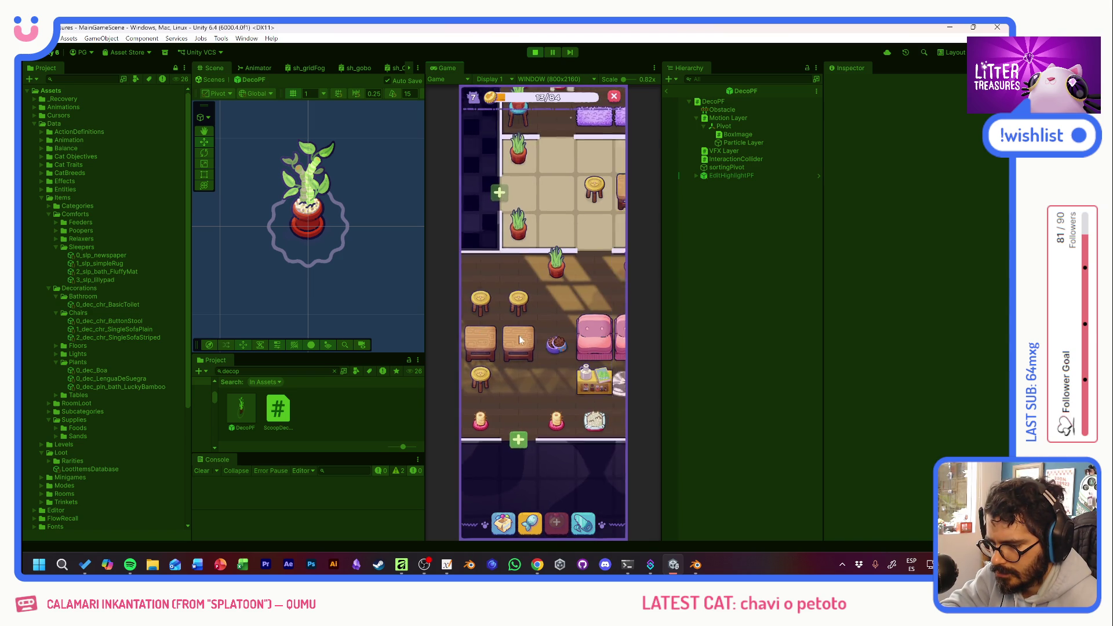
scroll(538, 367, up, 8)
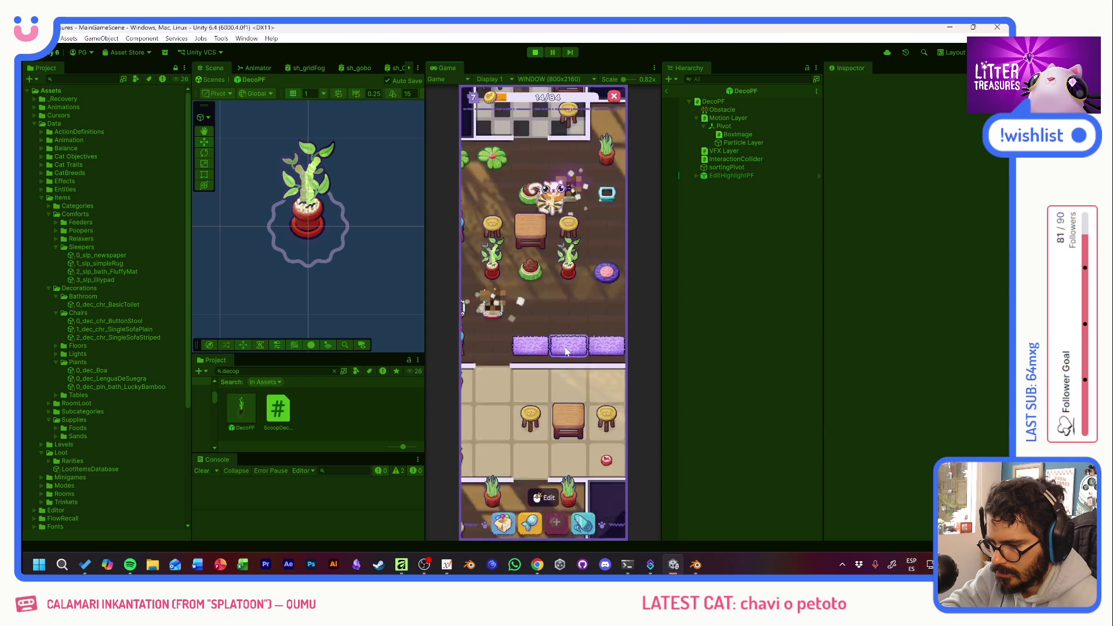
scroll(541, 362, down, 5)
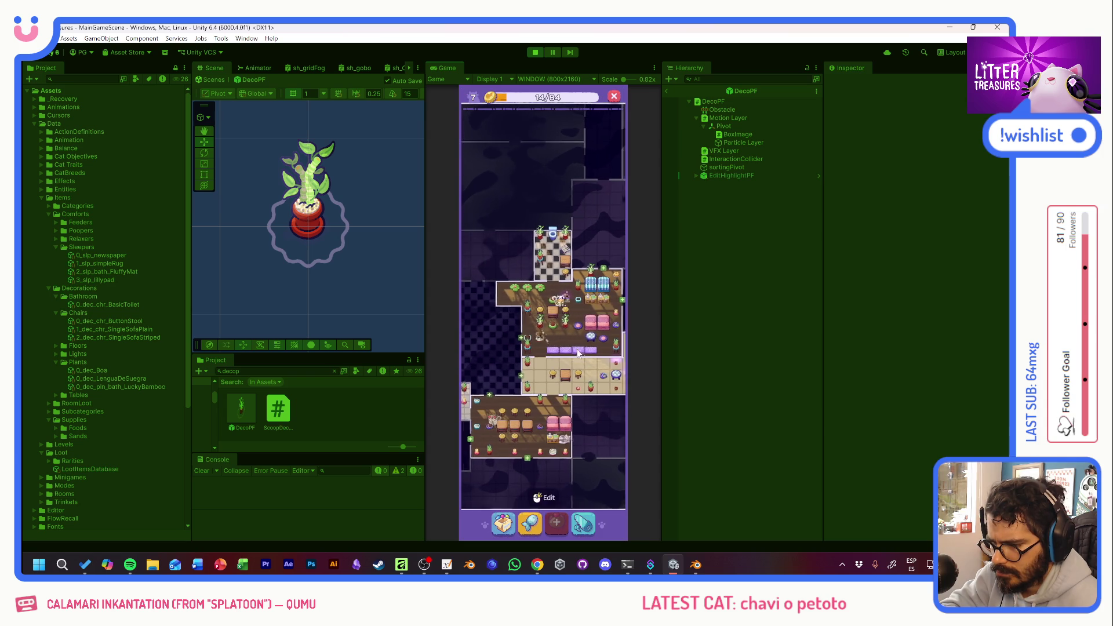
mouse_move(513, 334)
mouse_down()
mouse_move(645, 336)
mouse_move(607, 328)
mouse_up()
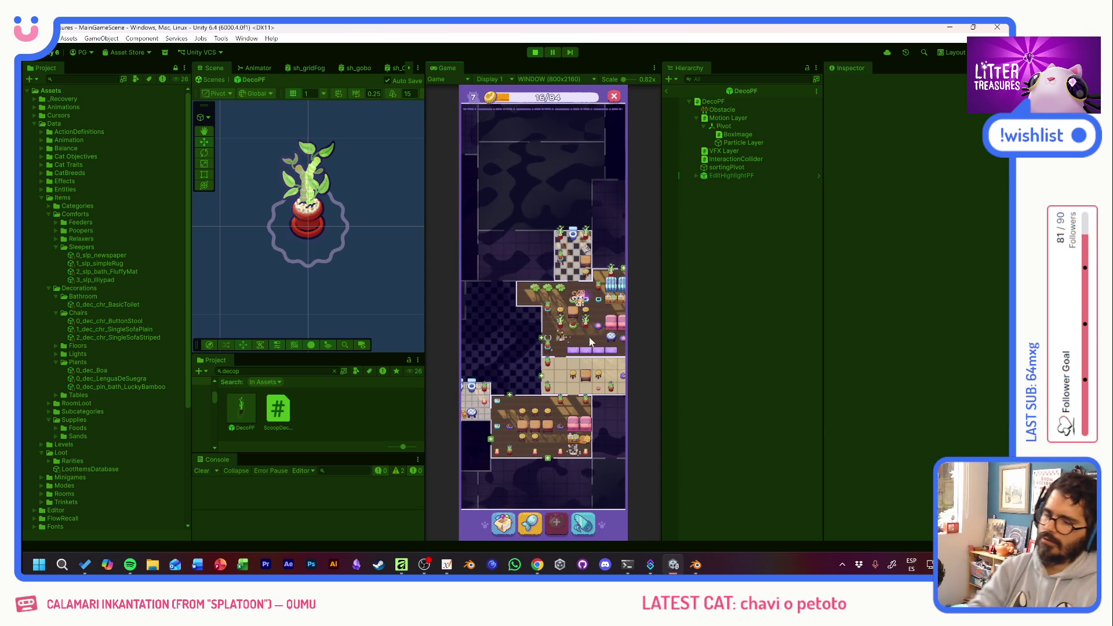
scroll(535, 304, up, 5)
drag(525, 277, 528, 272)
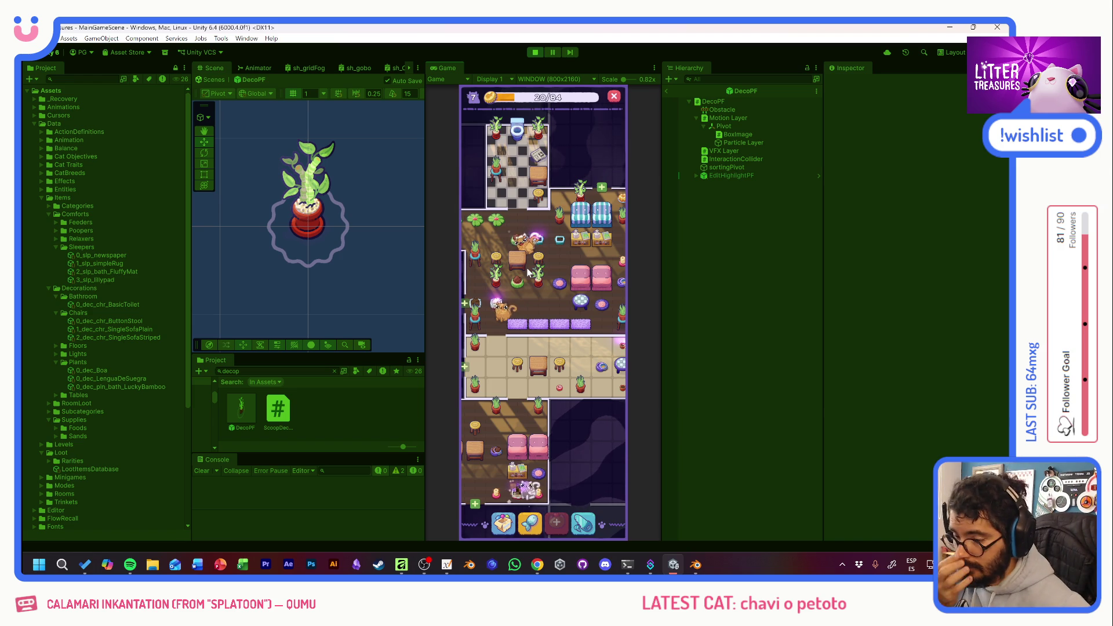
Scoop two treasures from the litter item and collect the rewards.
click(496, 302)
drag(493, 351, 579, 348)
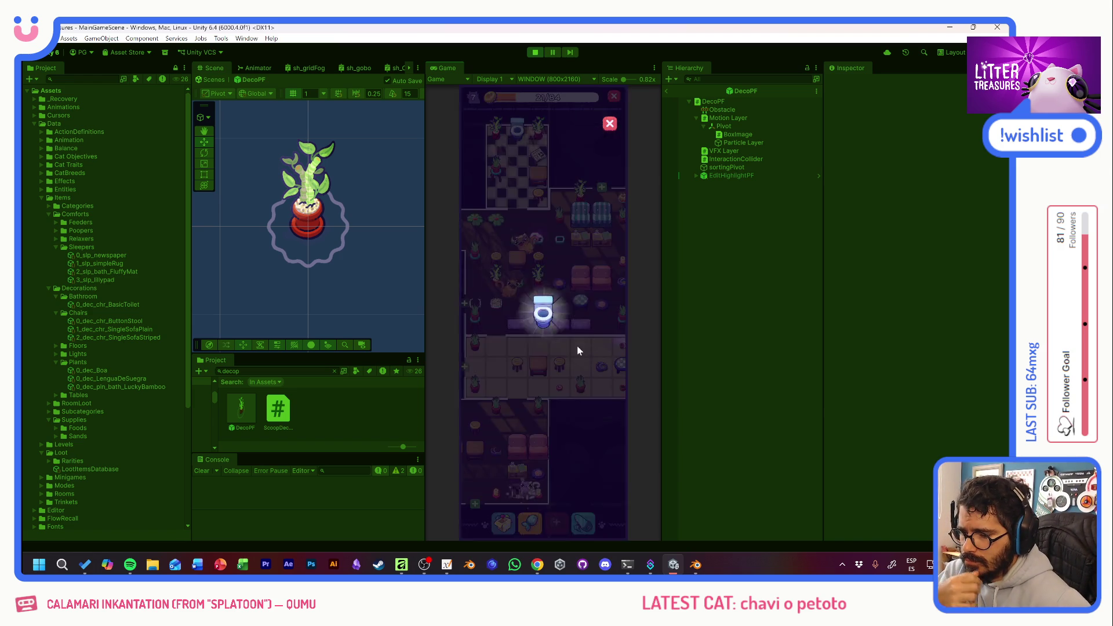
click(541, 250)
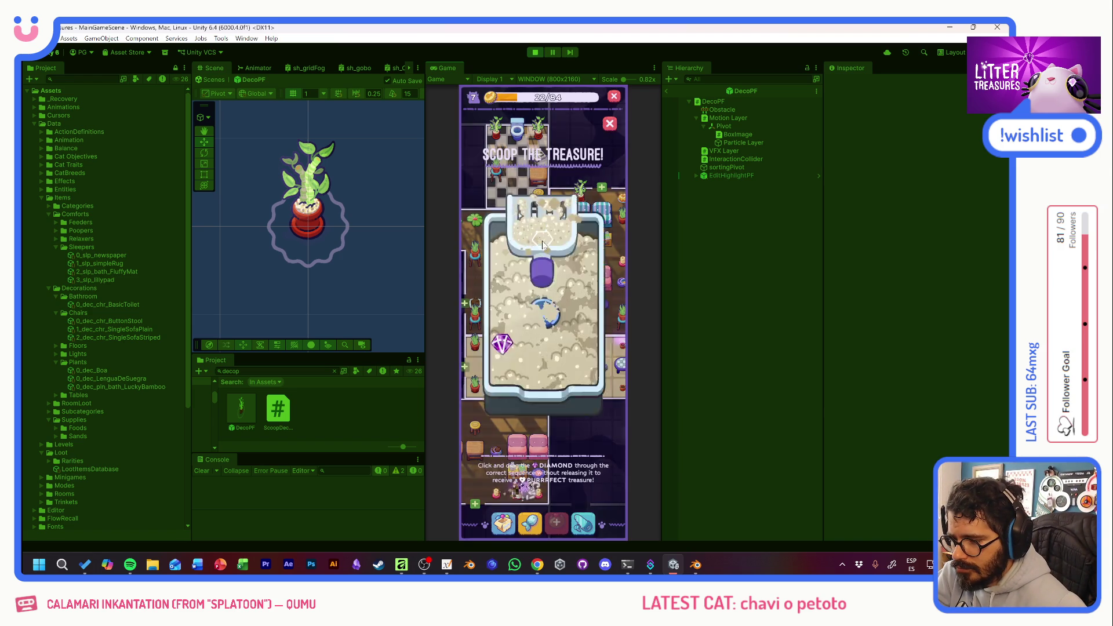
drag(510, 360, 576, 361)
click(576, 361)
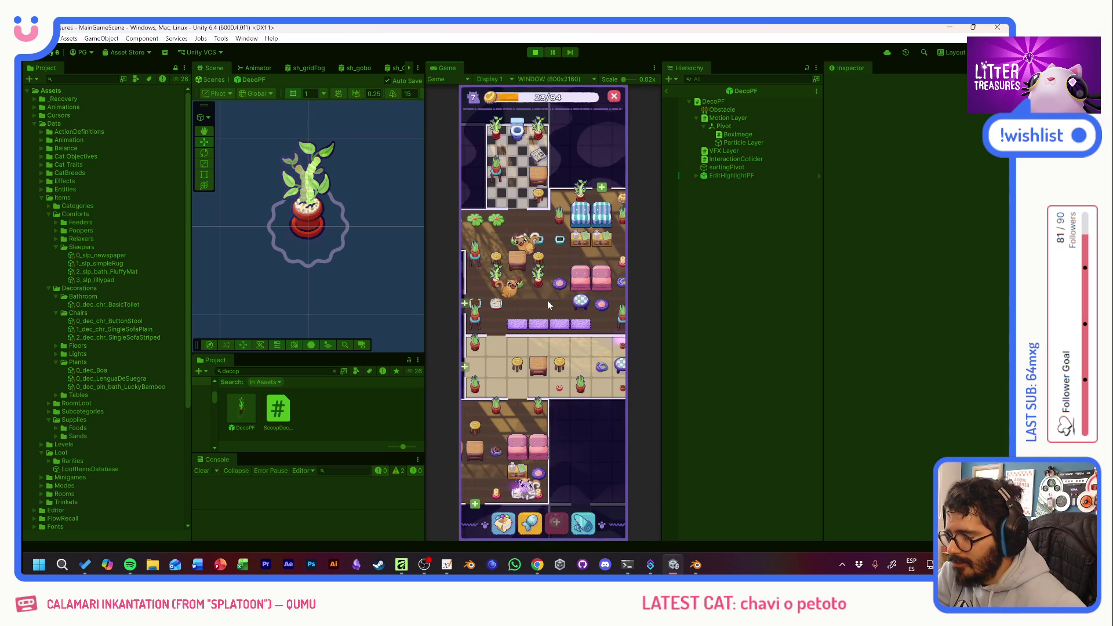
Pan to the right-hand rooms and scoop treasures from several glowing items.
drag(586, 348, 525, 352)
click(558, 344)
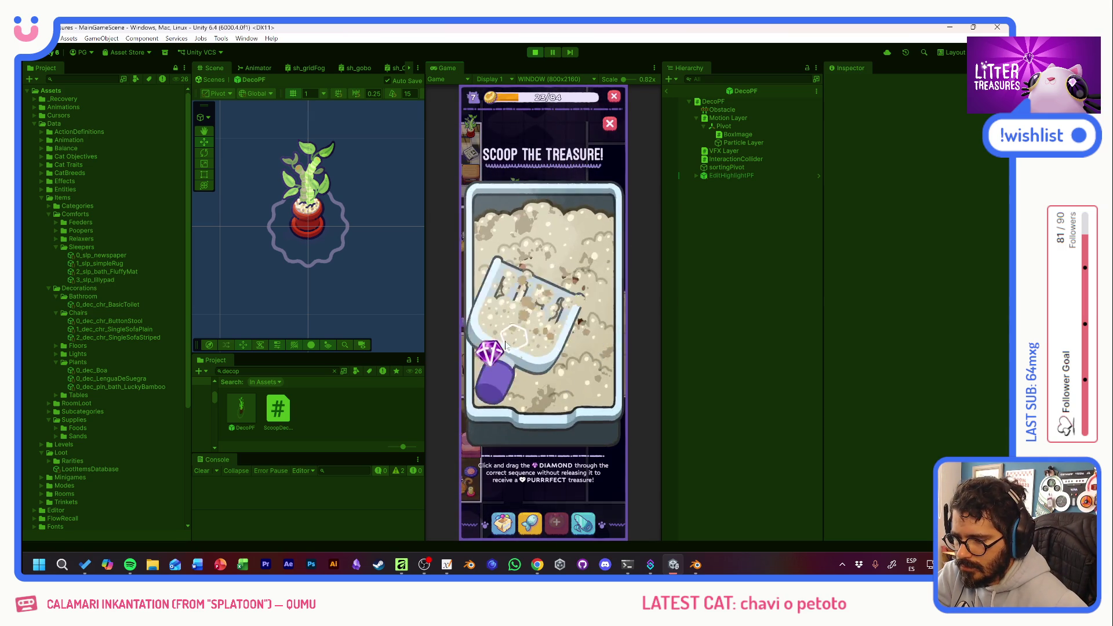
click(579, 365)
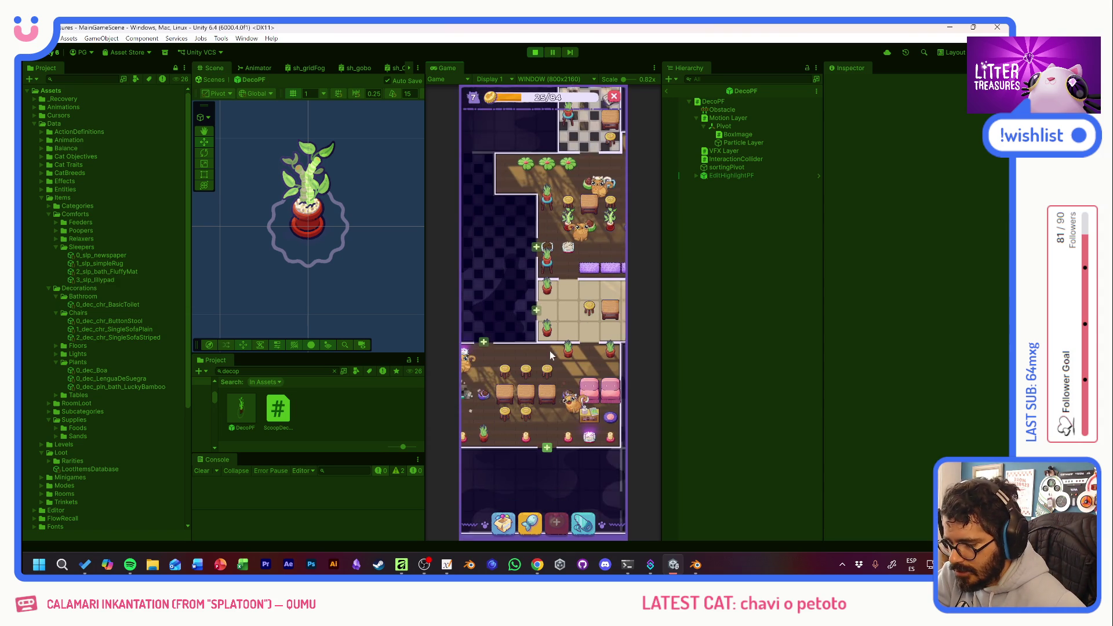
click(592, 436)
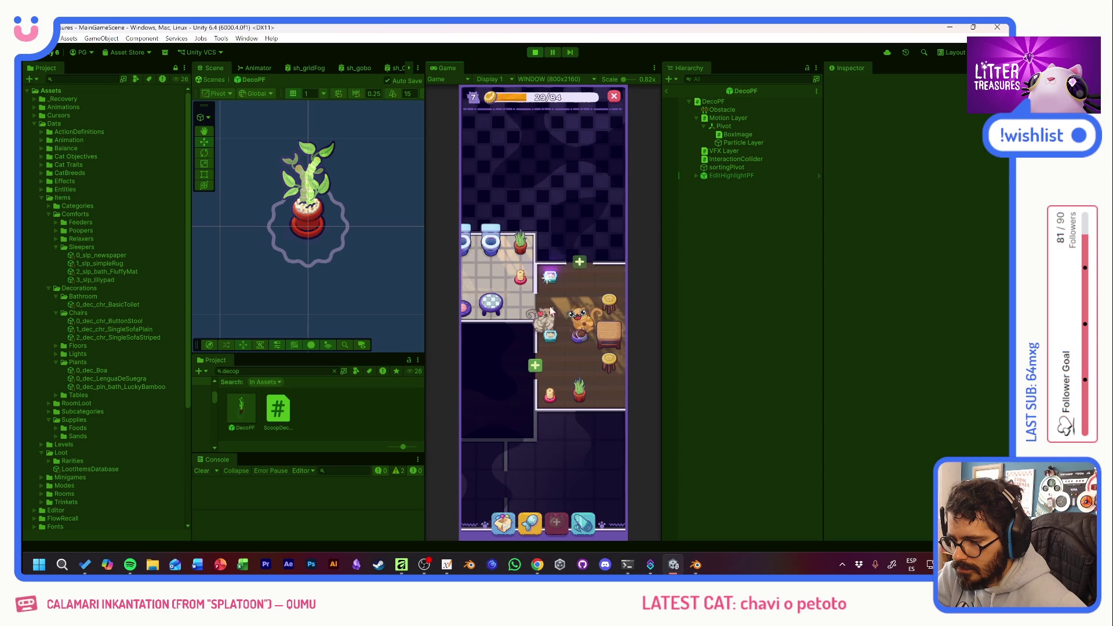
click(548, 282)
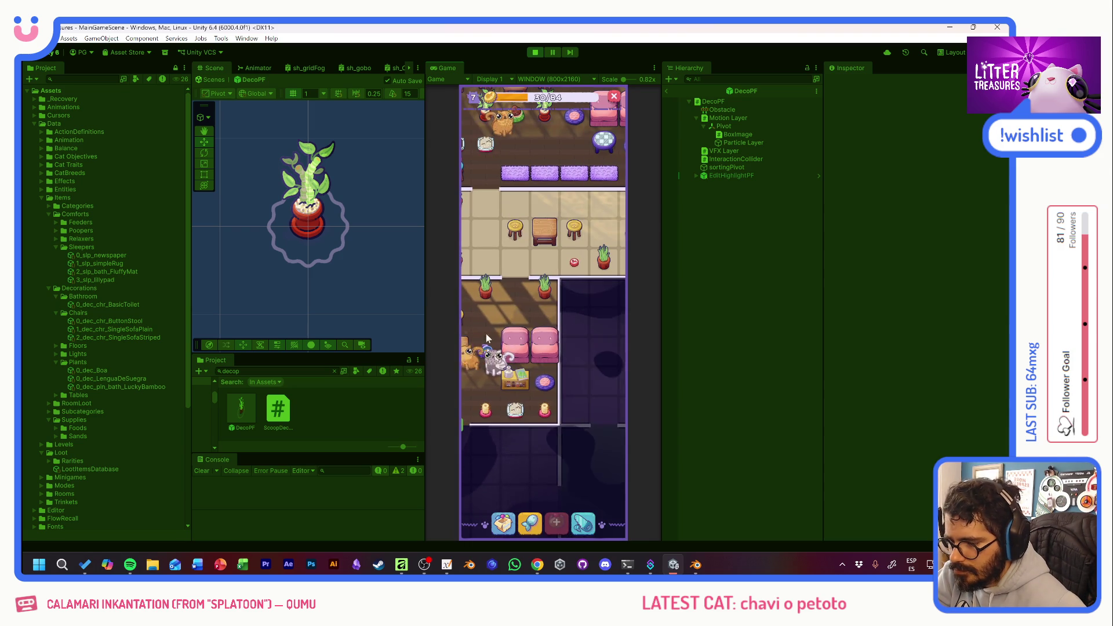
Pan to the upper rooms, scoop a rare Lava Lamp, and bring up the inventory.
drag(517, 307, 515, 408)
drag(520, 304, 569, 392)
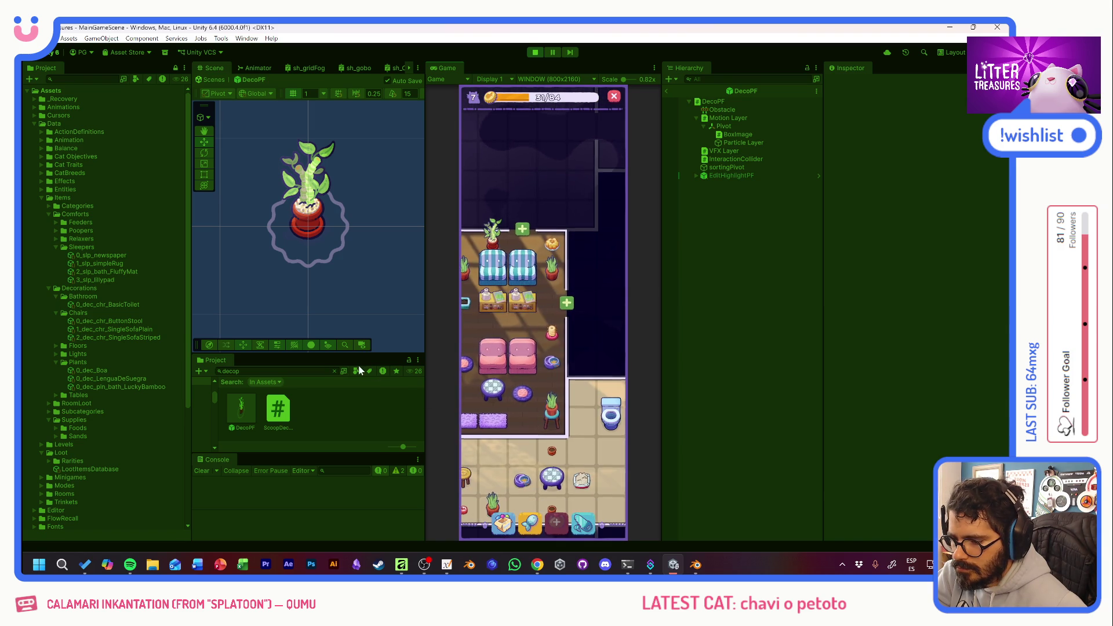
drag(576, 334, 555, 296)
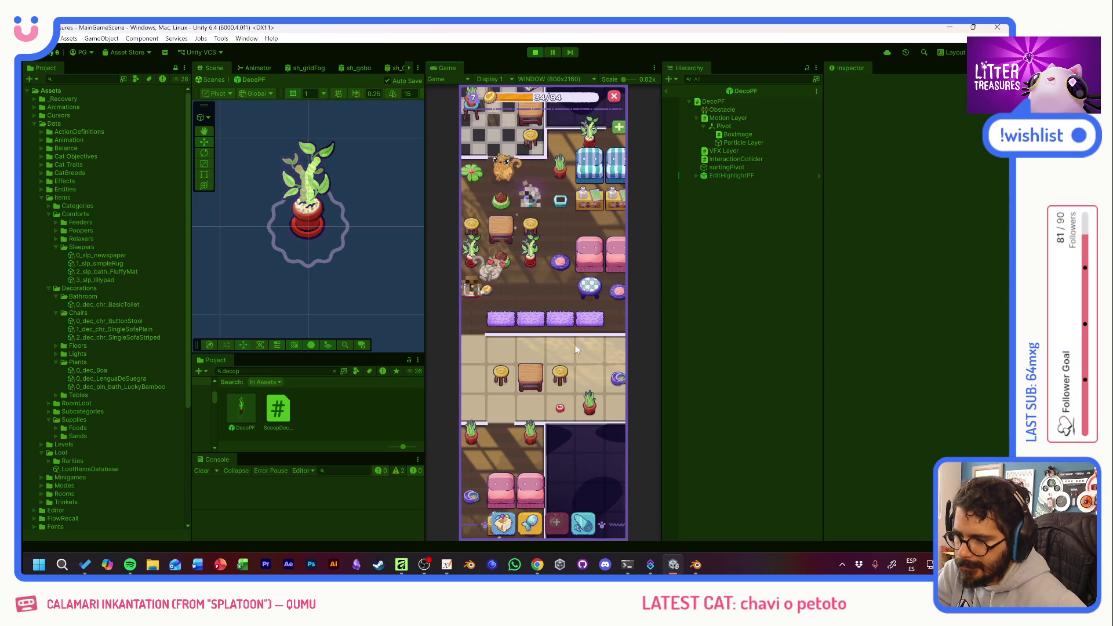
scroll(558, 302, up, 3)
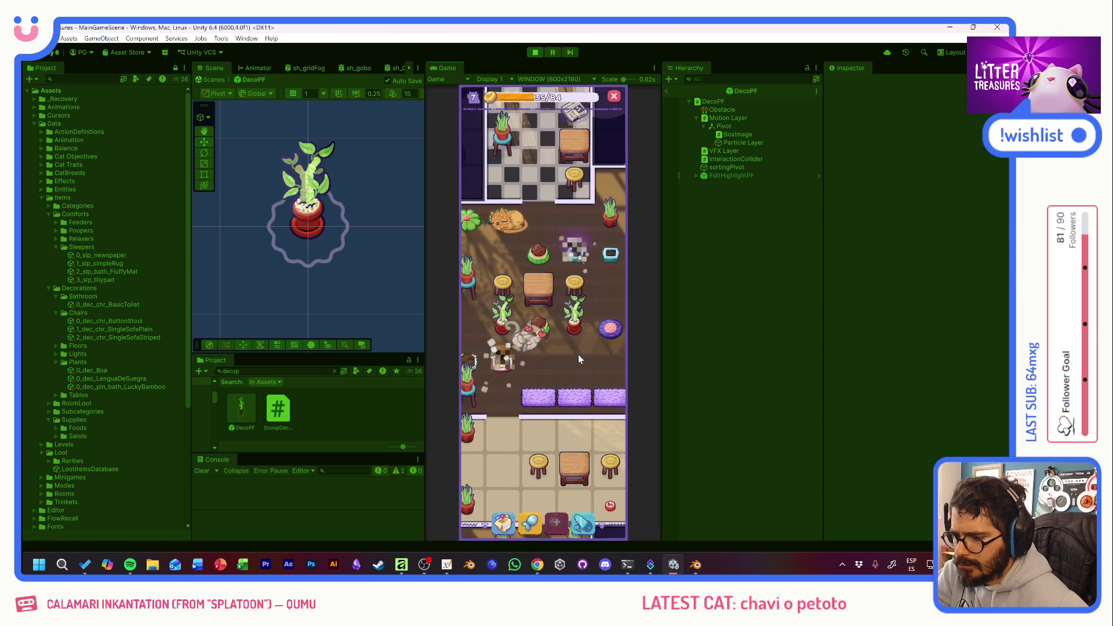
drag(582, 360, 601, 399)
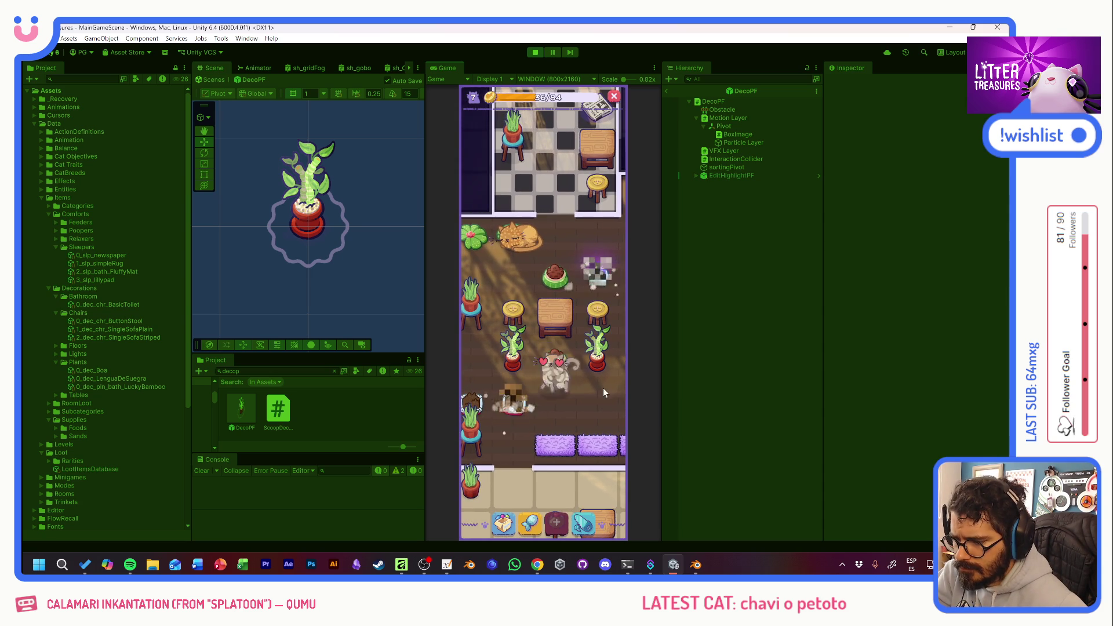
click(606, 282)
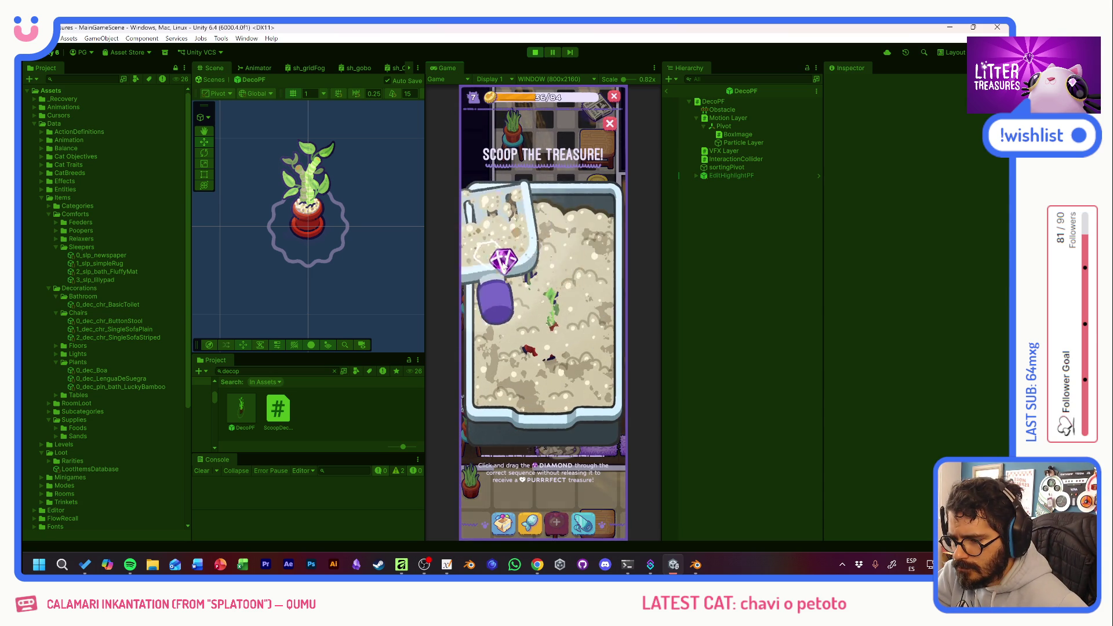
drag(514, 271, 560, 350)
mouse_move(514, 271)
mouse_down()
mouse_move(580, 288)
mouse_move(586, 373)
mouse_up()
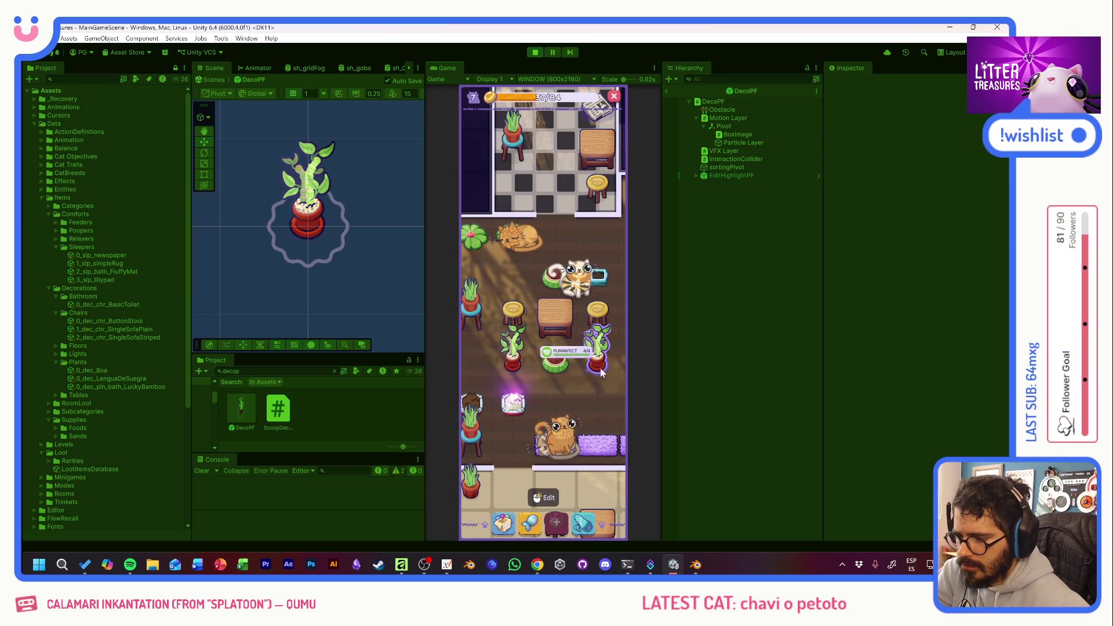
click(514, 402)
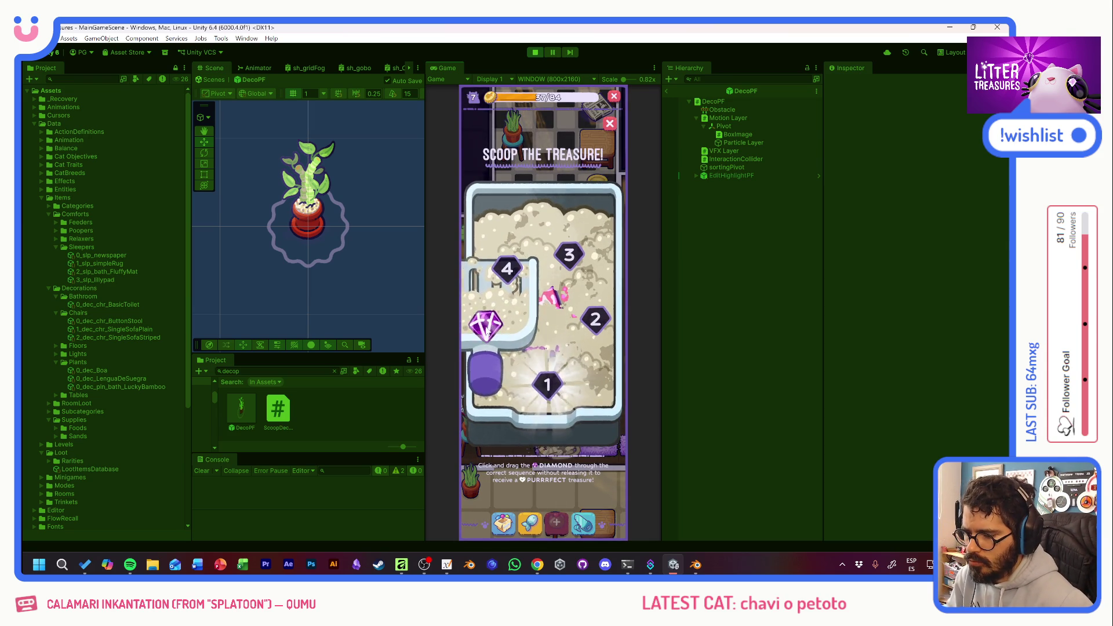
mouse_move(552, 397)
mouse_down()
mouse_move(571, 252)
mouse_move(505, 266)
mouse_up()
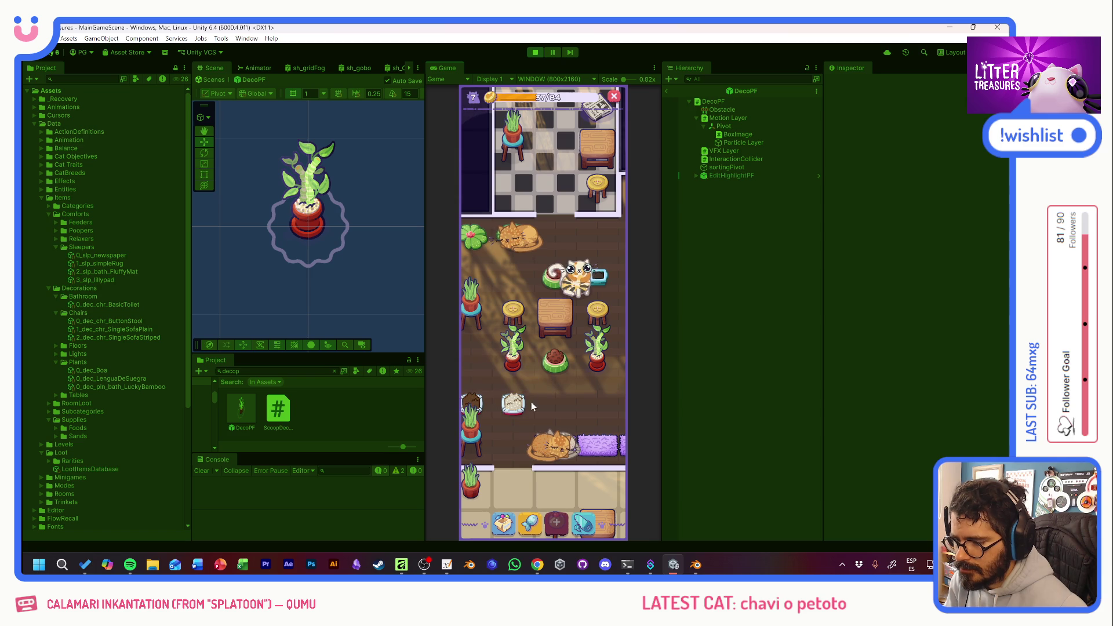
click(502, 528)
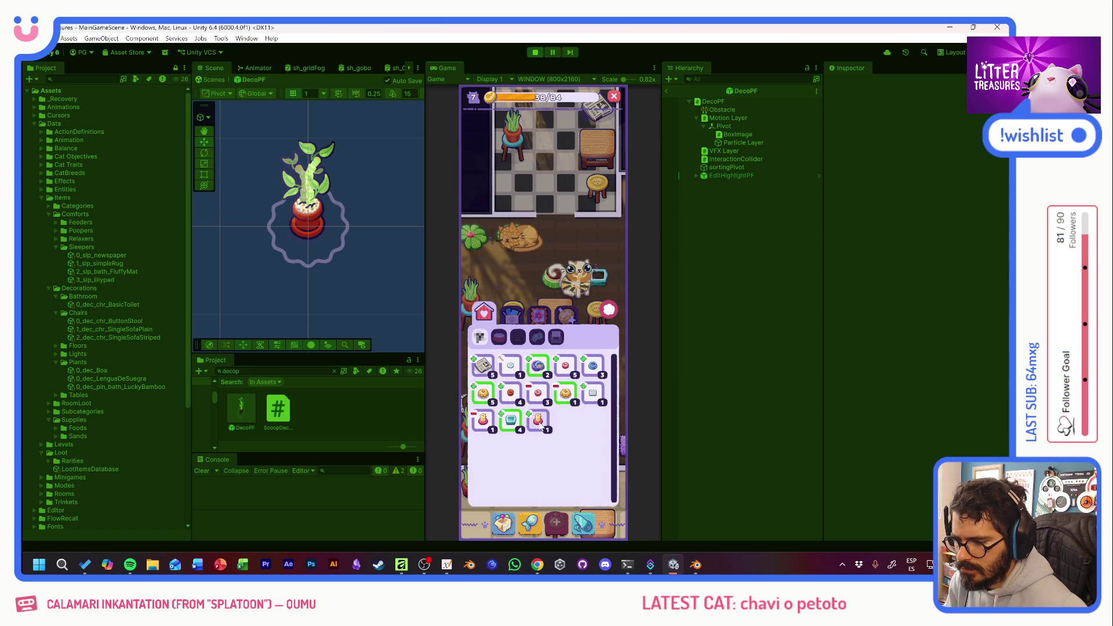
Switch inventory category and carry a plant toward a spot by the stools.
click(539, 313)
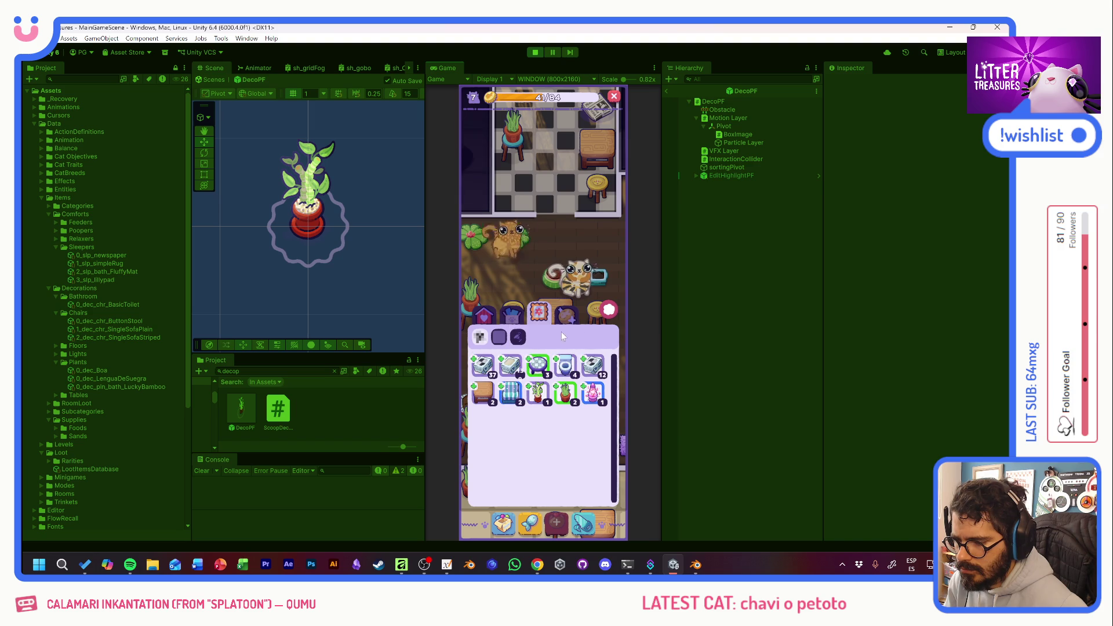
drag(565, 394, 560, 354)
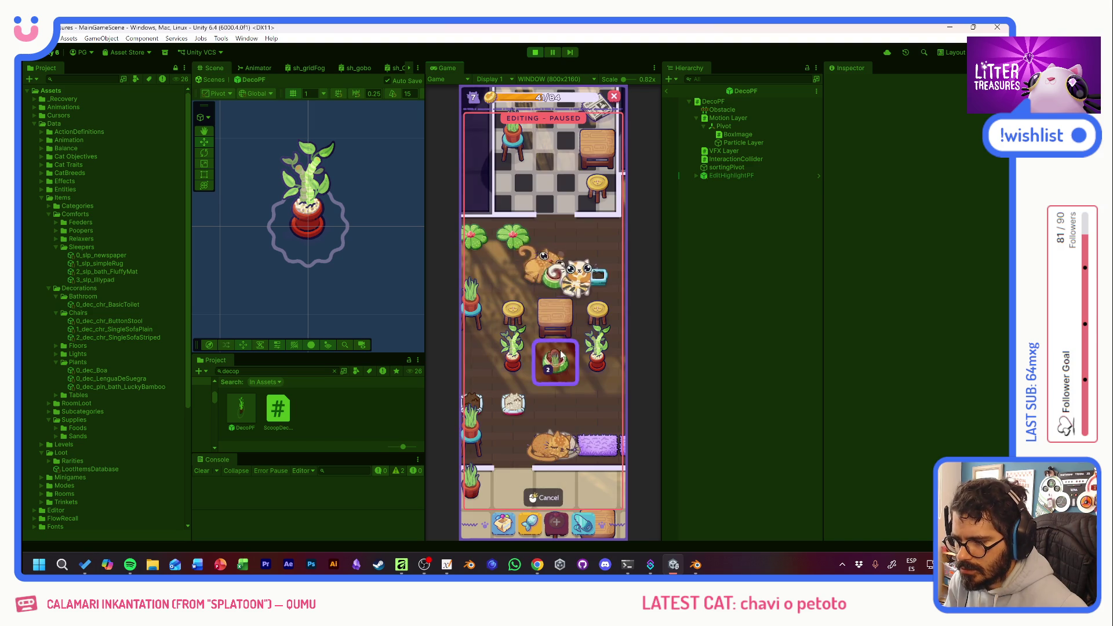
scroll(552, 371, down, 10)
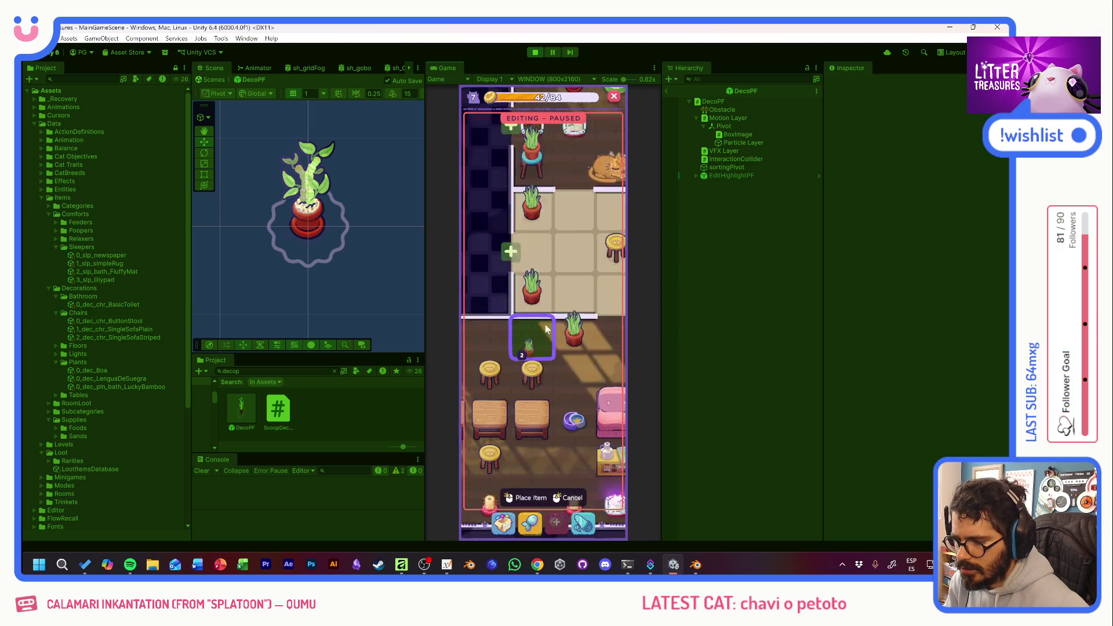
mouse_move(562, 280)
mouse_down()
mouse_move(602, 298)
mouse_move(617, 320)
mouse_move(513, 290)
mouse_move(572, 404)
mouse_move(562, 312)
mouse_move(561, 380)
mouse_move(552, 393)
mouse_move(514, 377)
mouse_up()
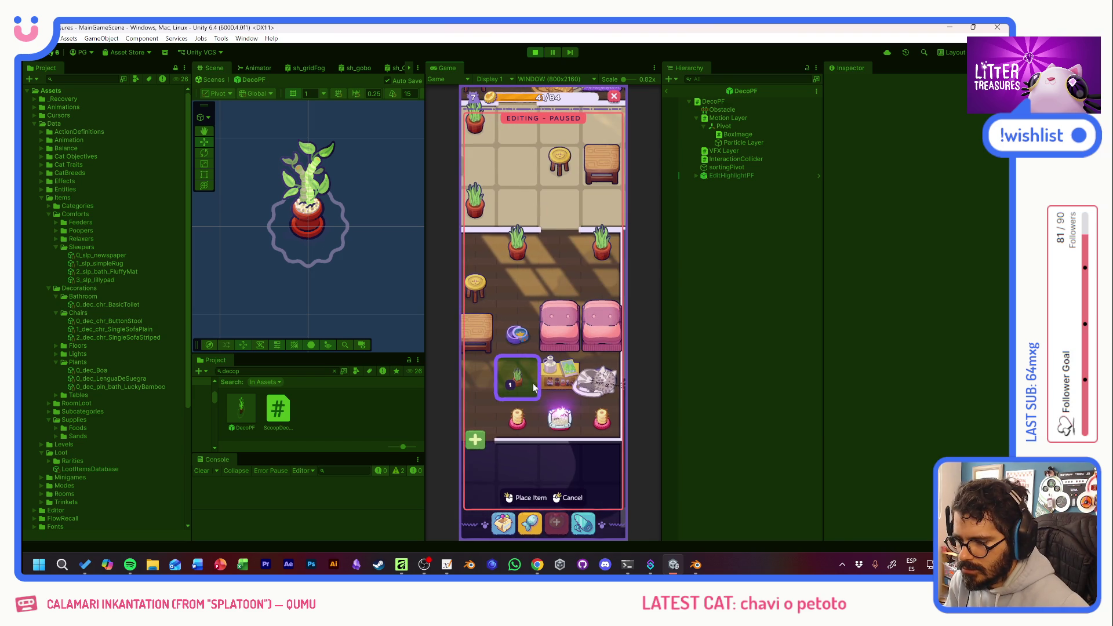
Place the Lucky Bamboo in the room, nudged slightly to the right.
click(503, 522)
click(564, 405)
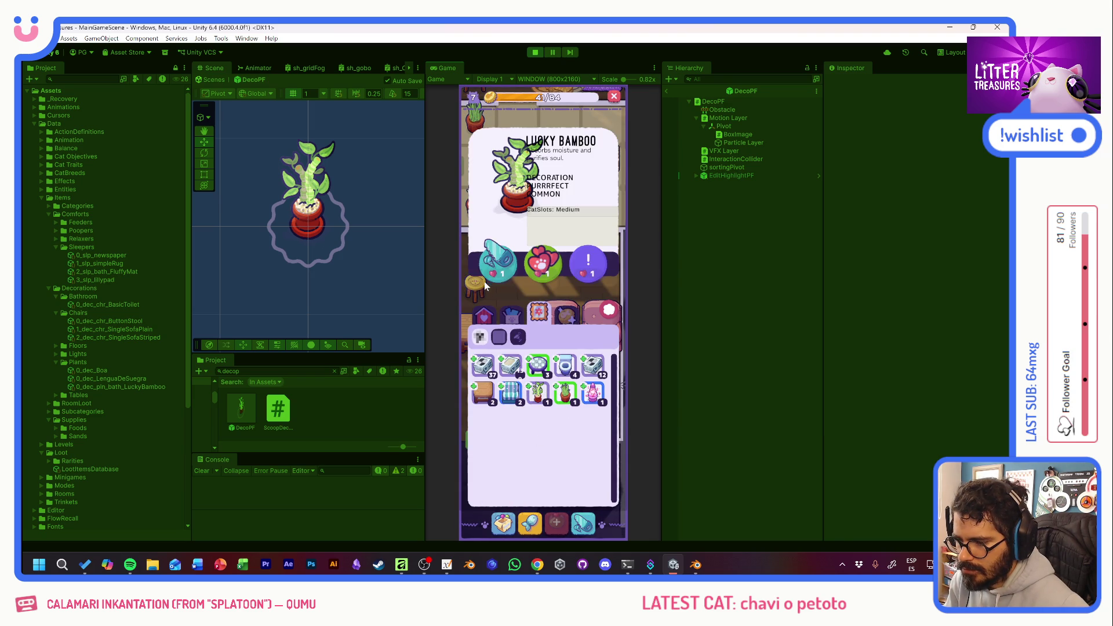
click(487, 264)
drag(520, 376, 567, 385)
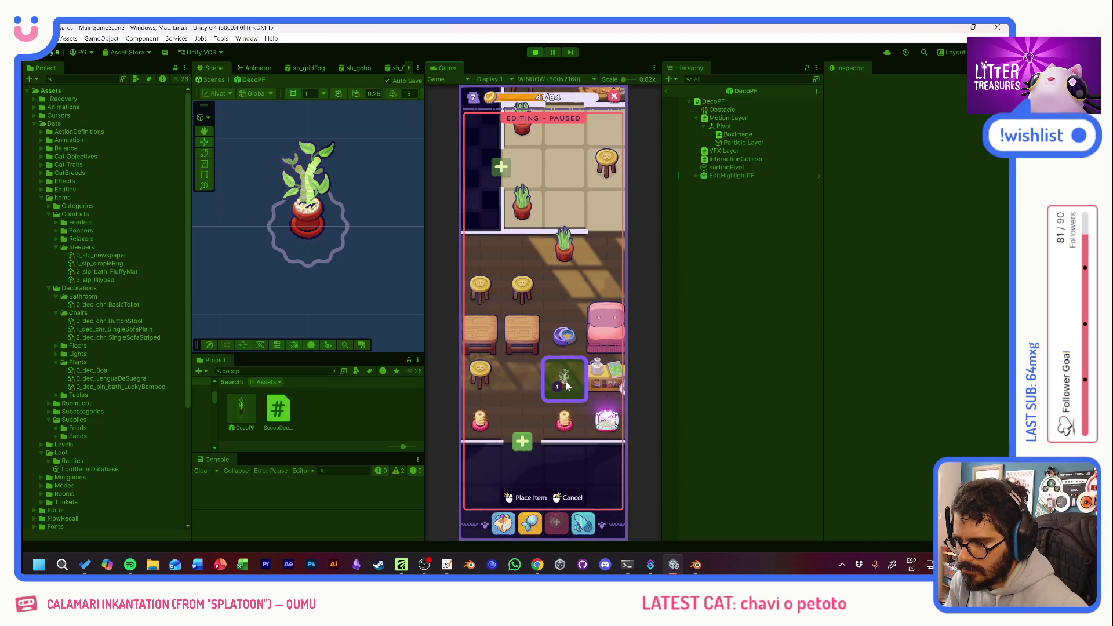
click(566, 386)
Place the Lava Lamp in the tiled room and start a new treasure scoop.
click(503, 523)
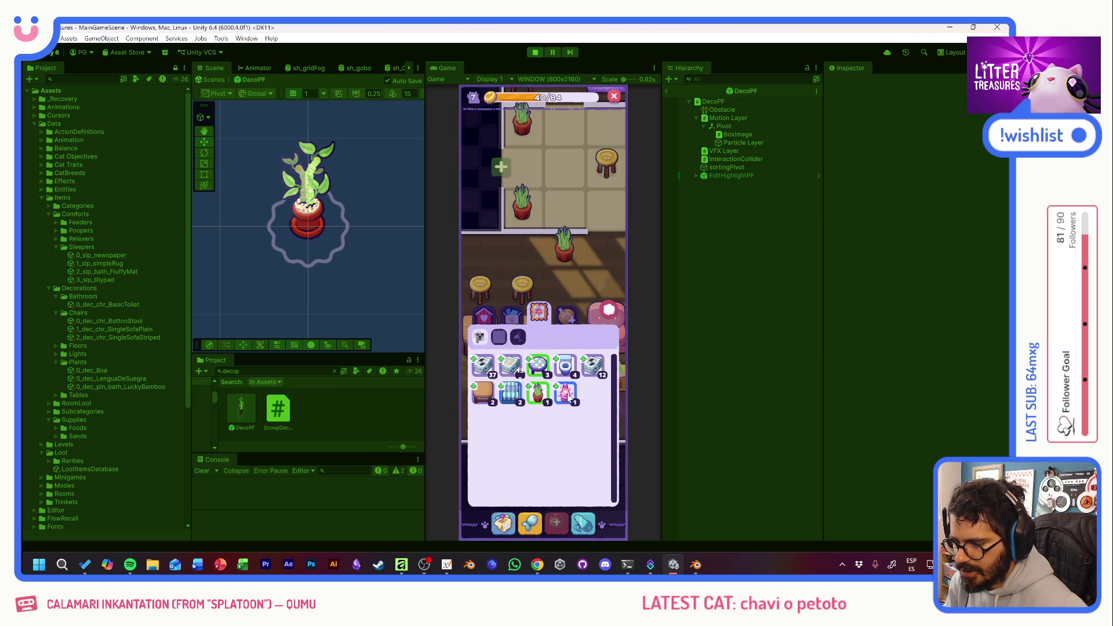
mouse_move(566, 400)
mouse_down()
mouse_move(560, 293)
mouse_move(543, 319)
mouse_move(551, 346)
mouse_move(568, 346)
mouse_up()
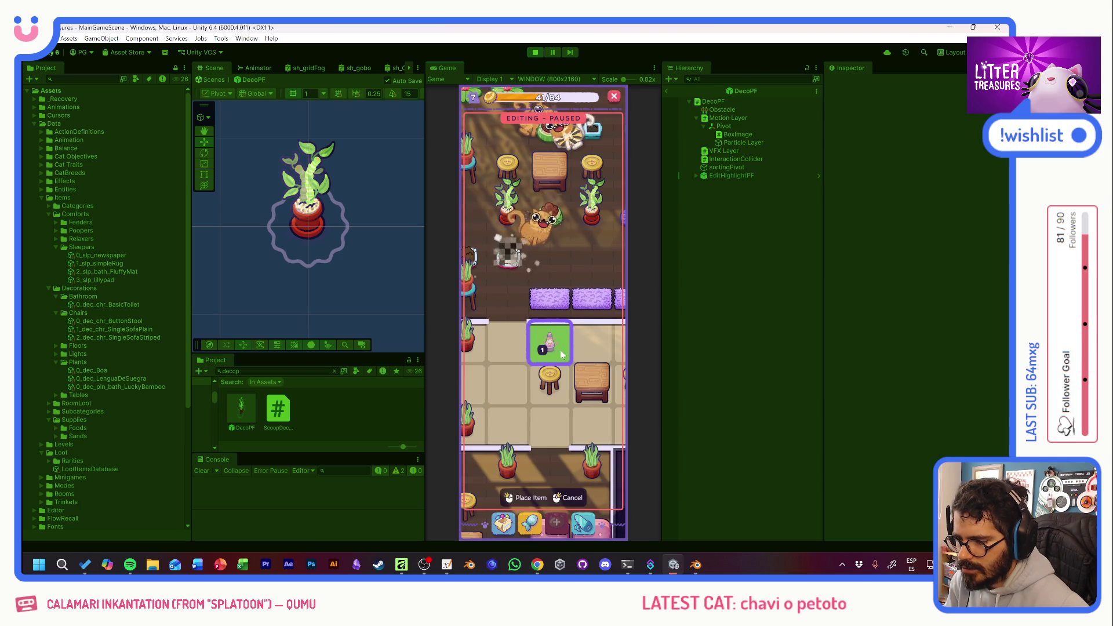
click(527, 428)
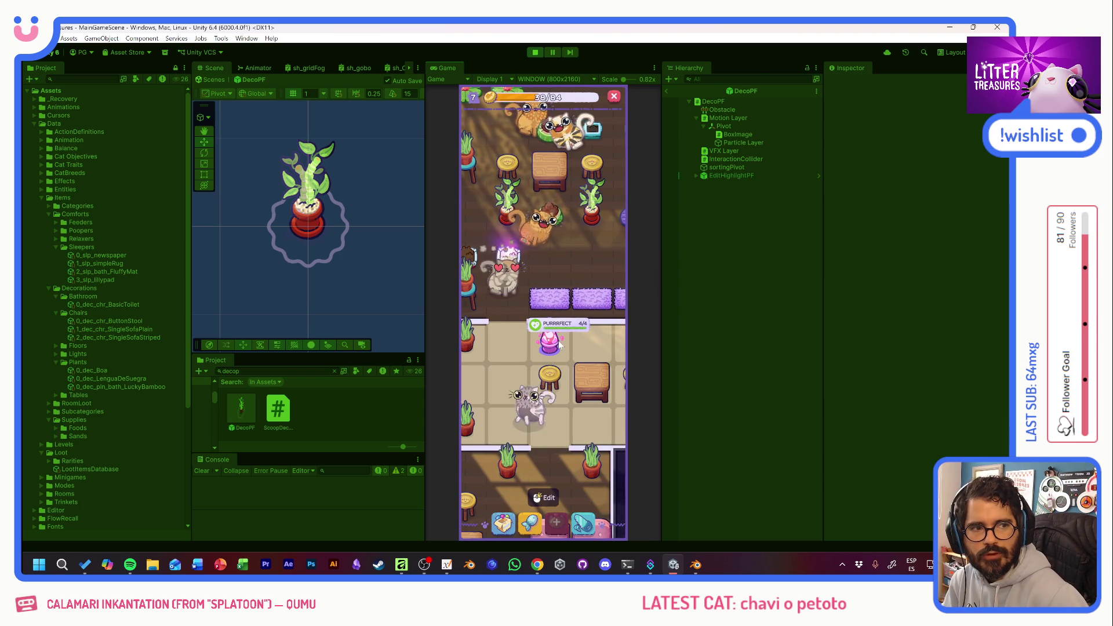
click(507, 258)
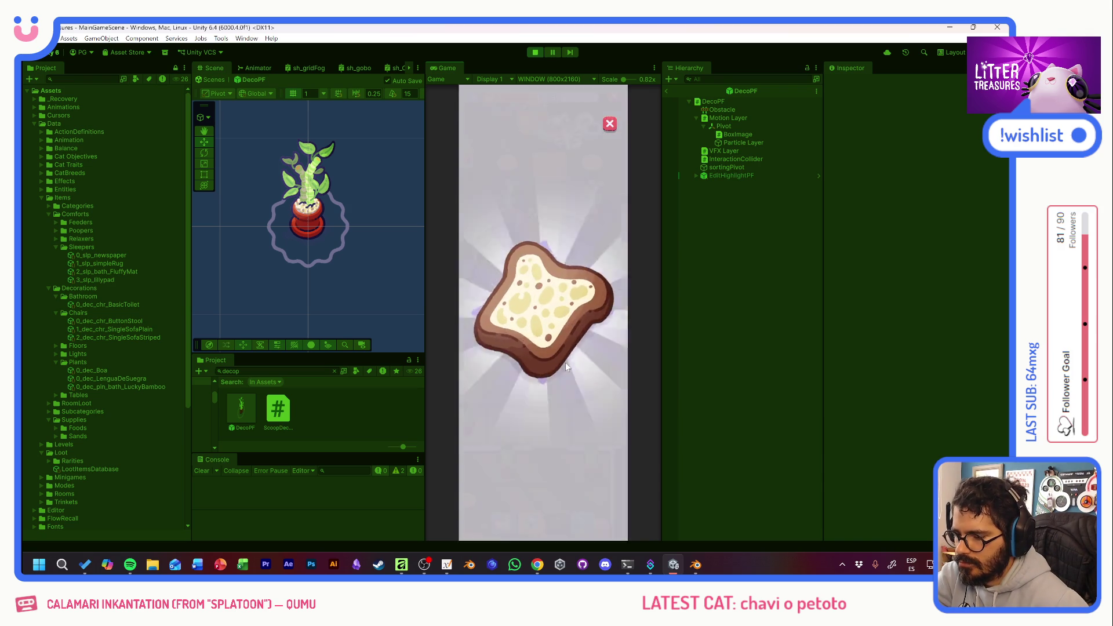
Collect the Old Bread reward and pan across to the tiled room with tables.
click(545, 301)
drag(601, 253, 521, 371)
mouse_move(578, 284)
mouse_down()
mouse_move(410, 286)
mouse_move(665, 335)
mouse_move(694, 293)
mouse_up()
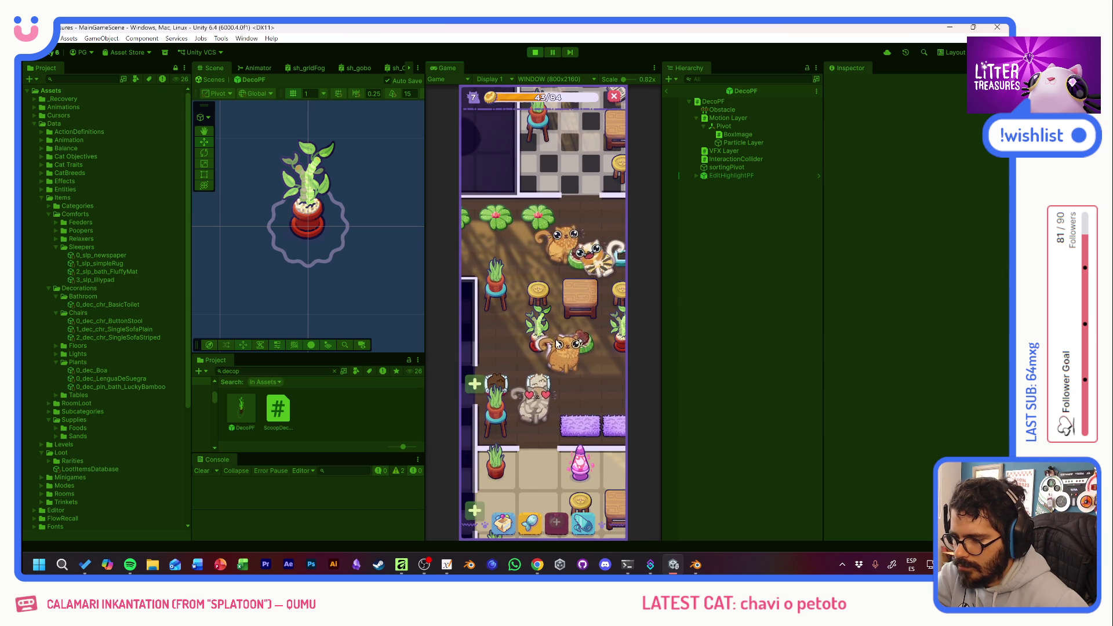
drag(577, 411, 574, 121)
drag(573, 360, 561, 318)
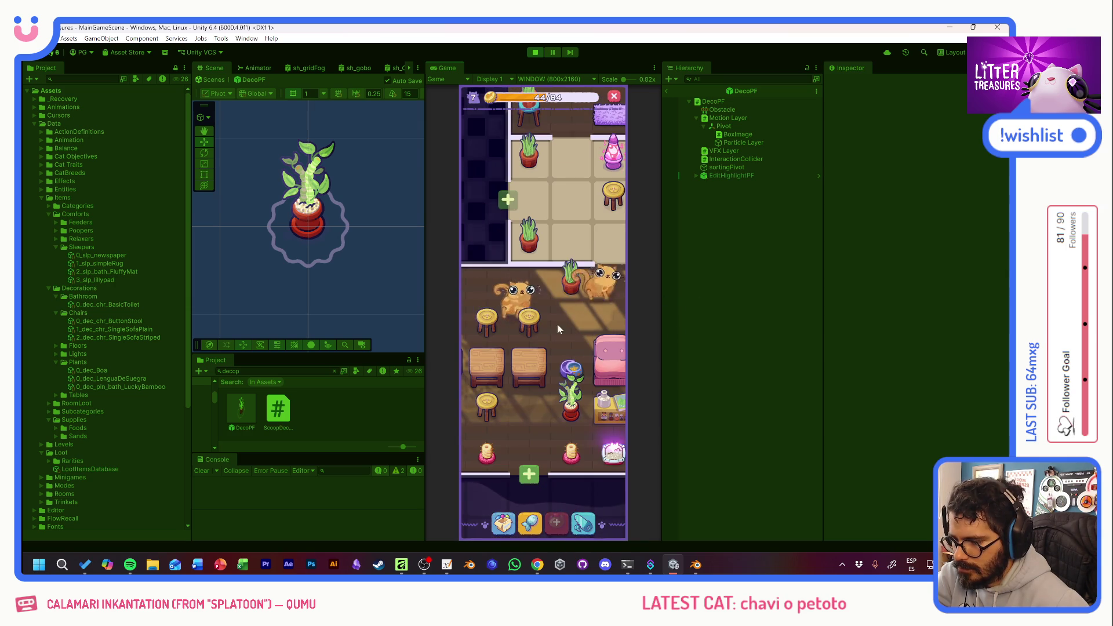
mouse_move(587, 145)
mouse_down()
mouse_move(587, 255)
mouse_move(566, 348)
mouse_up()
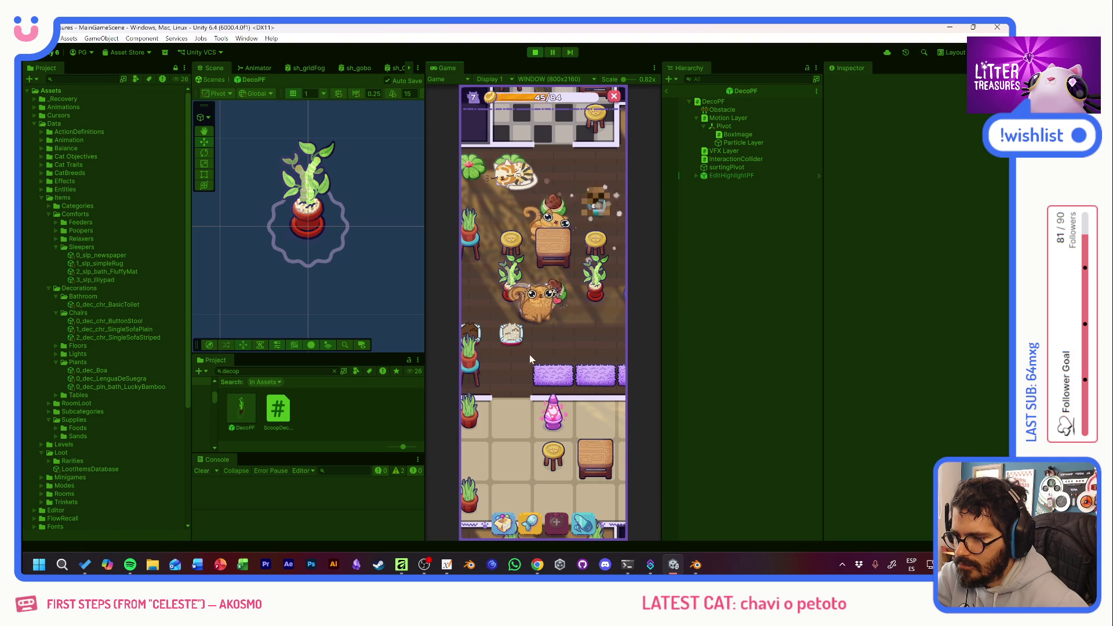
drag(511, 394, 526, 266)
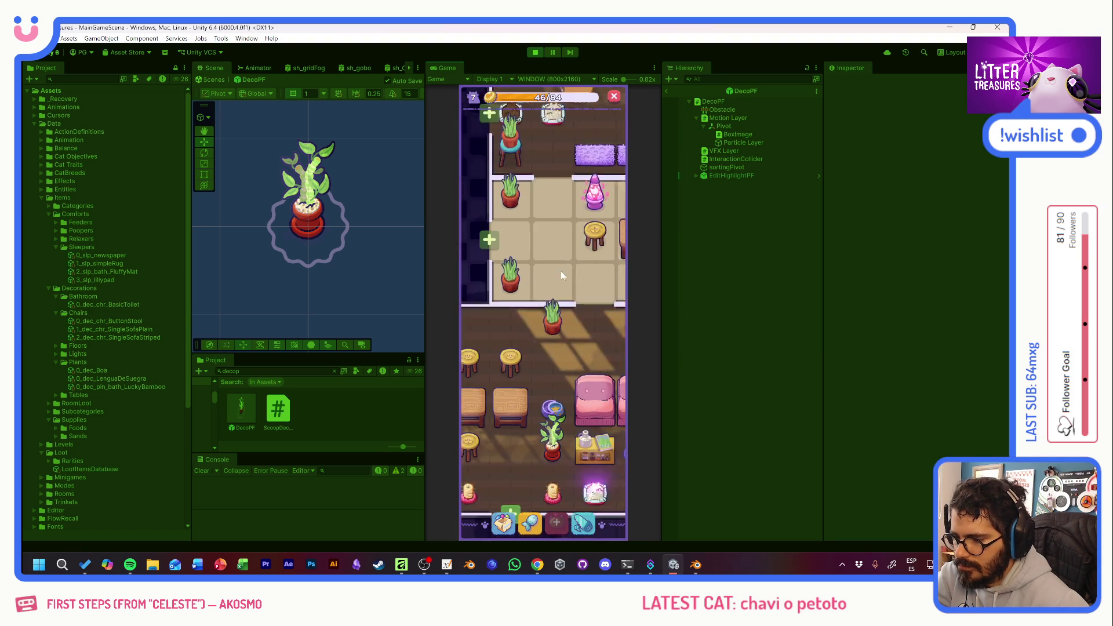
Scoop a Scratch Pole, then show and hide the Console's warning messages.
click(592, 338)
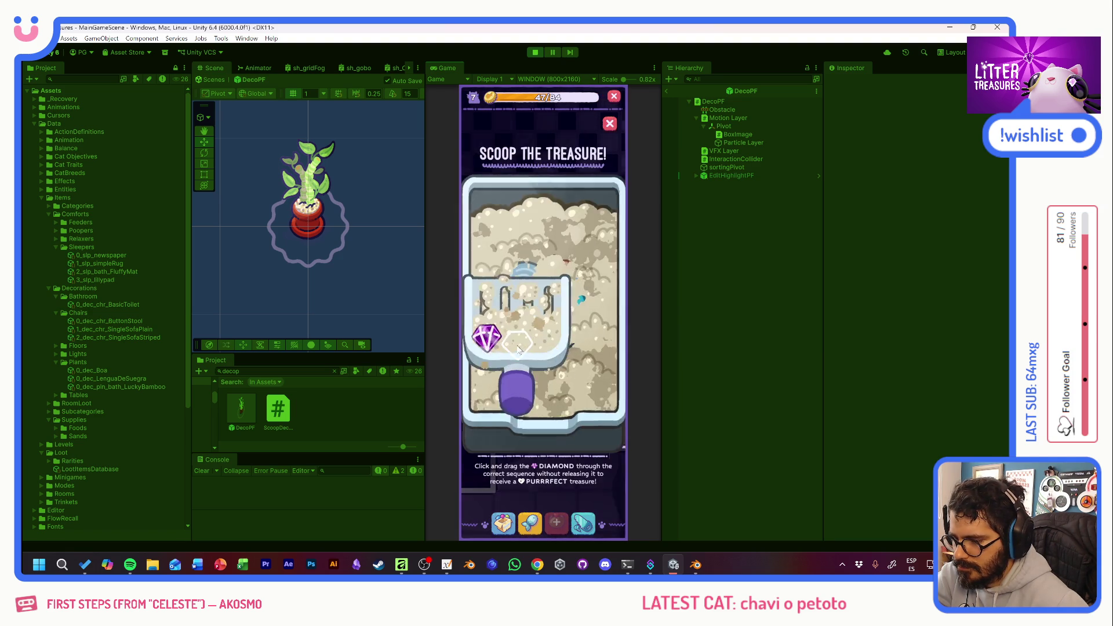
mouse_move(490, 339)
mouse_down()
mouse_move(583, 255)
mouse_move(507, 268)
mouse_up()
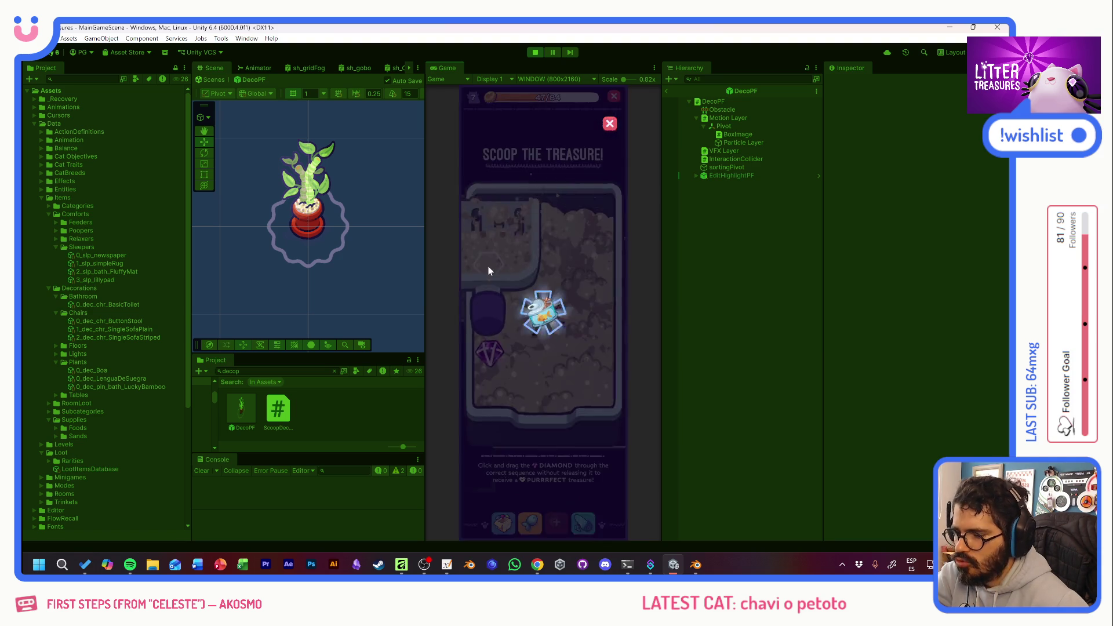
drag(489, 365, 565, 356)
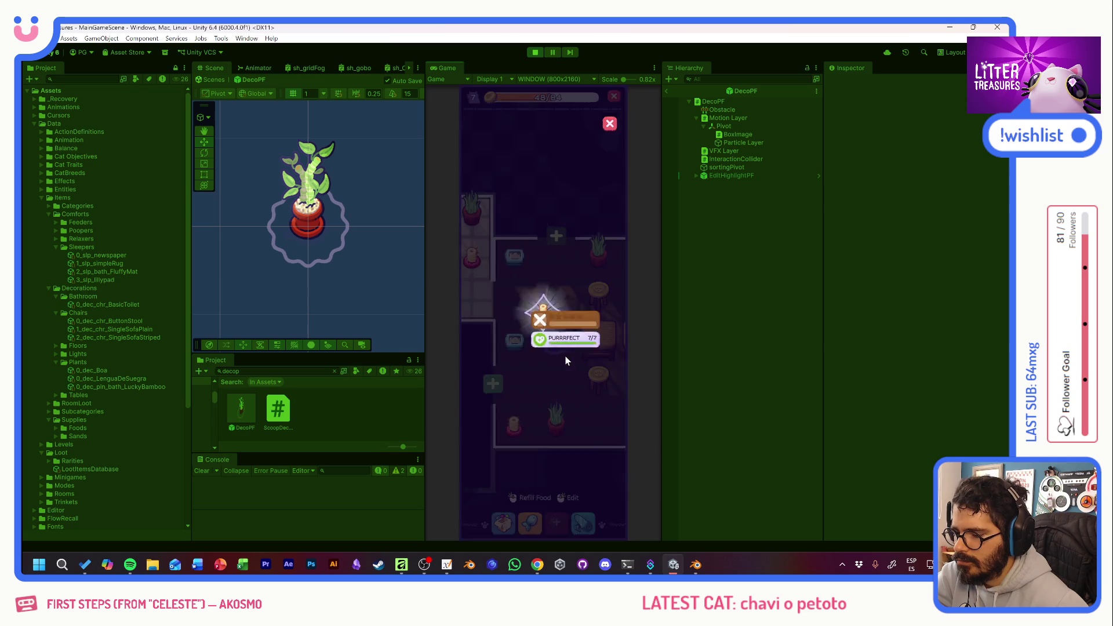
click(548, 314)
click(399, 472)
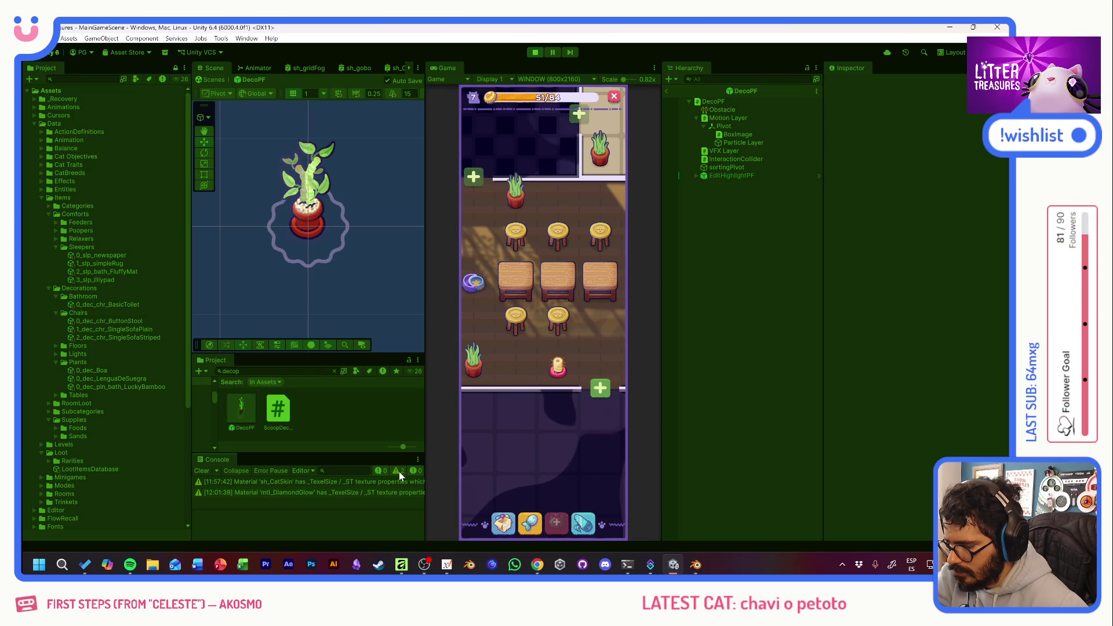
click(398, 471)
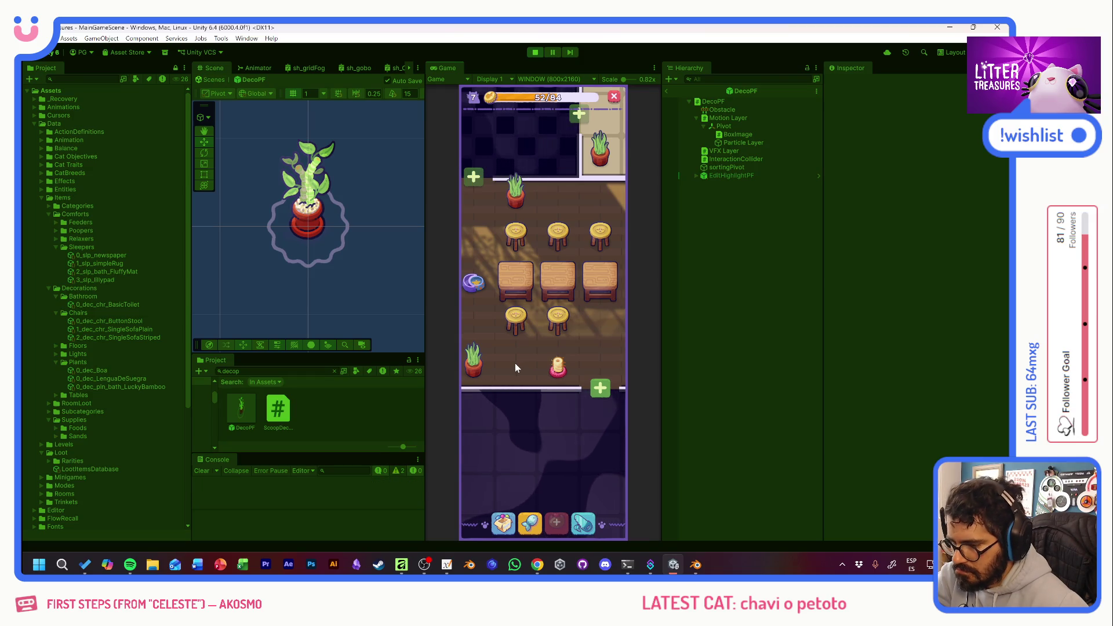
Pan to the pink-sofa room and win a Plantpot from the purple cushion.
drag(512, 356, 576, 397)
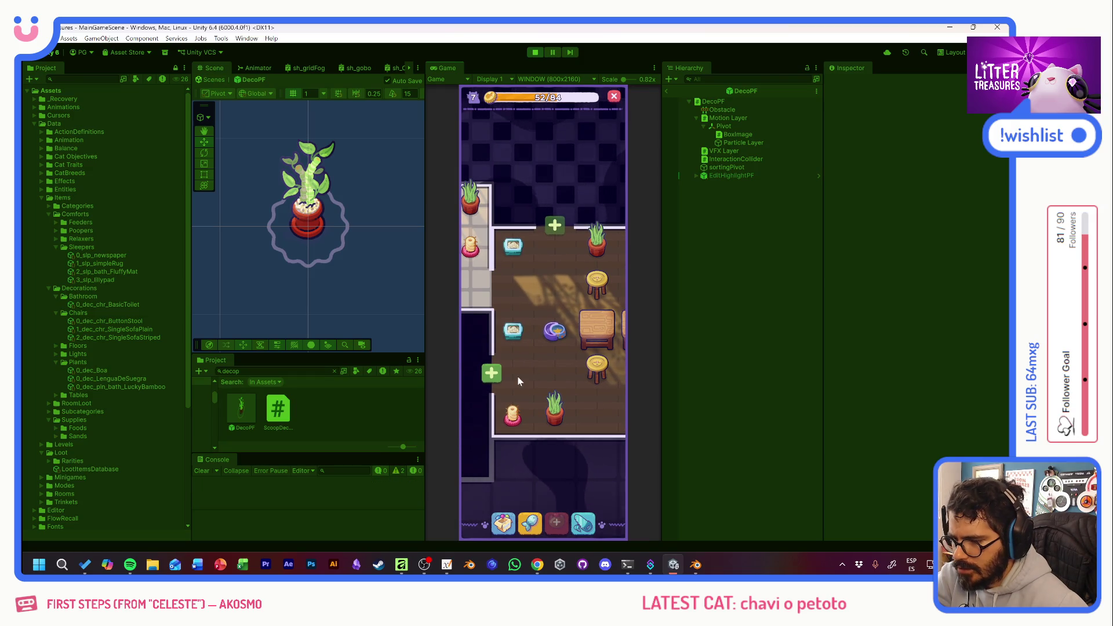
drag(554, 289, 627, 357)
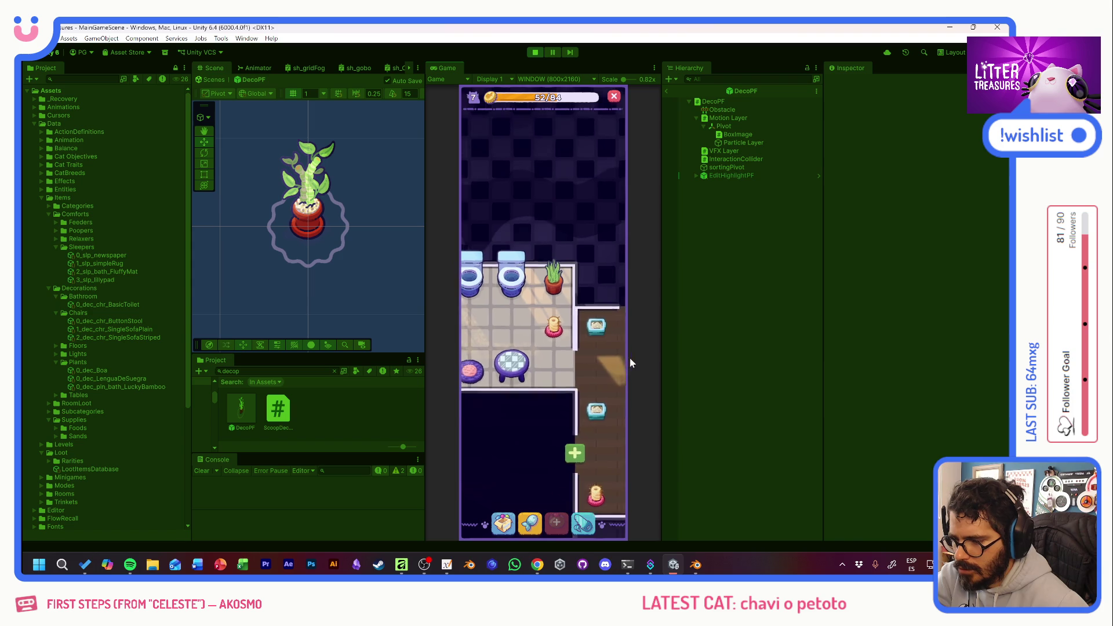
mouse_move(563, 330)
mouse_down()
mouse_move(552, 322)
mouse_move(523, 404)
mouse_up()
click(529, 282)
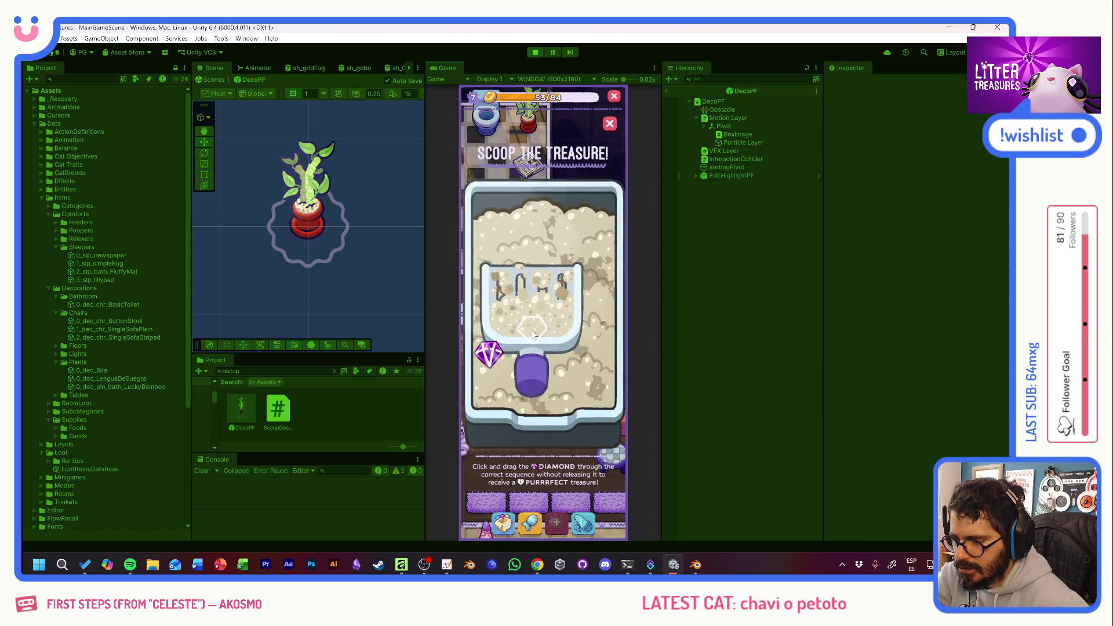
drag(546, 270, 576, 358)
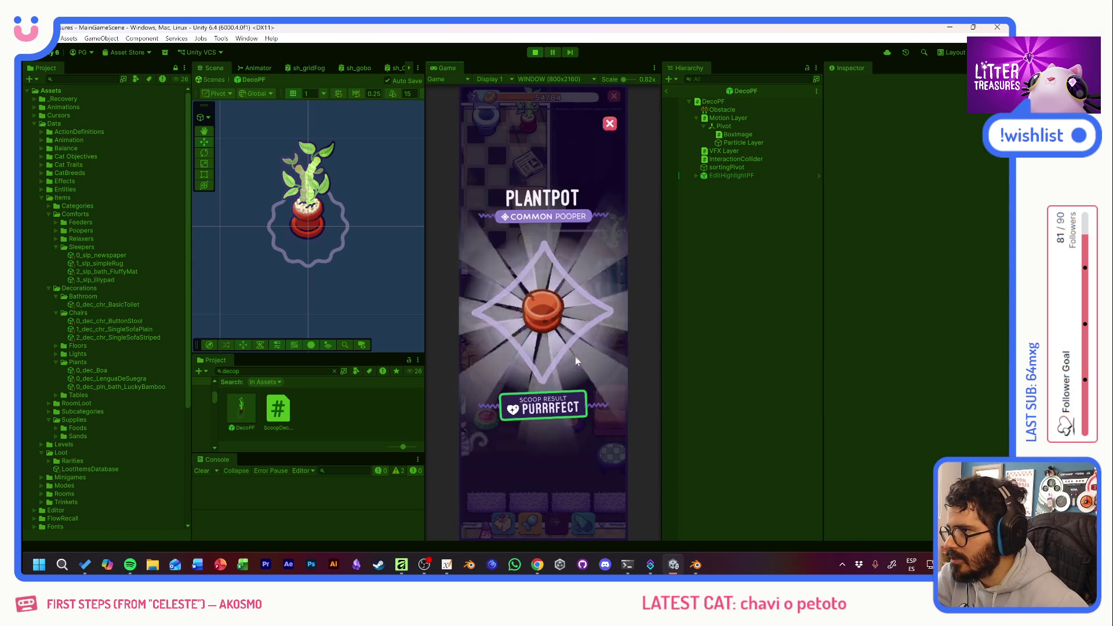
click(545, 325)
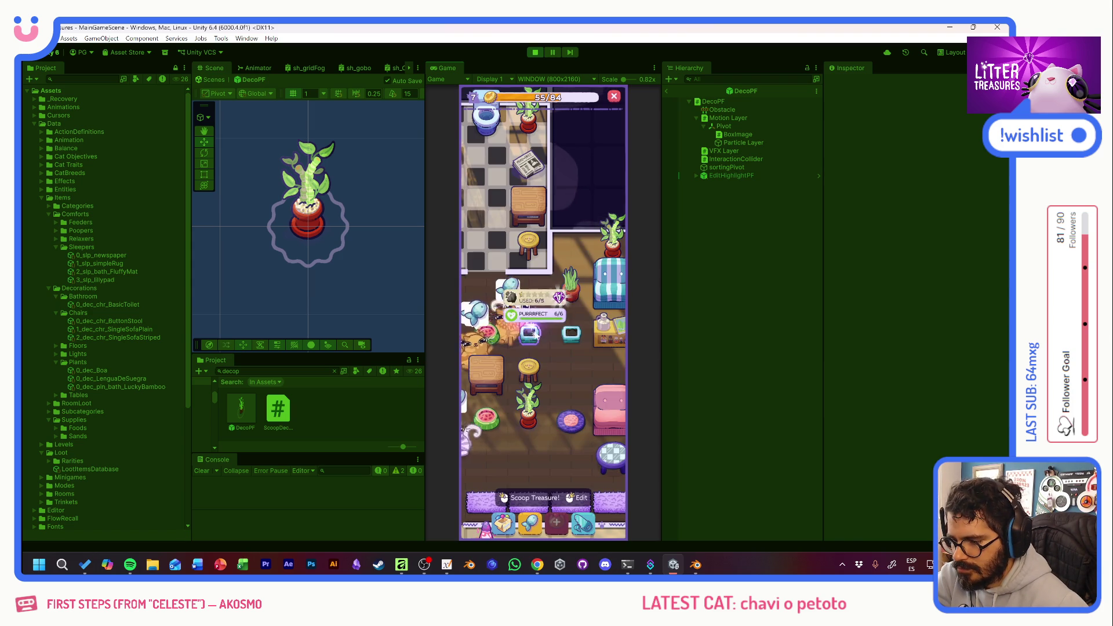
Complete one more scoop round, then bring up the orange cat's missions.
click(547, 320)
drag(570, 336, 582, 352)
click(563, 354)
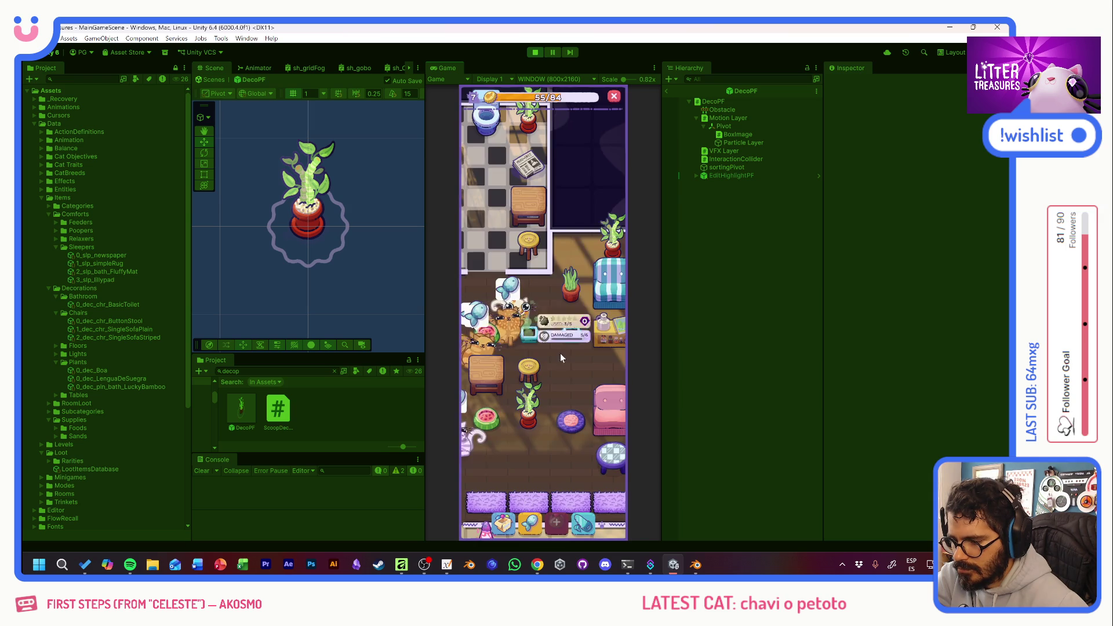
click(511, 337)
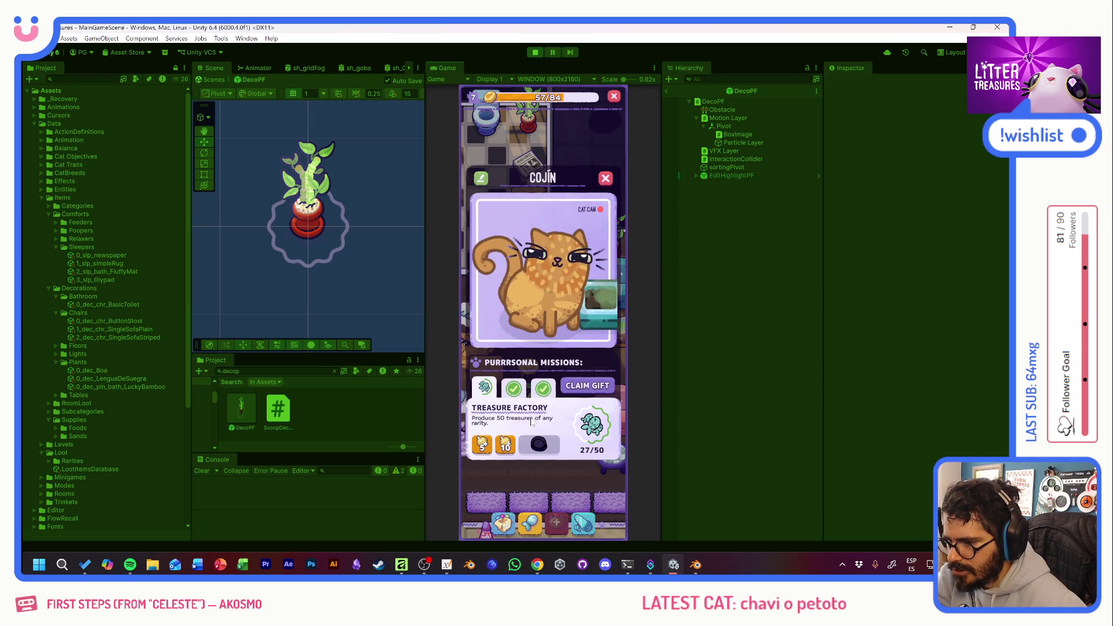
Check the orange cat's Runner and Sitting Duck missions, then close its panel.
click(512, 389)
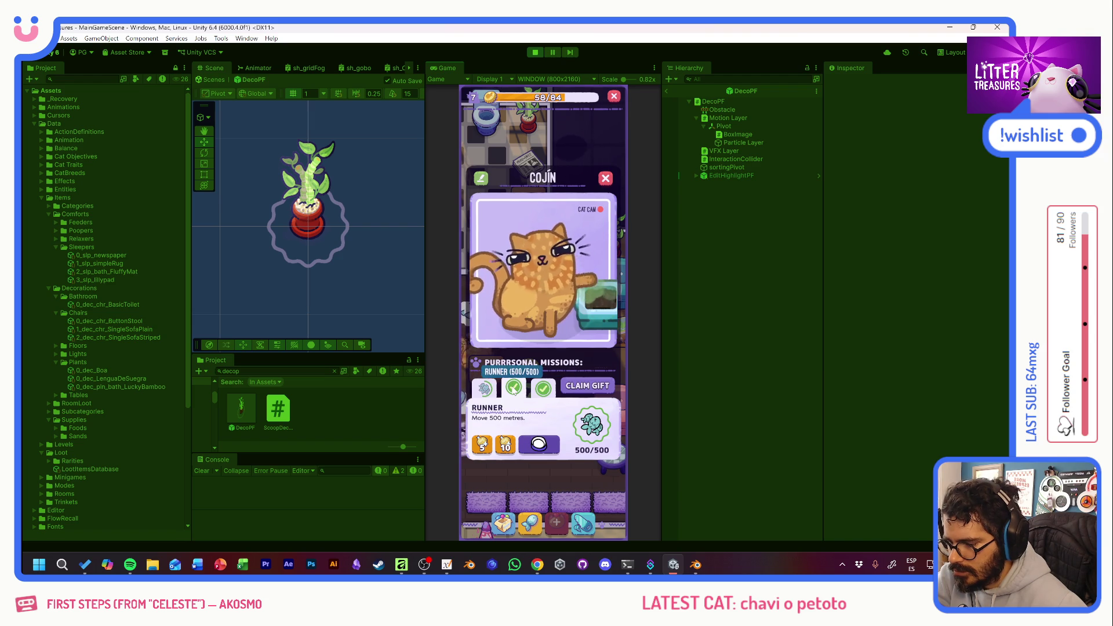
click(541, 389)
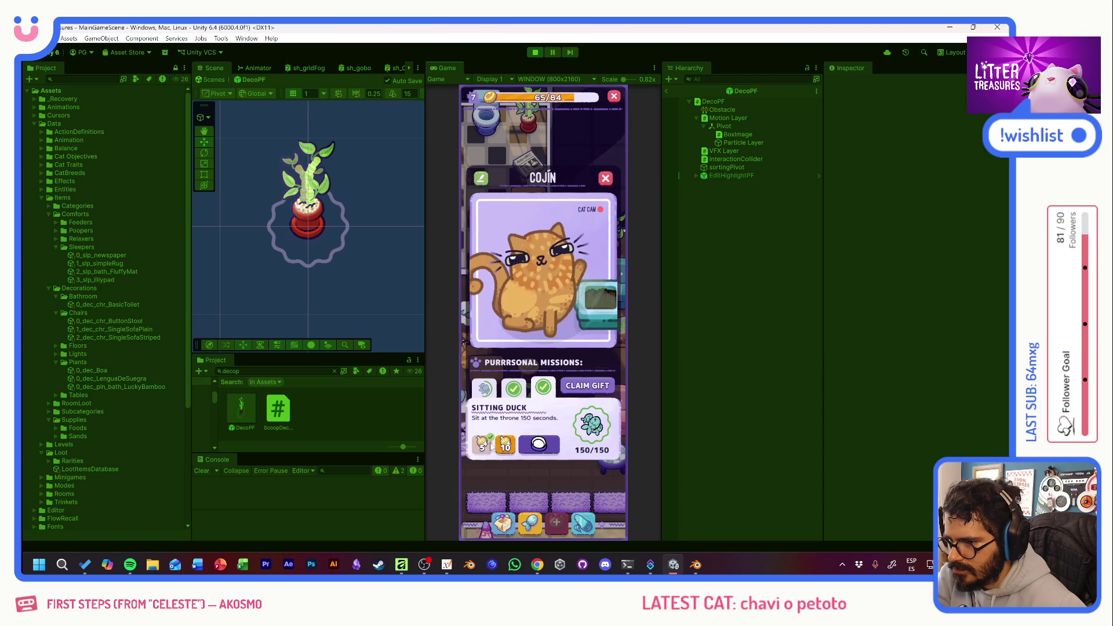
click(606, 178)
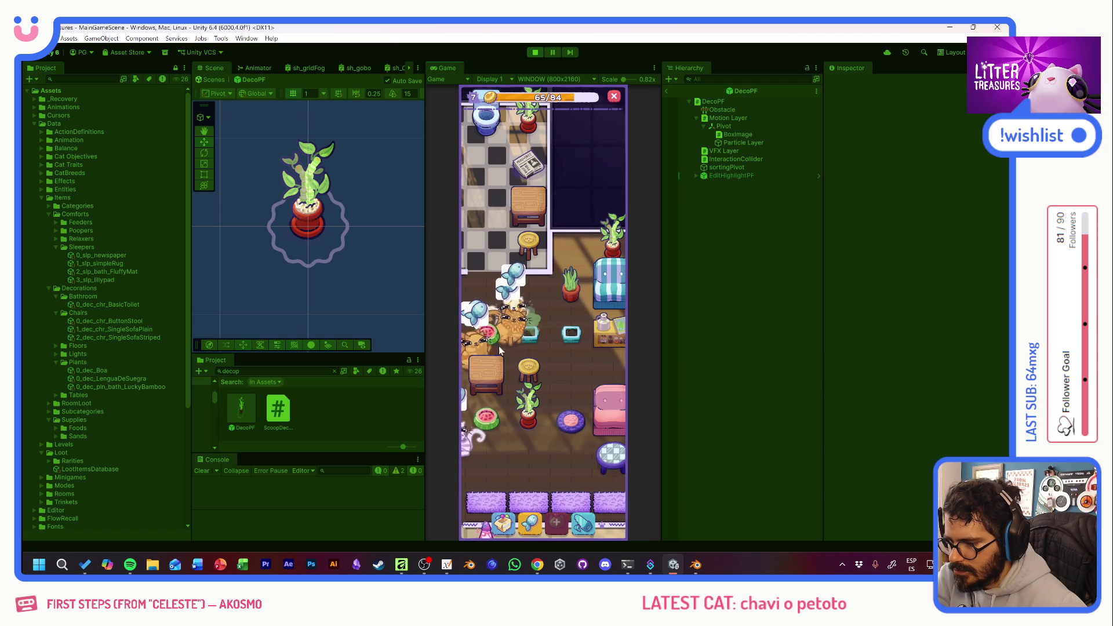
Complete two scoop rounds, winning the lilypad plant and a Purrrfect Uncommon Simple Rug.
click(521, 346)
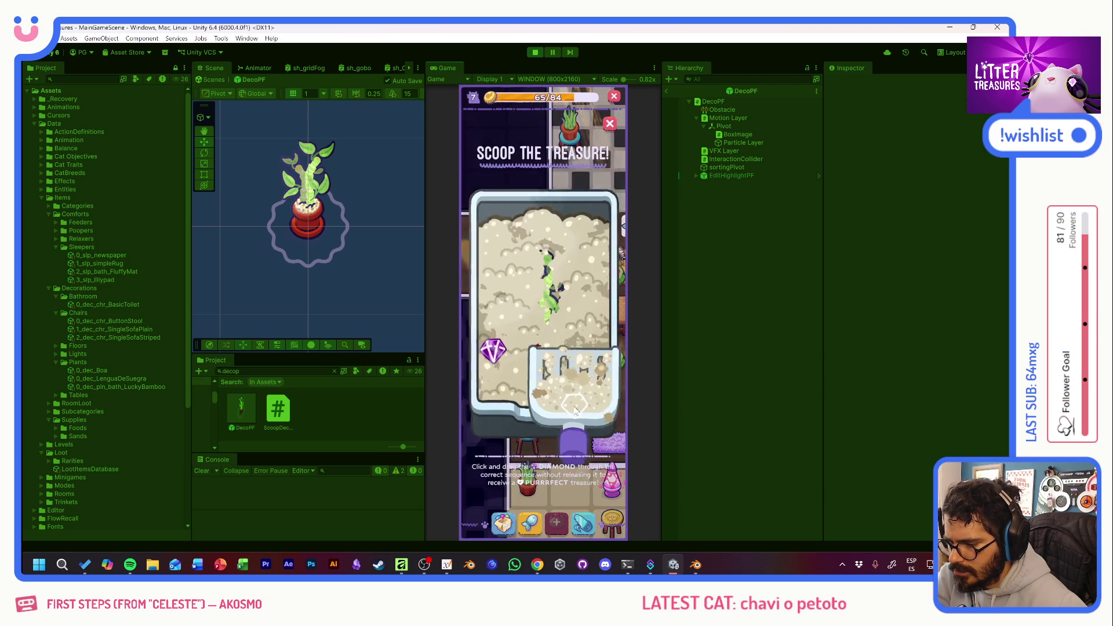
mouse_move(498, 347)
mouse_down()
mouse_move(528, 339)
mouse_move(580, 362)
mouse_up()
click(581, 363)
mouse_move(509, 336)
mouse_down()
mouse_move(545, 372)
mouse_move(527, 261)
mouse_move(509, 271)
mouse_up()
click(562, 329)
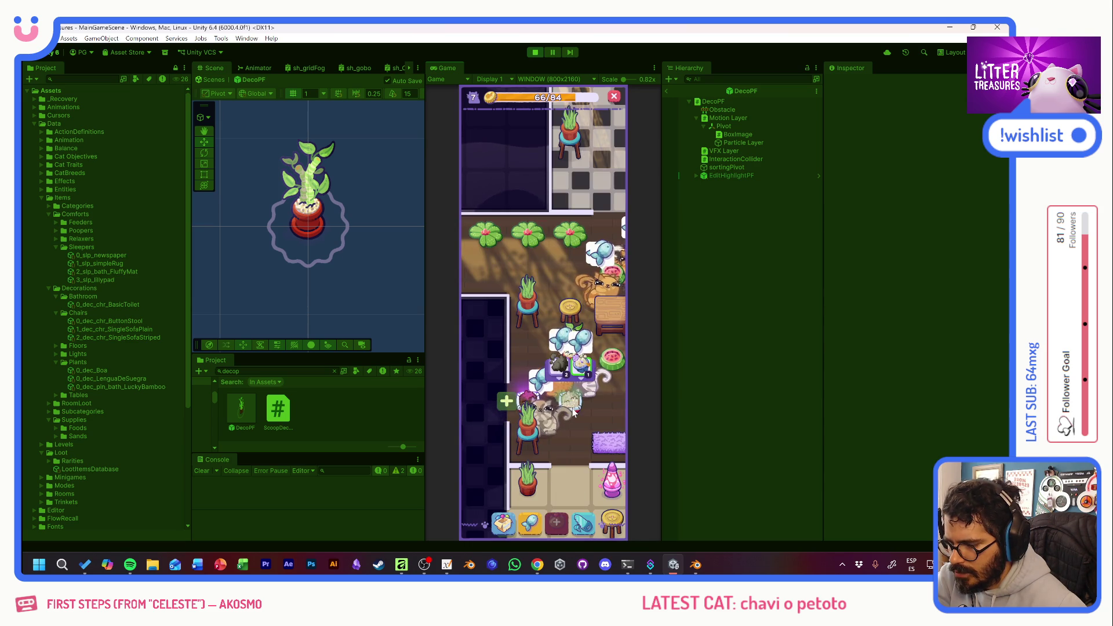
click(569, 393)
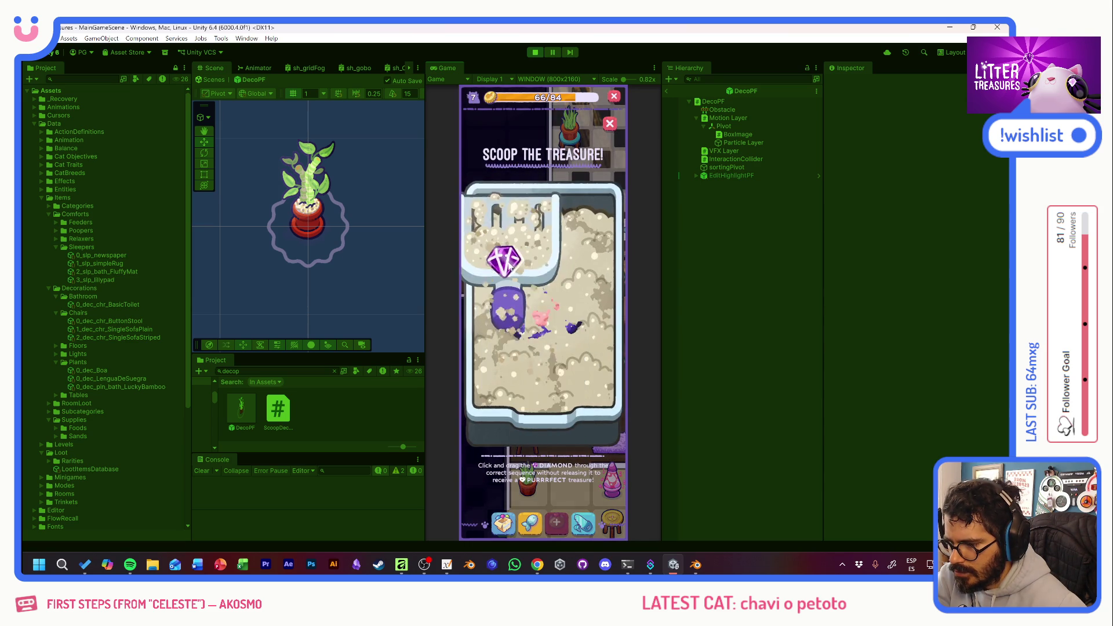
mouse_move(509, 267)
mouse_down()
mouse_move(507, 340)
mouse_move(571, 371)
mouse_up()
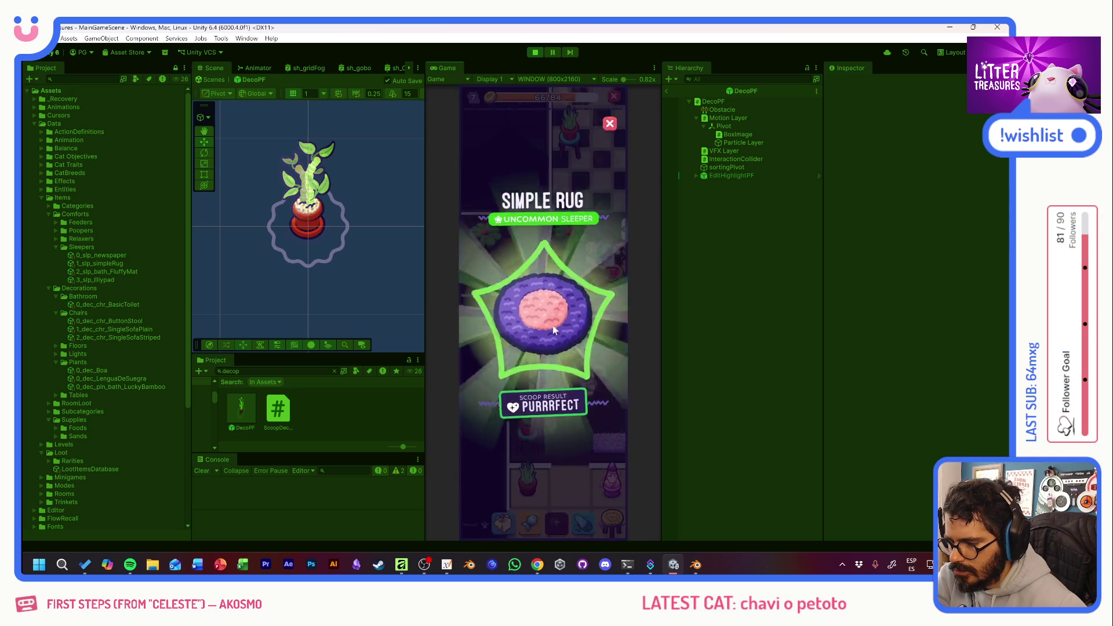
click(551, 325)
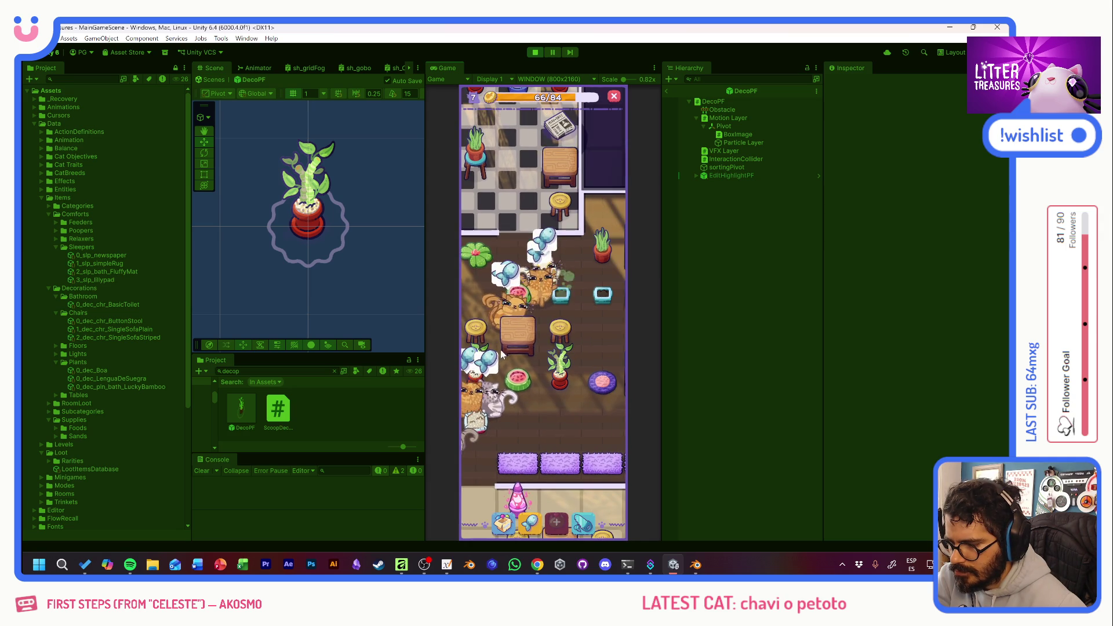
mouse_move(537, 355)
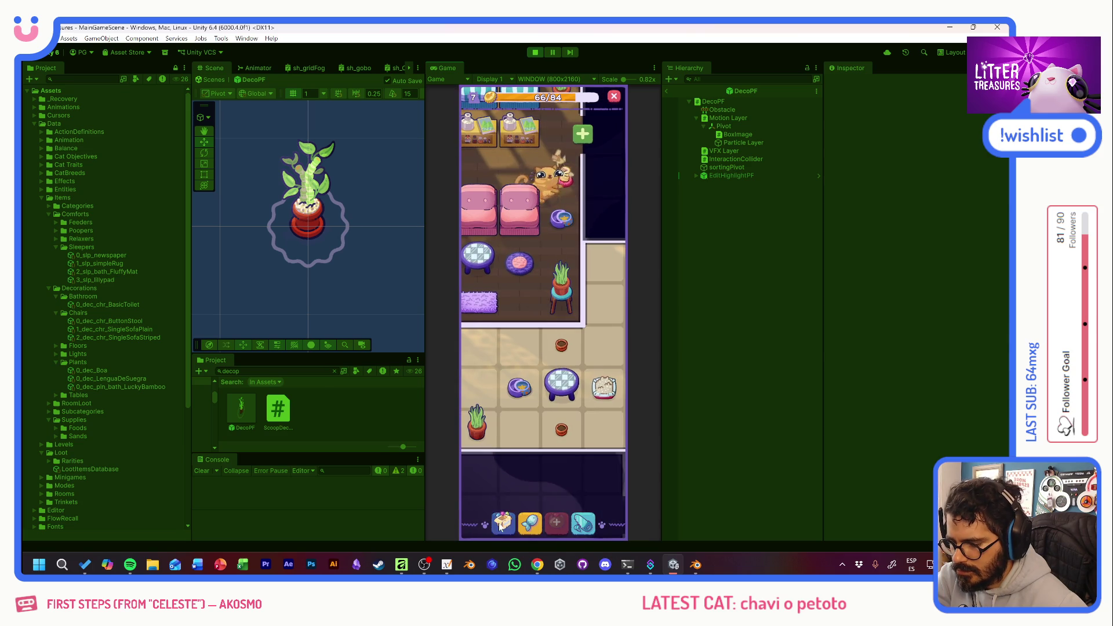
Place the clover lilypad from the Comforts category on the bathroom floor.
click(502, 524)
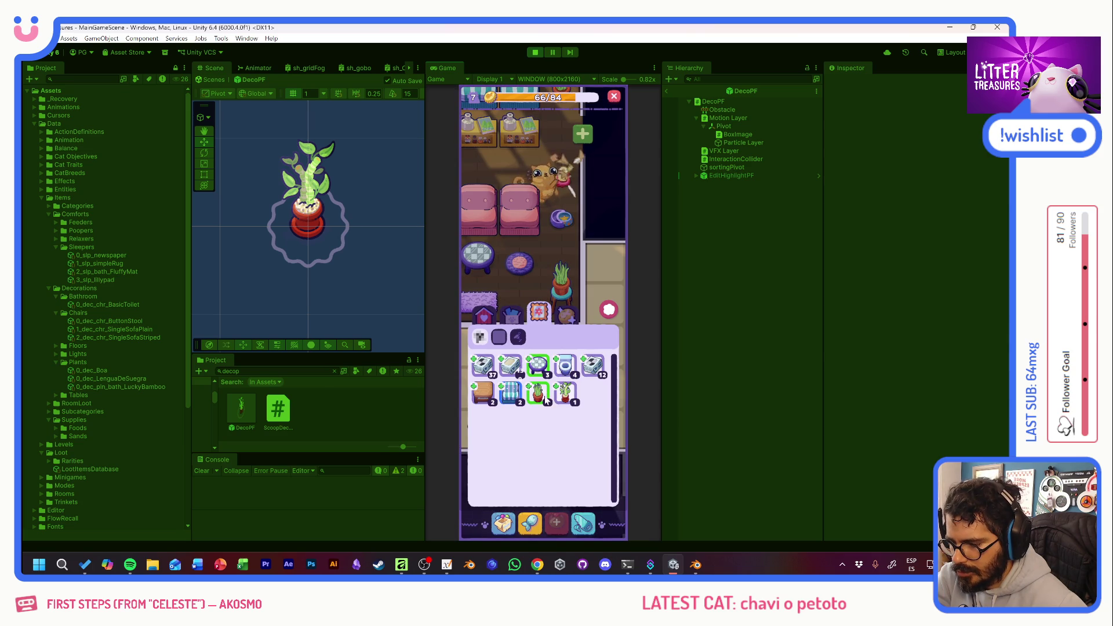
click(484, 315)
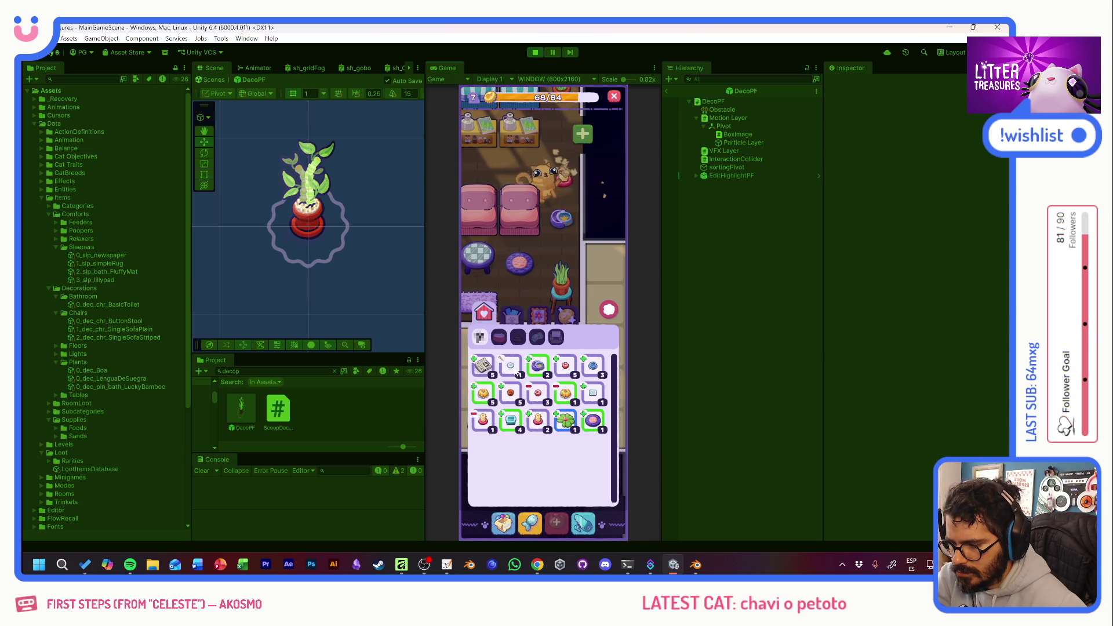
mouse_move(572, 426)
mouse_down()
mouse_move(537, 332)
mouse_move(551, 365)
mouse_move(531, 373)
mouse_up()
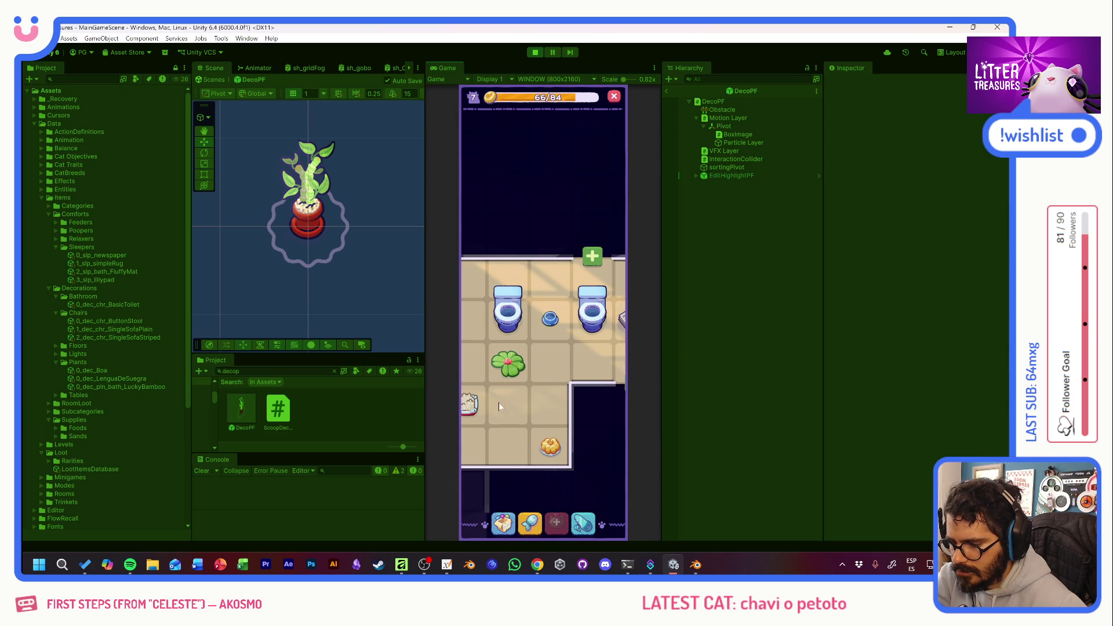
click(599, 371)
Place a Lucky Bamboo from the Decorations category on the cat room floor.
drag(536, 330, 585, 428)
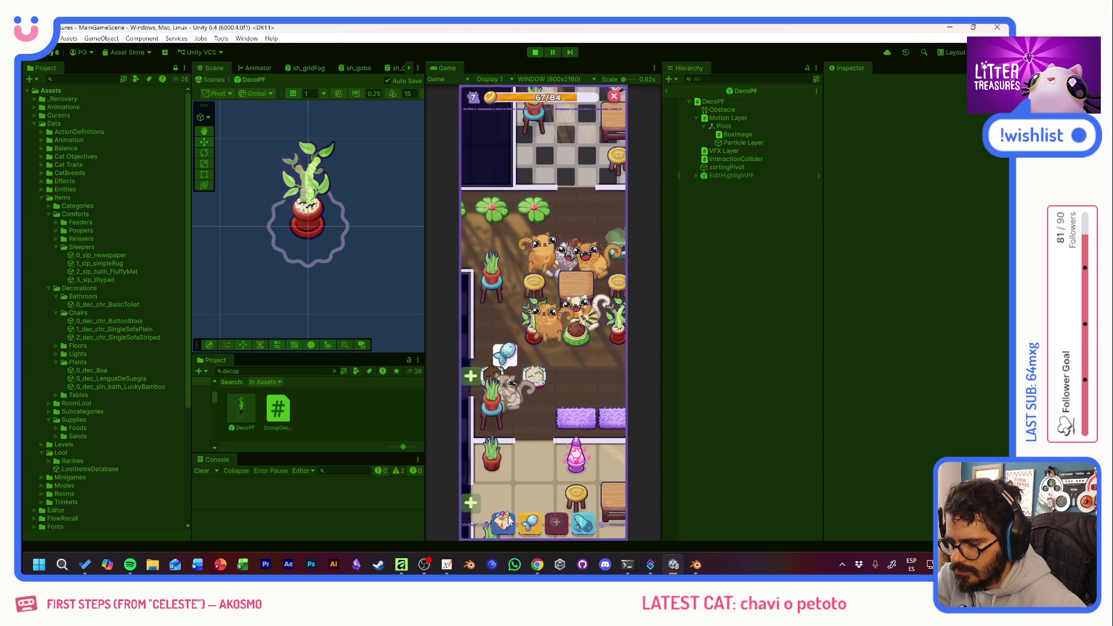
click(505, 519)
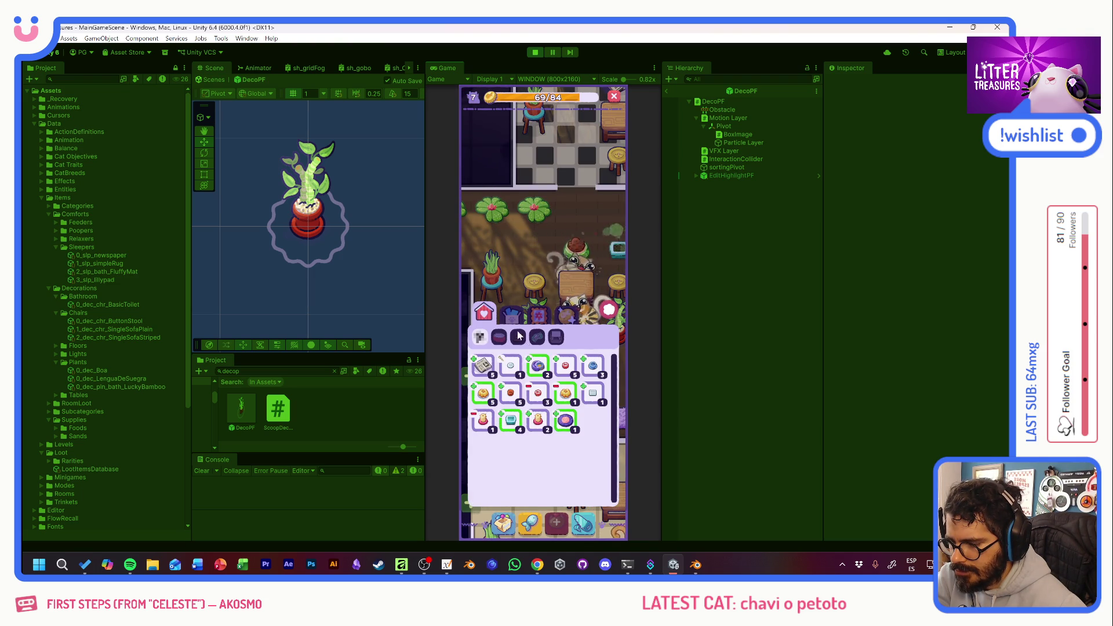
click(542, 317)
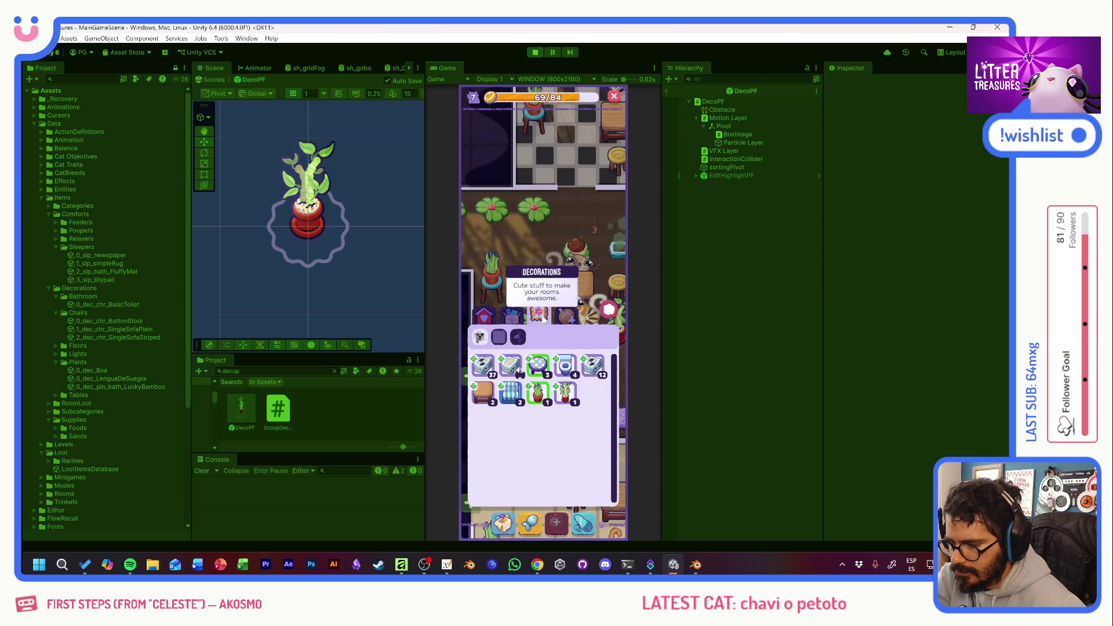
click(565, 399)
mouse_move(526, 406)
mouse_down()
mouse_move(571, 409)
mouse_move(518, 316)
mouse_up()
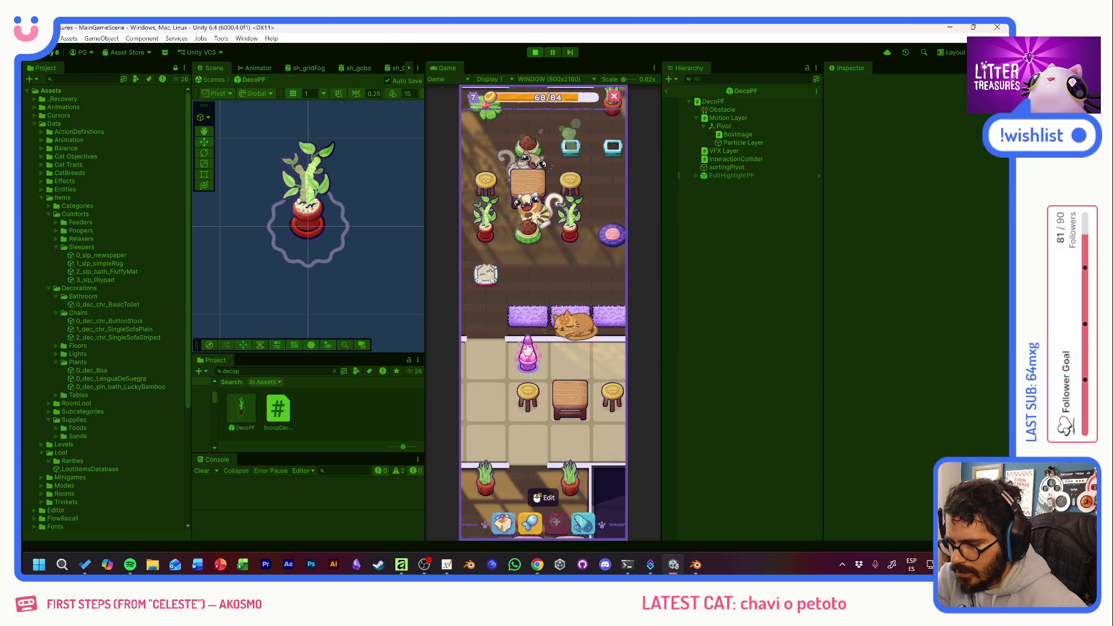
Lay lighter grey tiles across the tiled room's floor and confirm the floor change.
click(588, 517)
click(544, 385)
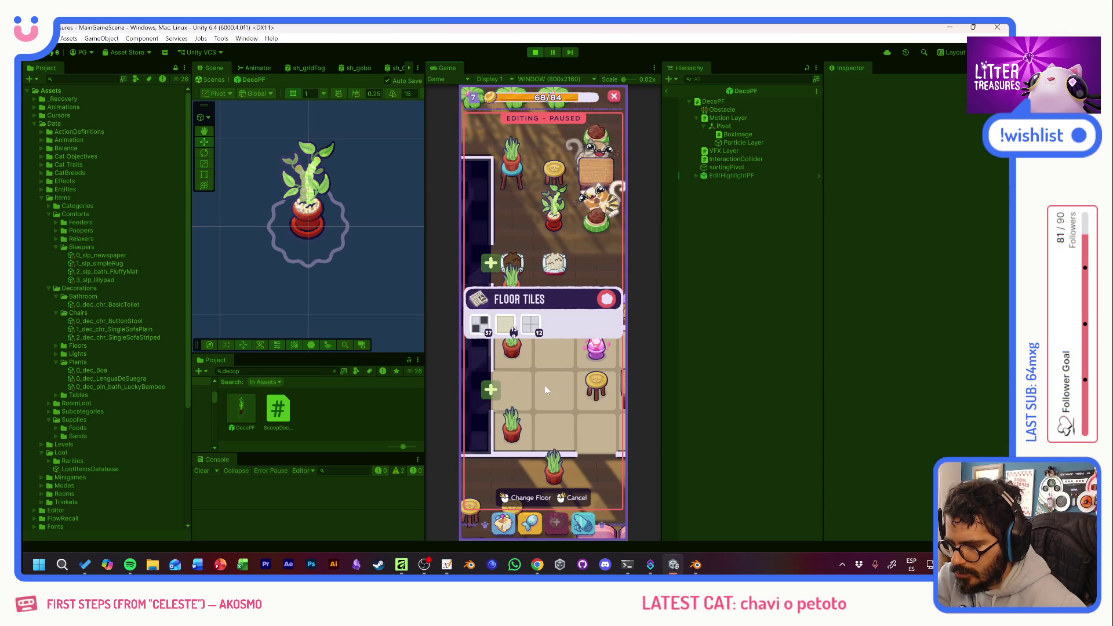
mouse_move(533, 328)
mouse_down()
mouse_move(509, 397)
mouse_move(544, 389)
mouse_move(510, 394)
mouse_up()
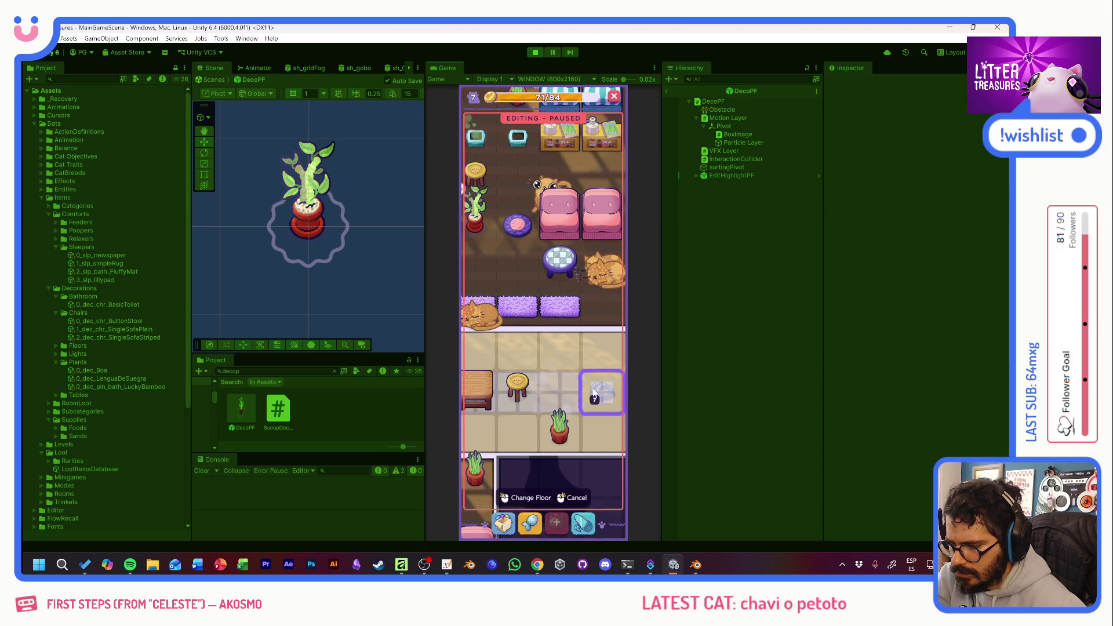
mouse_move(594, 394)
mouse_down()
mouse_move(539, 384)
mouse_move(510, 399)
mouse_move(518, 407)
mouse_up()
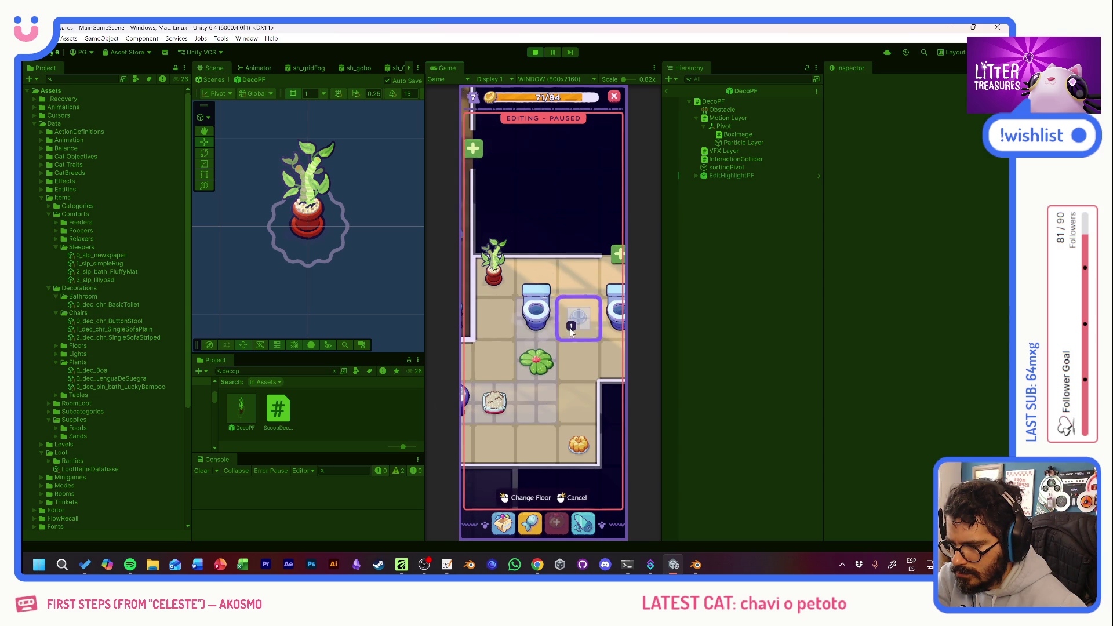
mouse_move(572, 332)
mouse_down()
mouse_move(496, 337)
mouse_move(549, 346)
mouse_move(583, 378)
mouse_move(607, 371)
mouse_move(535, 366)
mouse_move(571, 367)
mouse_up()
click(558, 356)
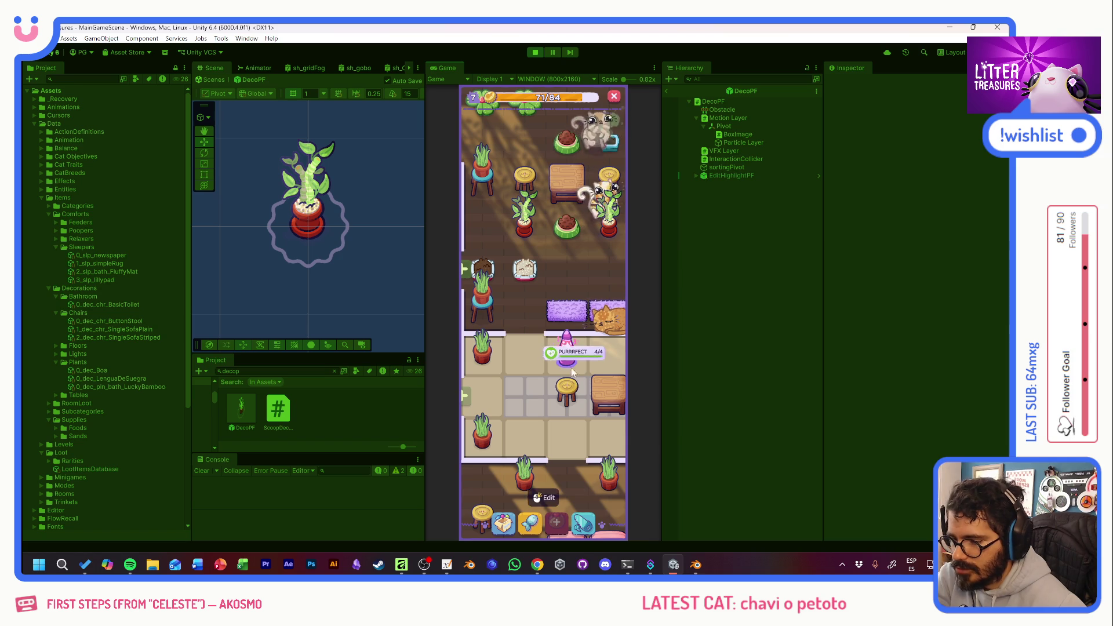
mouse_move(516, 332)
mouse_down()
mouse_move(539, 243)
mouse_move(611, 301)
mouse_move(573, 245)
mouse_move(606, 267)
mouse_move(461, 230)
mouse_move(609, 347)
mouse_up()
Scoop the treasure box and collect the Soda Cap reward.
click(582, 356)
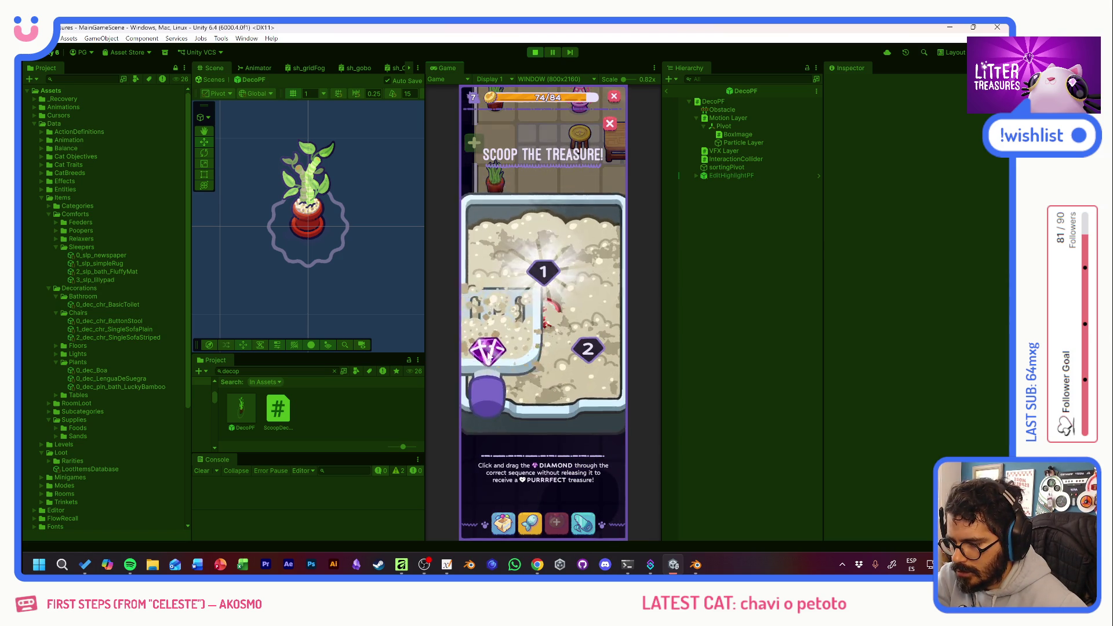
click(582, 360)
click(555, 341)
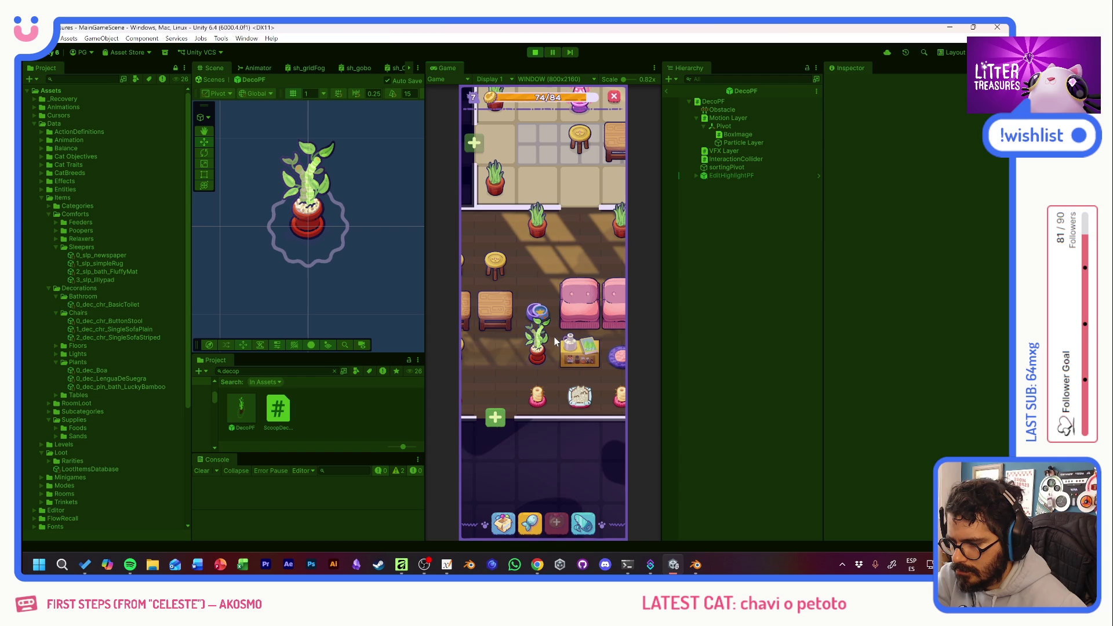
Pan around the house and zoom out to show the whole map.
mouse_move(588, 245)
mouse_down()
mouse_move(562, 399)
mouse_move(526, 283)
mouse_move(538, 263)
mouse_move(542, 326)
mouse_up()
mouse_move(577, 369)
mouse_down()
mouse_move(464, 339)
mouse_move(466, 286)
mouse_up()
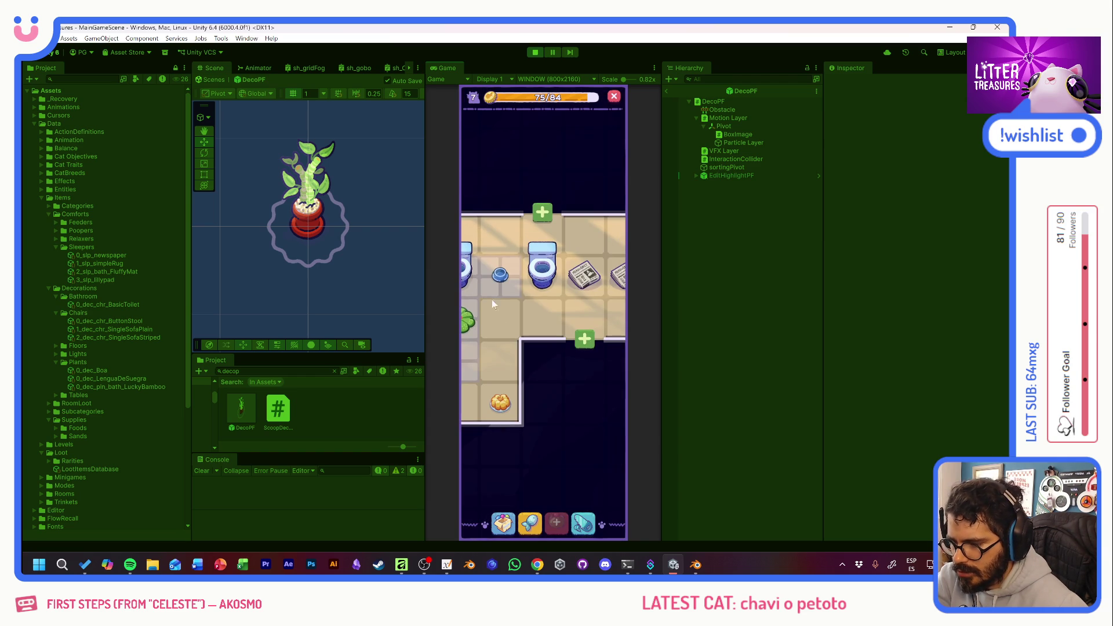
mouse_move(520, 355)
mouse_down()
mouse_move(463, 257)
mouse_move(554, 214)
mouse_up()
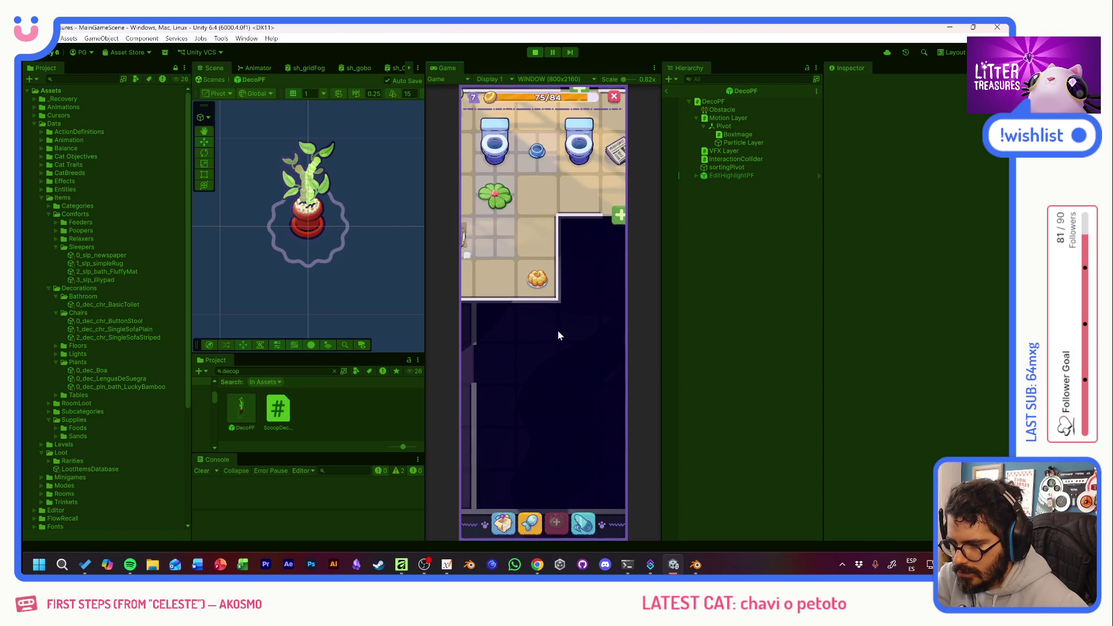
scroll(561, 360, down, 3)
mouse_move(572, 290)
mouse_down()
mouse_move(531, 251)
mouse_move(562, 363)
mouse_move(516, 408)
mouse_up()
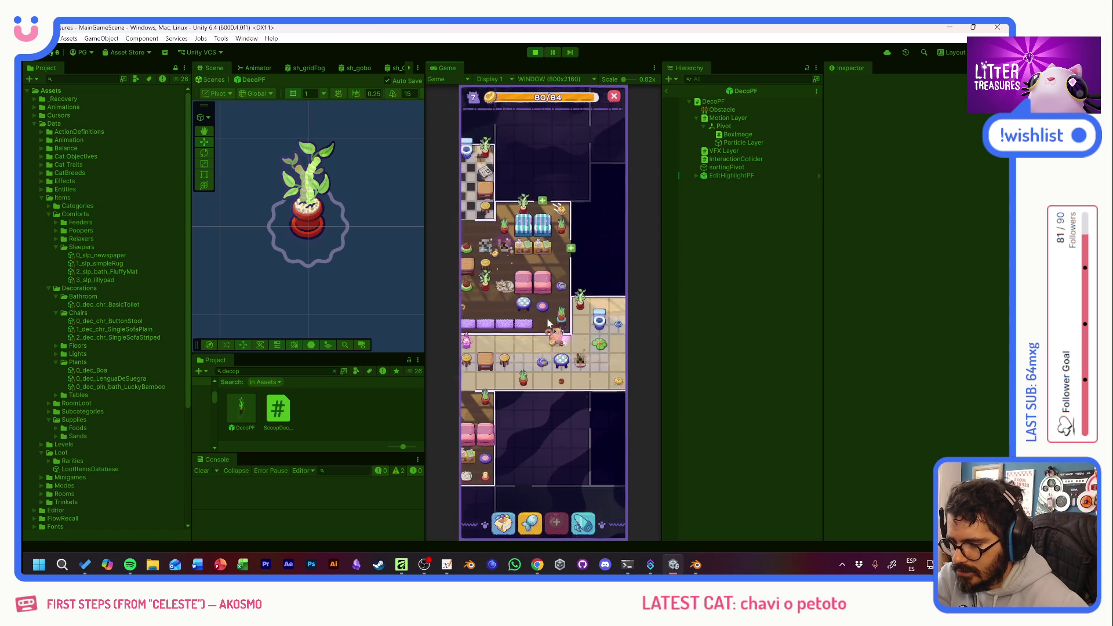
drag(562, 375, 507, 375)
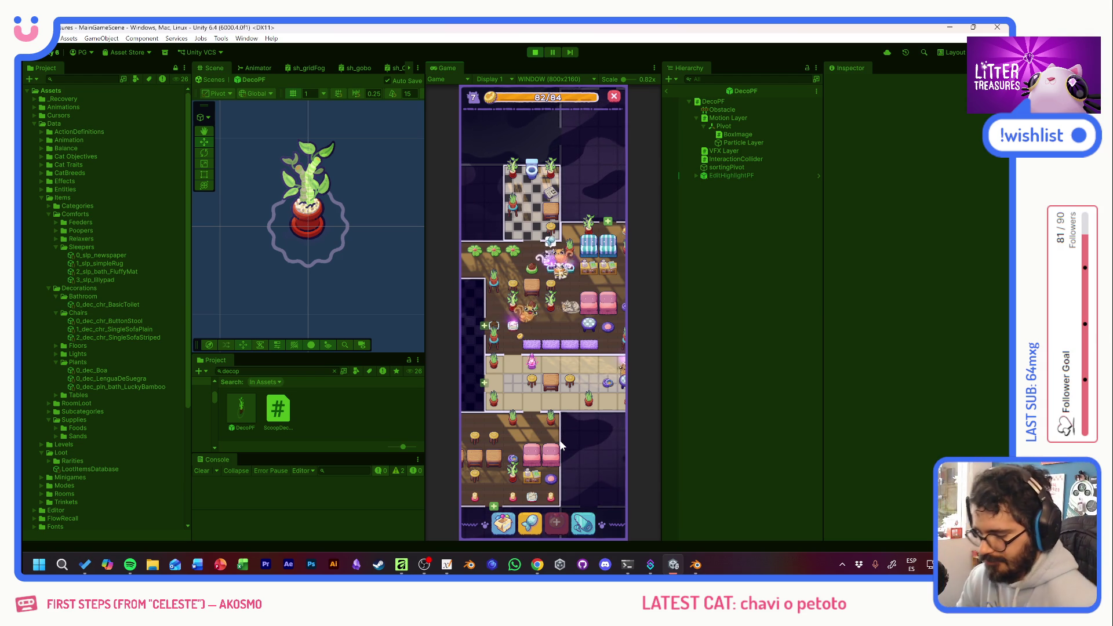
Scoop the litter box twice, collecting Charcoal sand and a bowl.
click(541, 317)
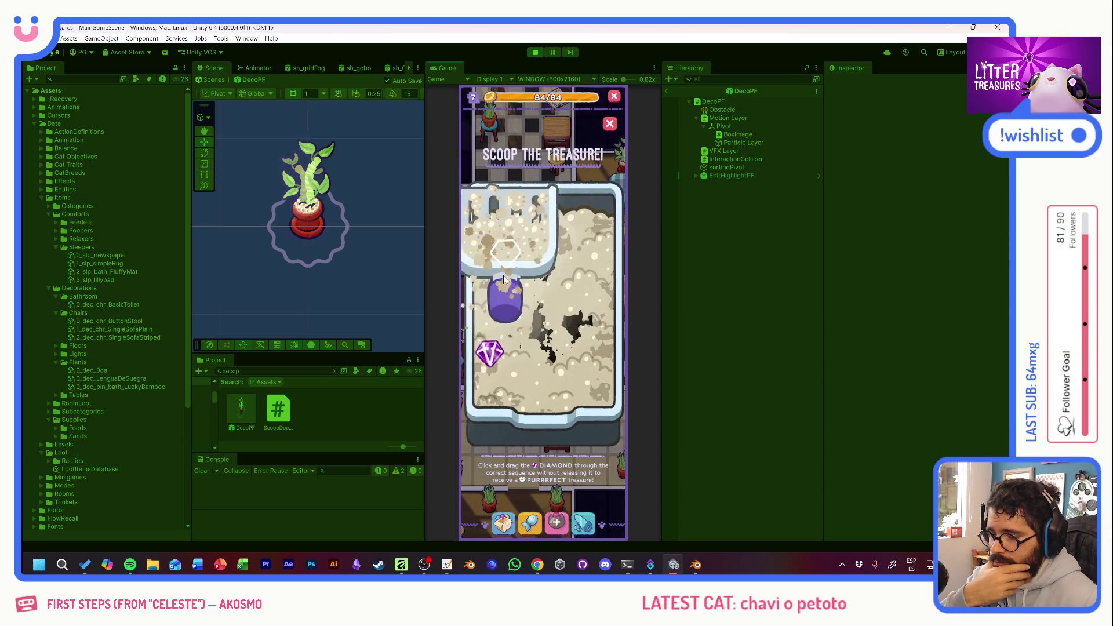
mouse_move(503, 280)
mouse_down()
mouse_move(498, 359)
mouse_move(531, 264)
mouse_up()
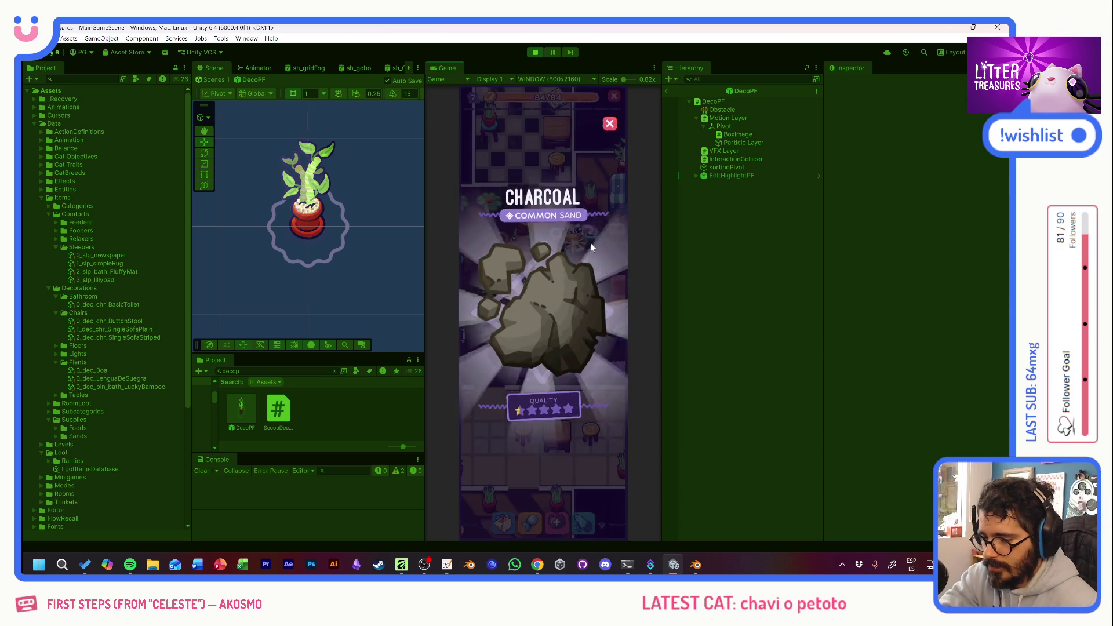
click(592, 243)
click(556, 237)
mouse_move(557, 236)
mouse_down()
mouse_move(487, 348)
mouse_move(529, 310)
mouse_move(575, 363)
mouse_up()
click(556, 364)
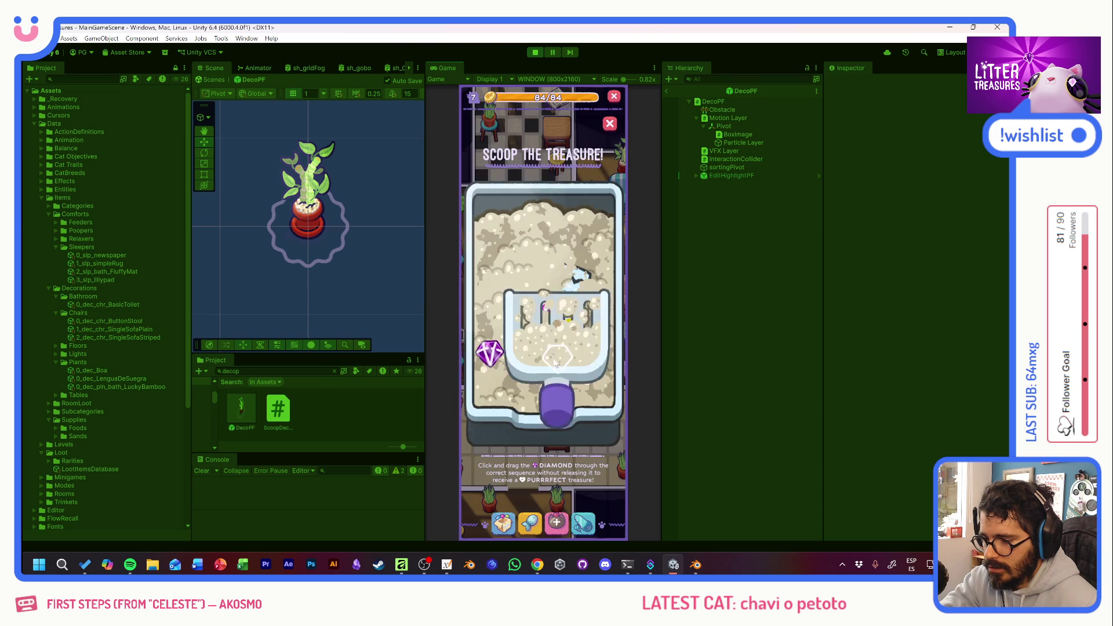
Scoop three more times for a placeholder reward, a newspaper and more Charcoal.
mouse_move(487, 323)
mouse_down()
mouse_move(539, 273)
mouse_move(585, 350)
mouse_up()
click(573, 329)
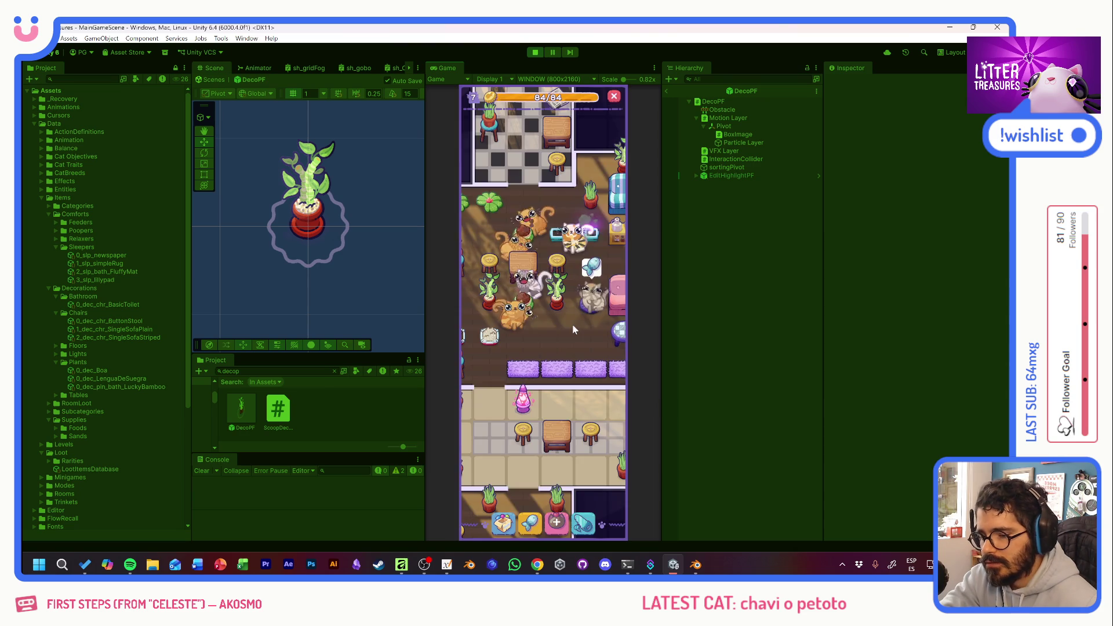
click(591, 255)
mouse_move(521, 284)
mouse_down()
mouse_move(497, 351)
mouse_move(580, 342)
mouse_move(540, 346)
mouse_move(522, 313)
mouse_move(566, 358)
mouse_up()
click(540, 347)
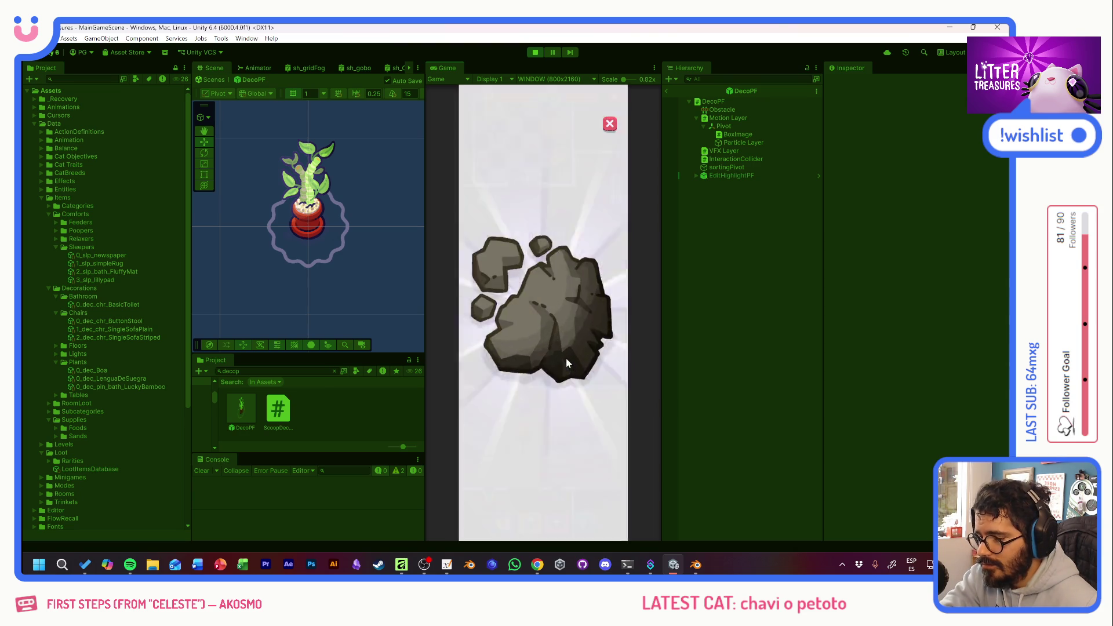
click(539, 331)
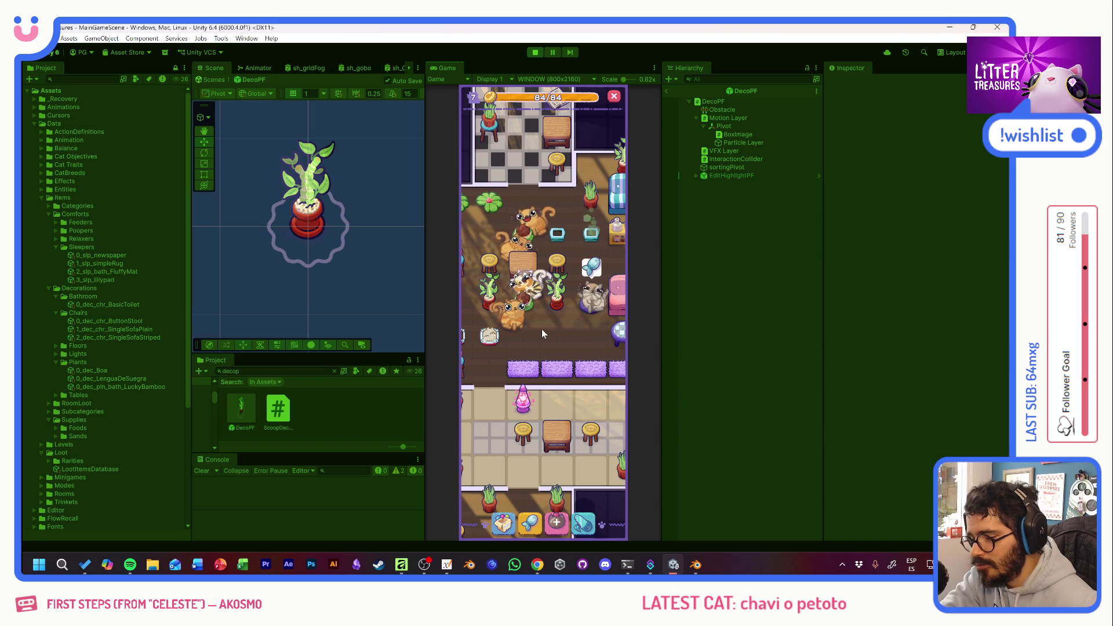
mouse_move(590, 239)
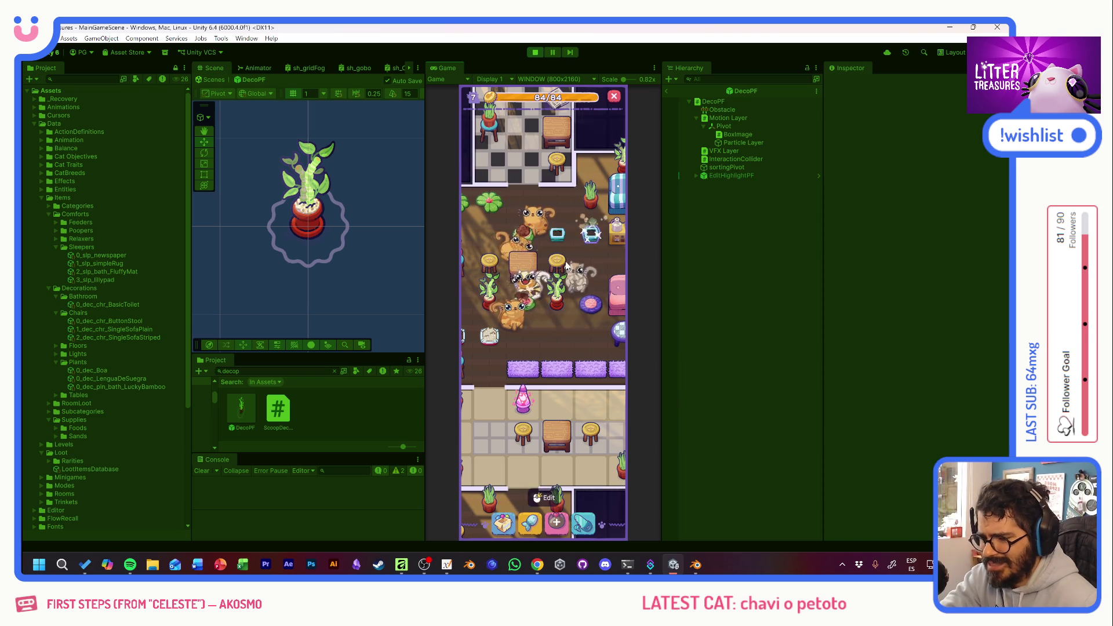
Pan through the café rooms, zoom in, and inspect the sleeping cat's relaxed status.
mouse_move(524, 190)
mouse_down()
mouse_move(539, 363)
mouse_move(530, 232)
mouse_up()
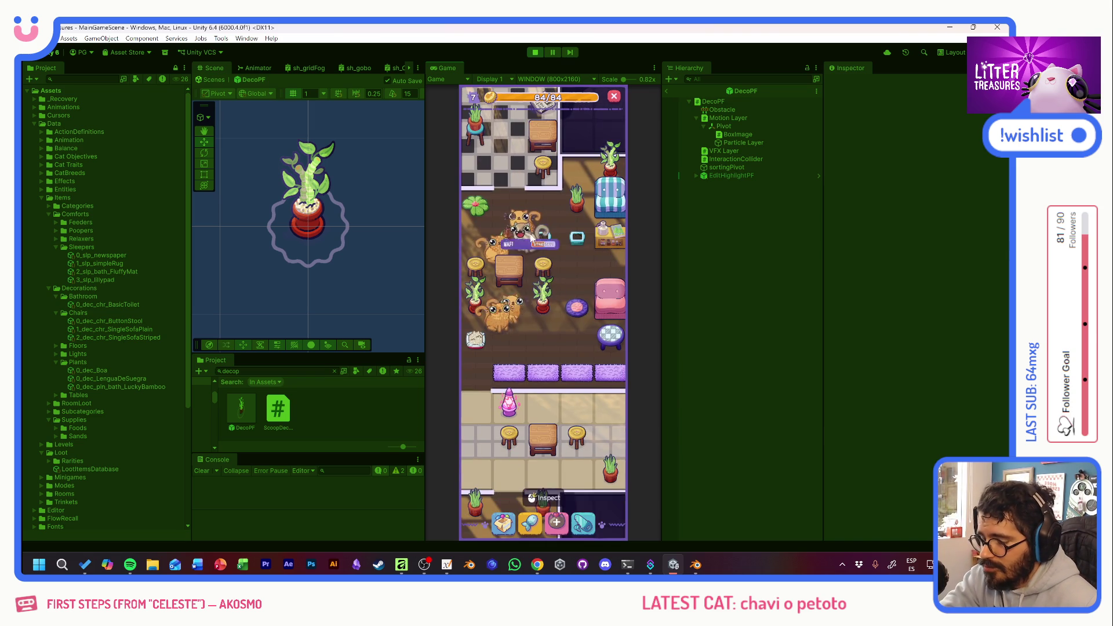
drag(553, 337, 604, 225)
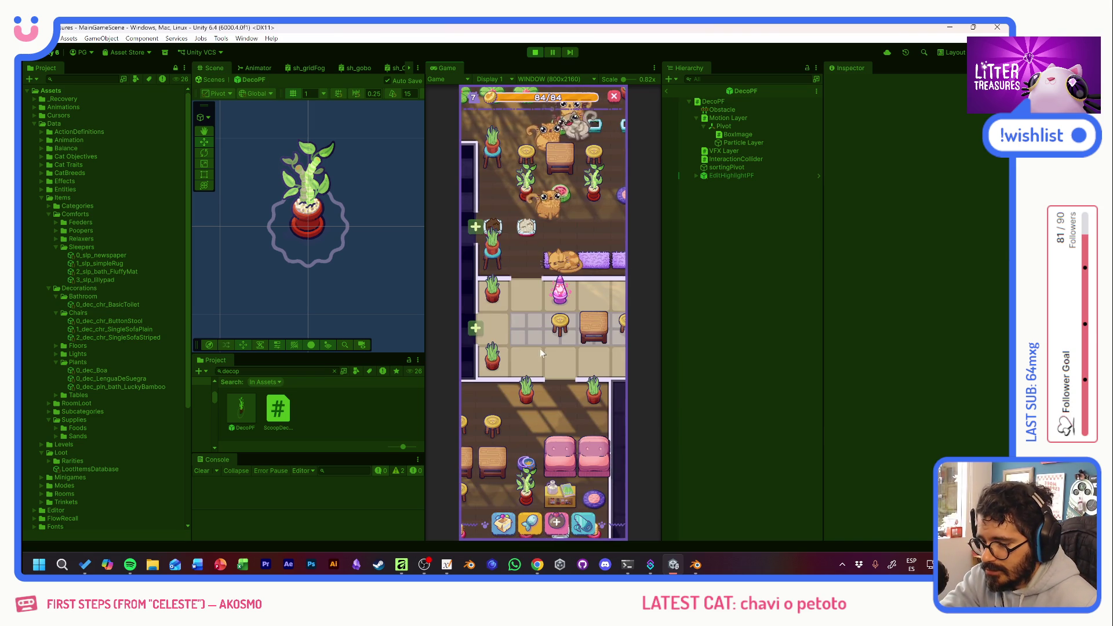
drag(544, 342, 614, 255)
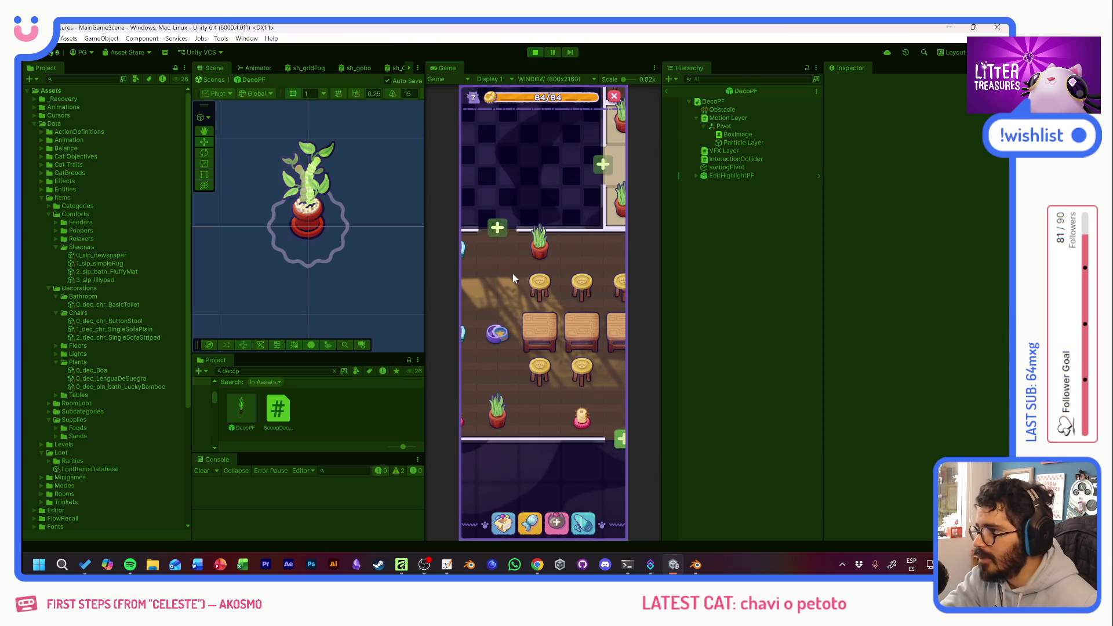
drag(513, 278, 555, 277)
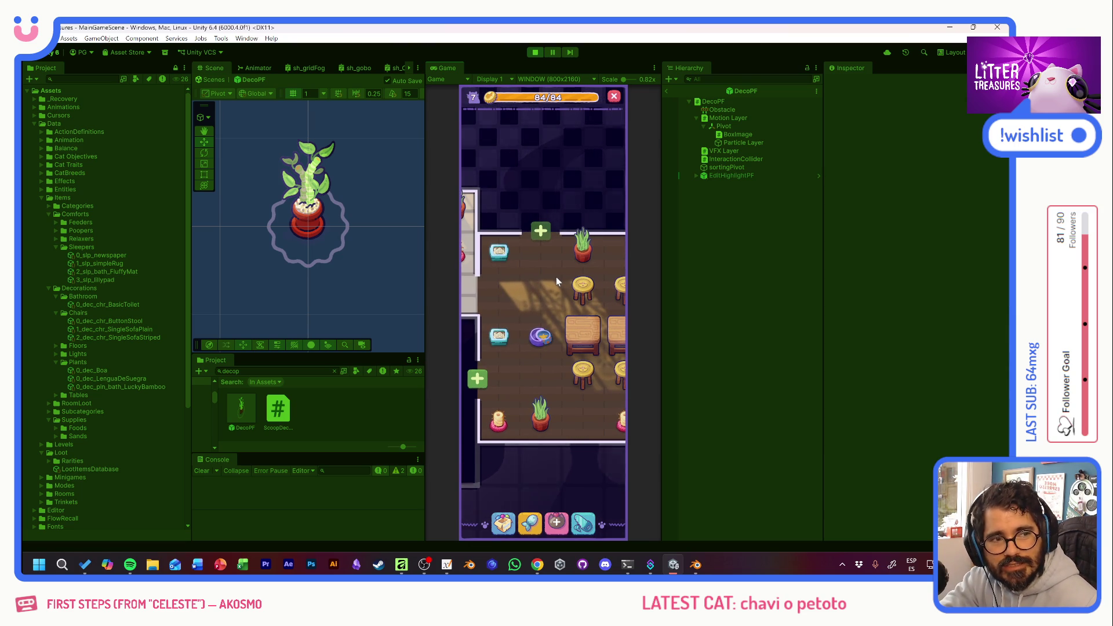
drag(550, 290, 604, 313)
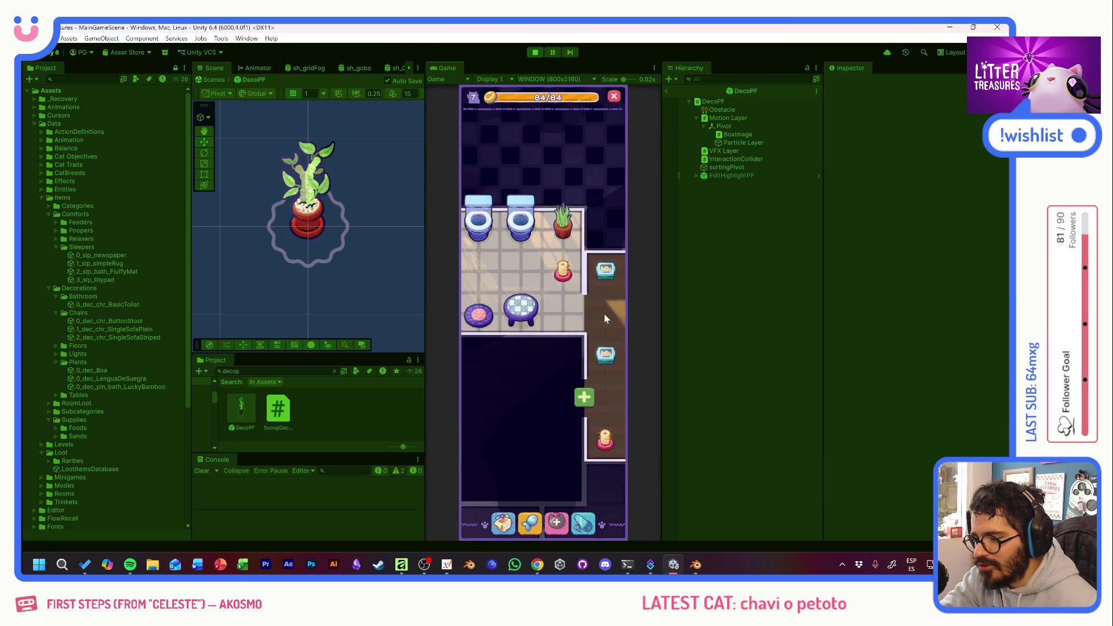
scroll(508, 305, up, 10)
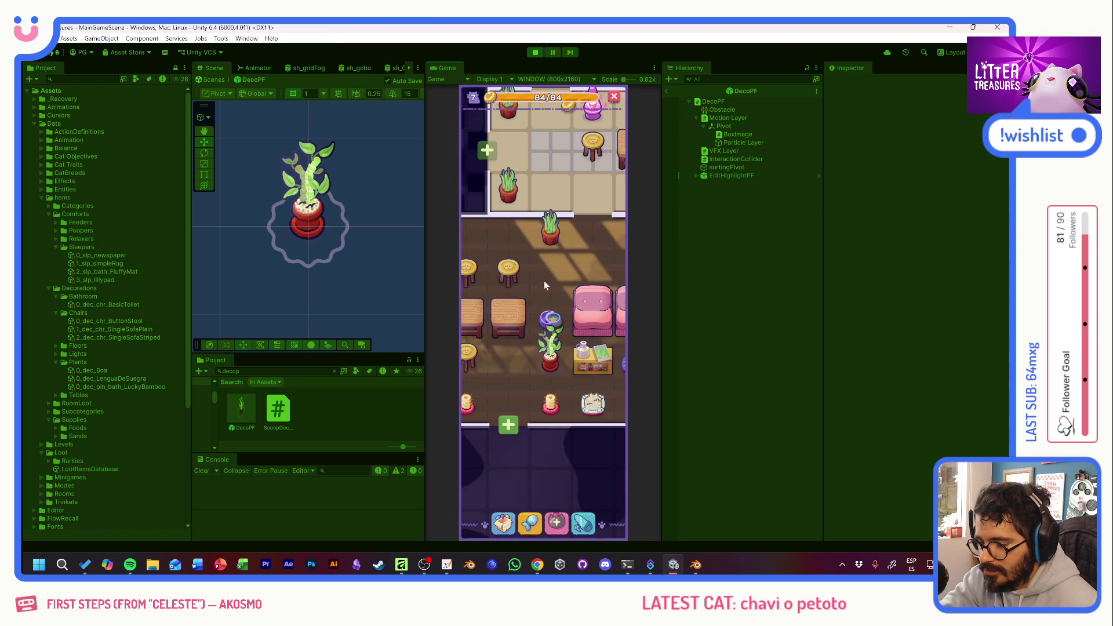
click(598, 324)
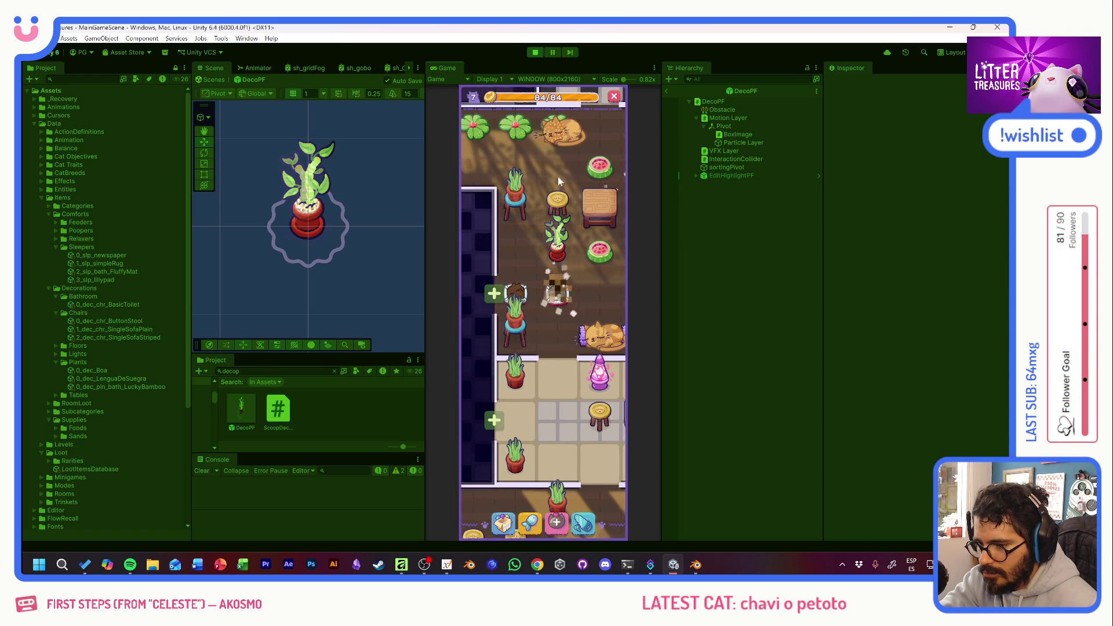
scroll(552, 180, up, 5)
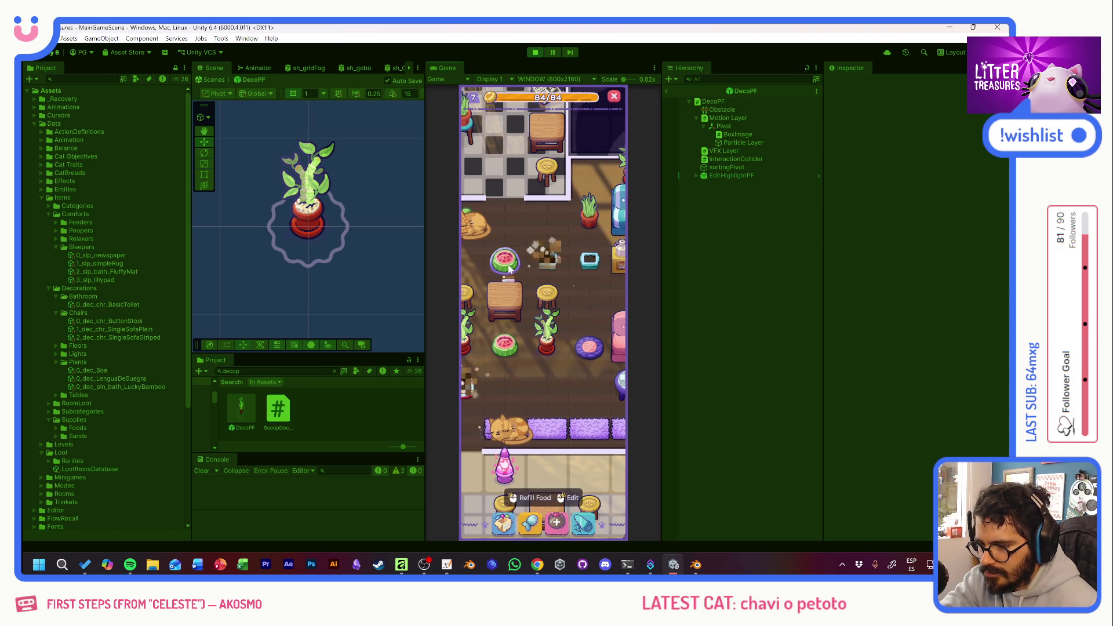
Check the food and sand stock in the Supply Shop, then close it.
click(511, 255)
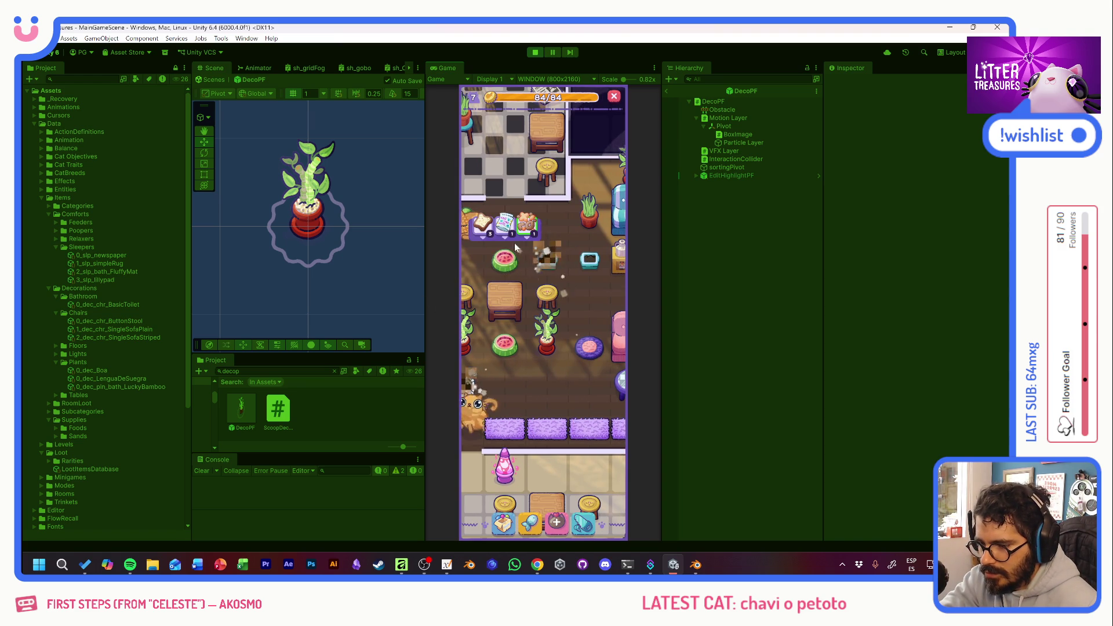
click(530, 523)
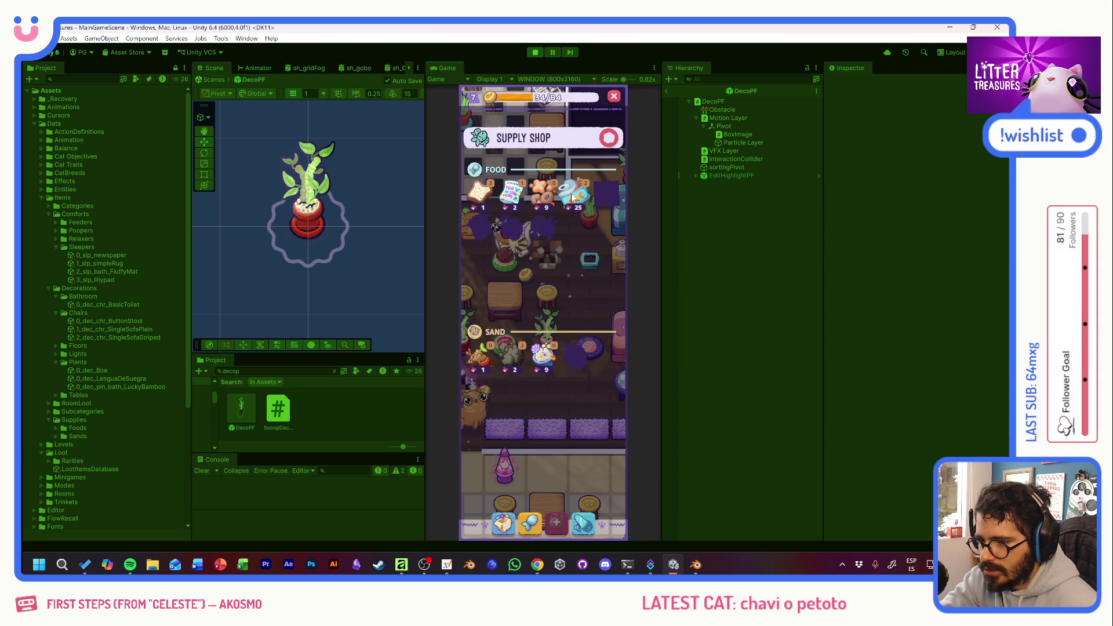
click(608, 137)
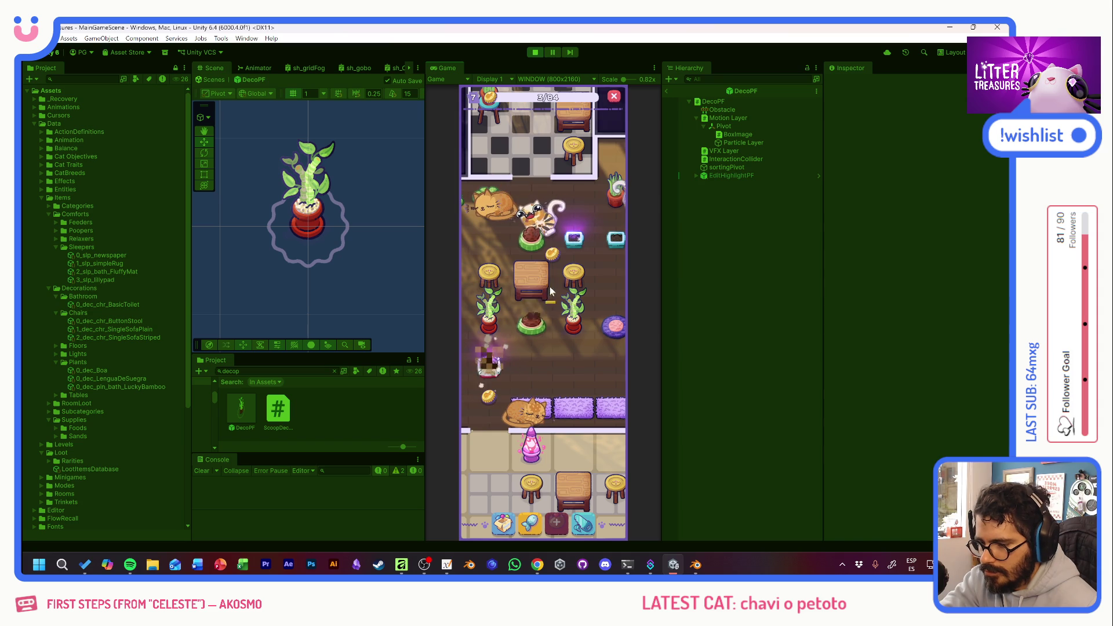
Fill the empty pet bowl in the sofa room with the third food item.
drag(523, 223, 555, 340)
click(596, 339)
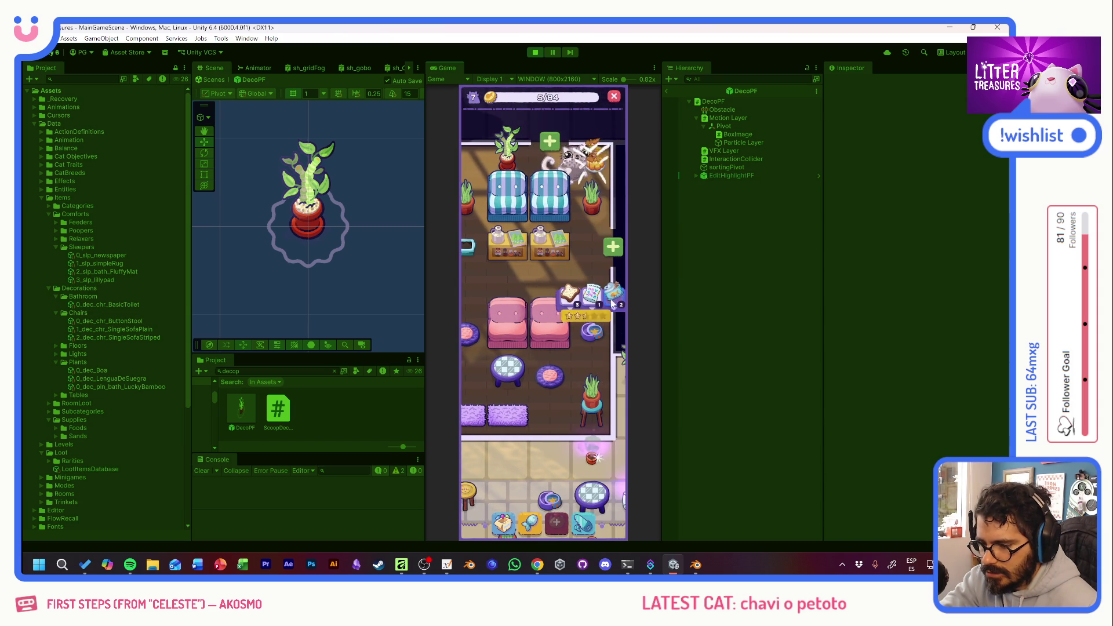
click(612, 300)
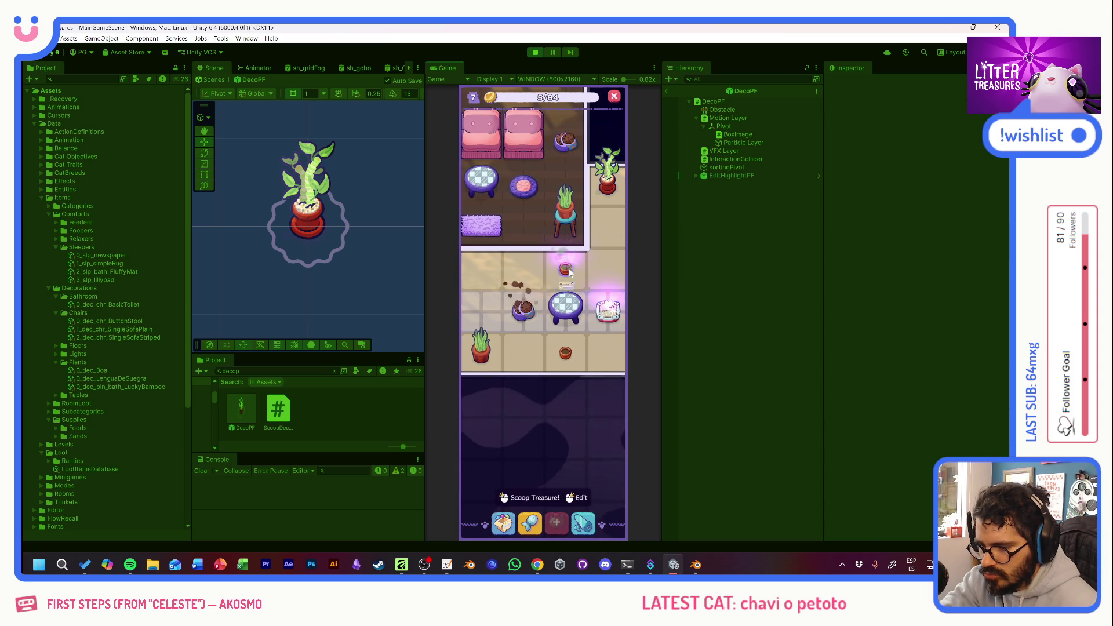
Scoop a potted plant from the glowing pot and begin another scoop.
click(566, 270)
click(568, 355)
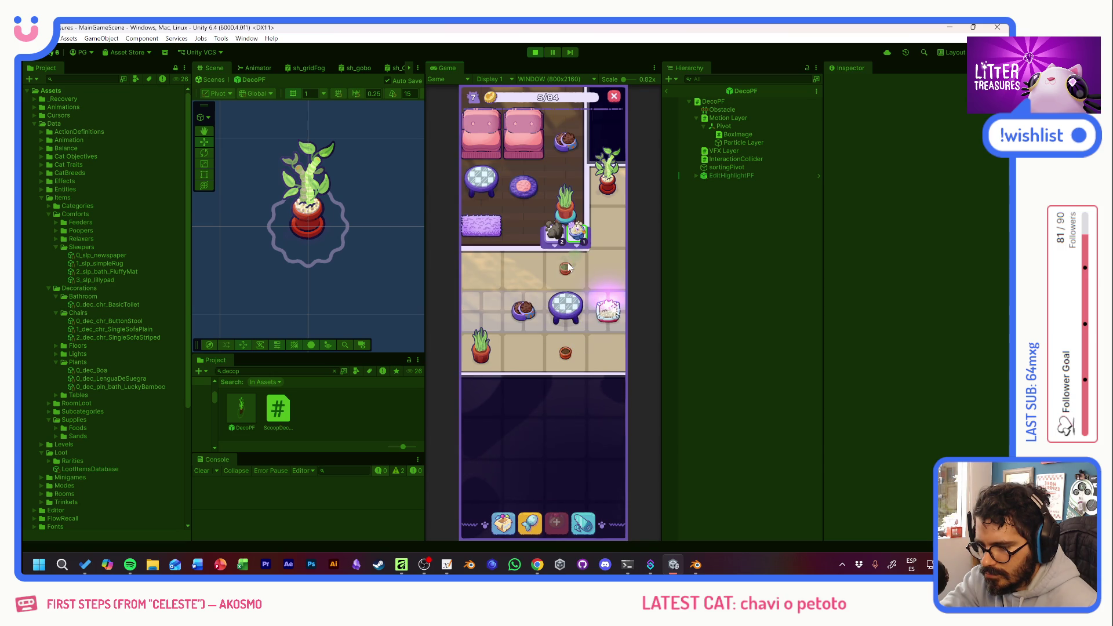
click(582, 240)
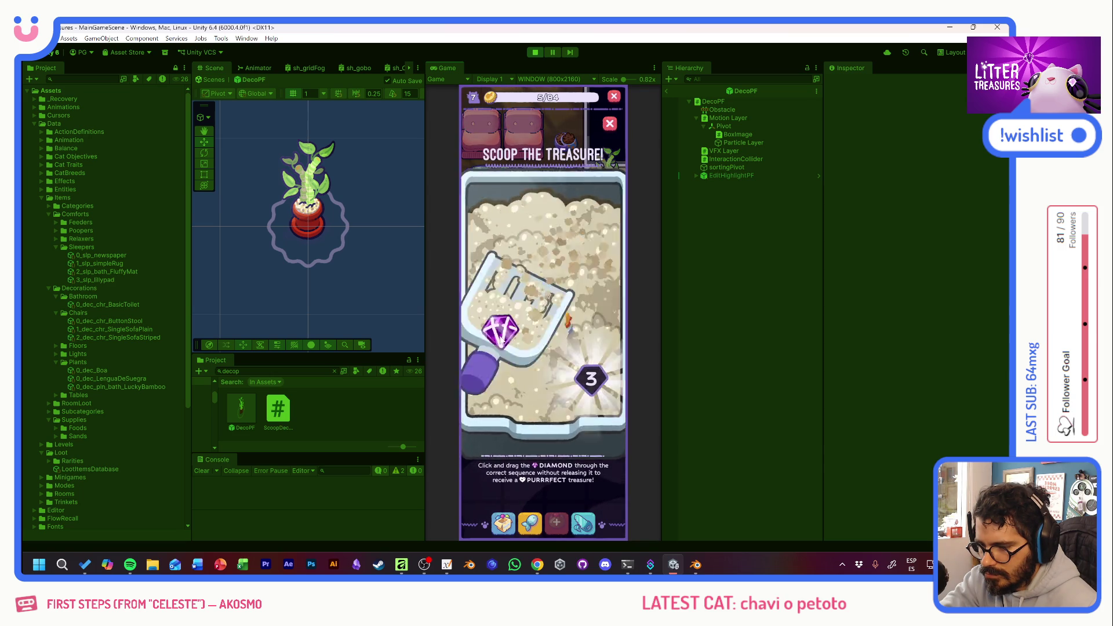
Collect Yellow Jello, a donut bed, Pot Soil and a plant from successive scoops.
click(561, 304)
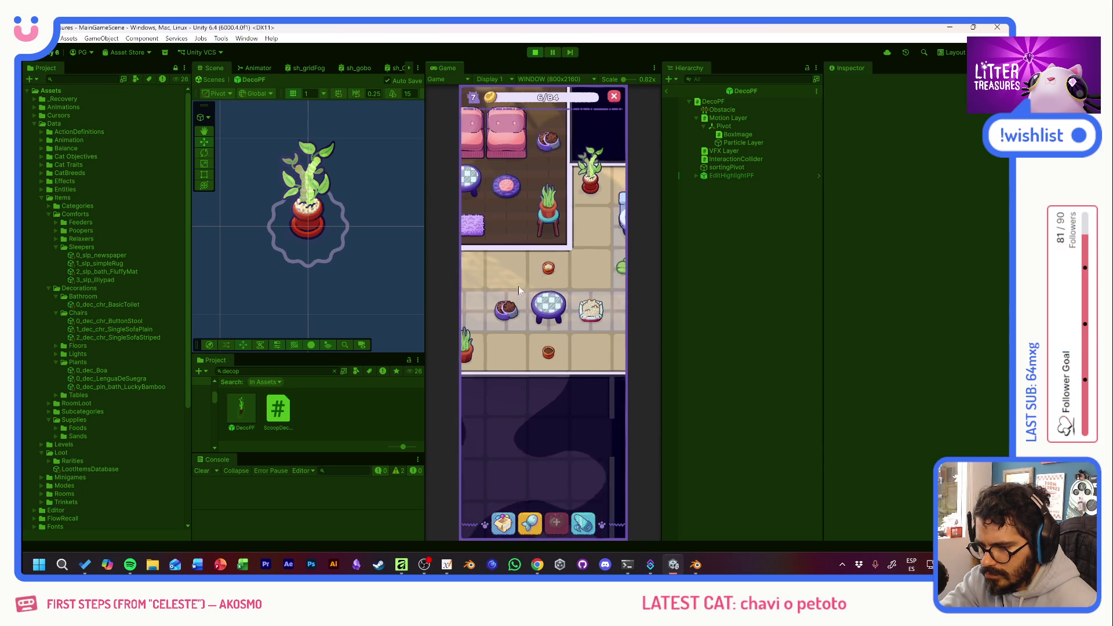
scroll(564, 300, up, 5)
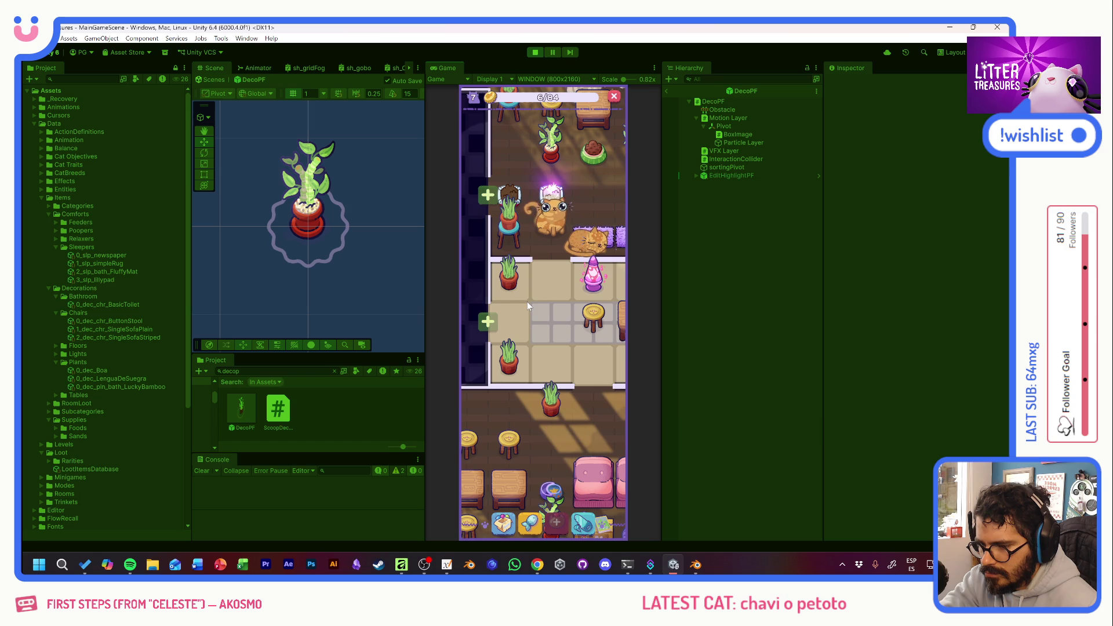
click(551, 194)
click(549, 265)
click(534, 333)
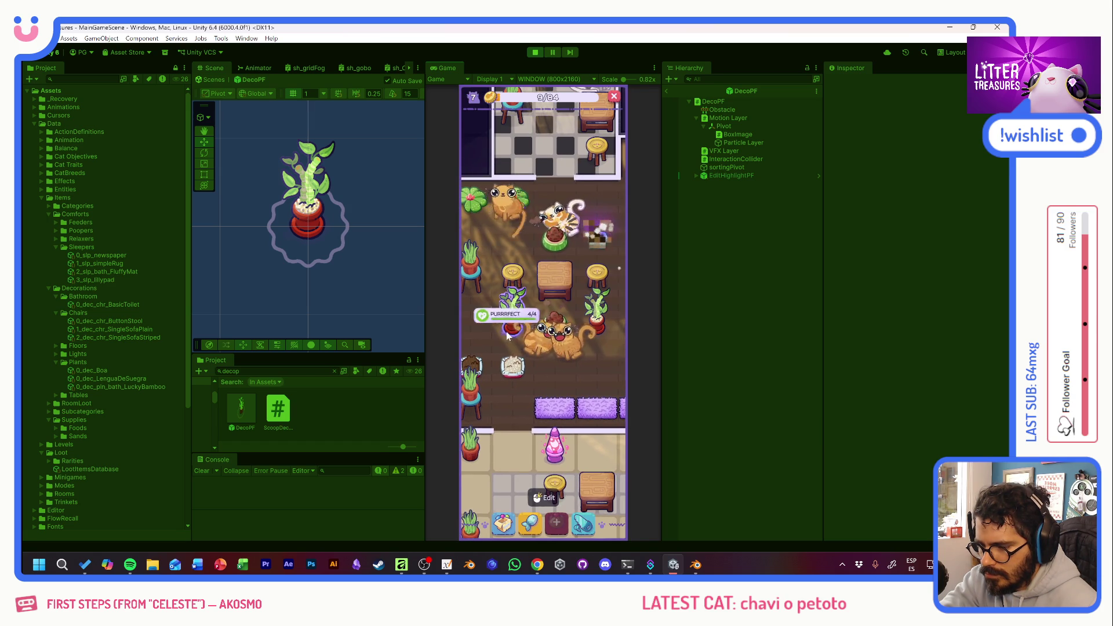
click(507, 335)
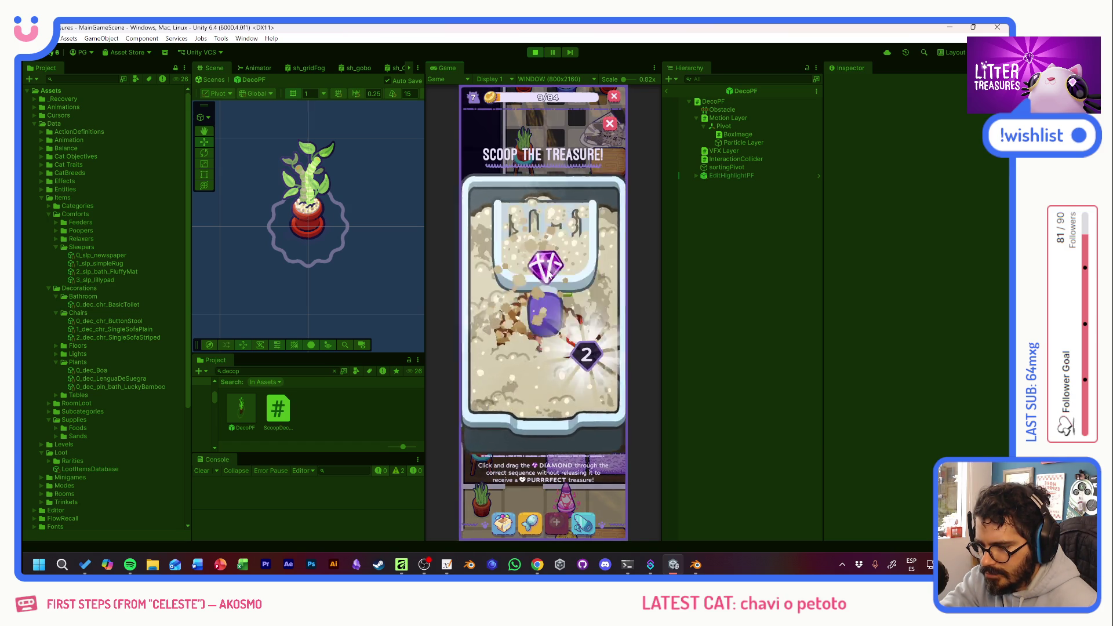
click(559, 321)
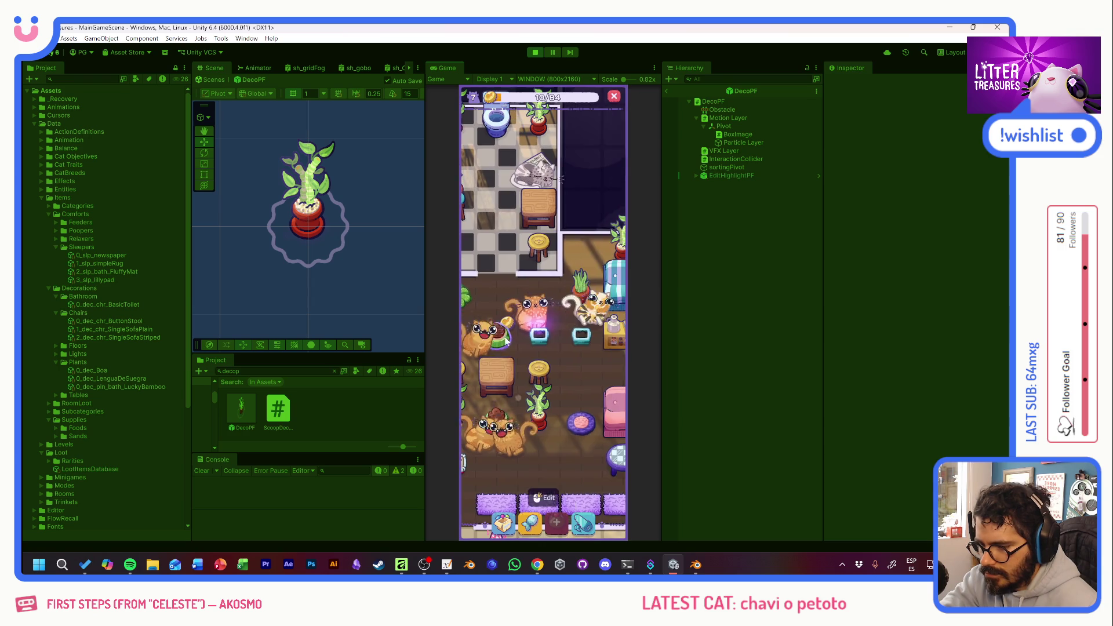
click(497, 335)
drag(541, 266, 585, 370)
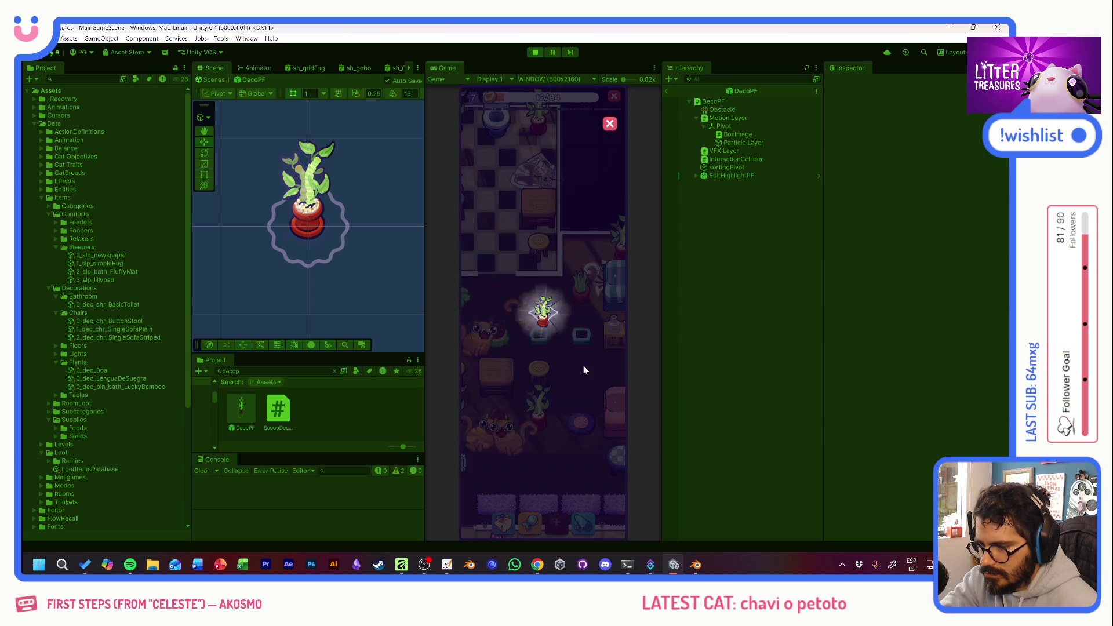
click(560, 335)
Pan past the bathroom to the cat lounge rooms and enter edit mode.
mouse_move(534, 281)
mouse_down()
mouse_move(583, 396)
mouse_move(558, 327)
mouse_move(604, 265)
mouse_up()
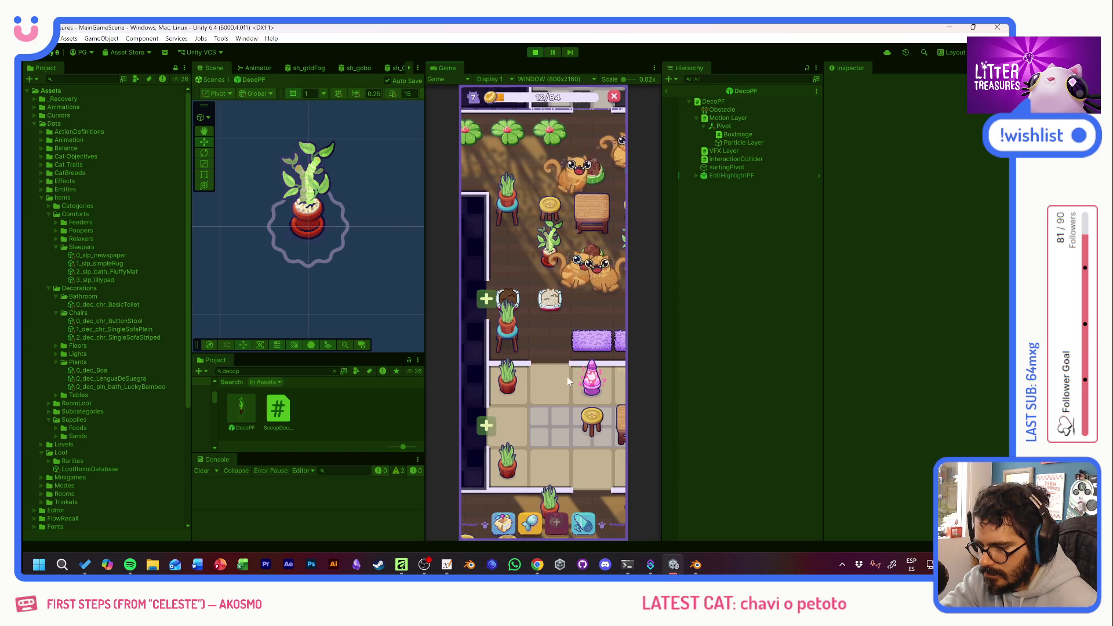
mouse_move(568, 381)
mouse_down()
mouse_move(574, 352)
mouse_move(469, 360)
mouse_up()
mouse_move(565, 338)
mouse_down()
mouse_move(442, 346)
mouse_move(623, 314)
mouse_up()
click(621, 301)
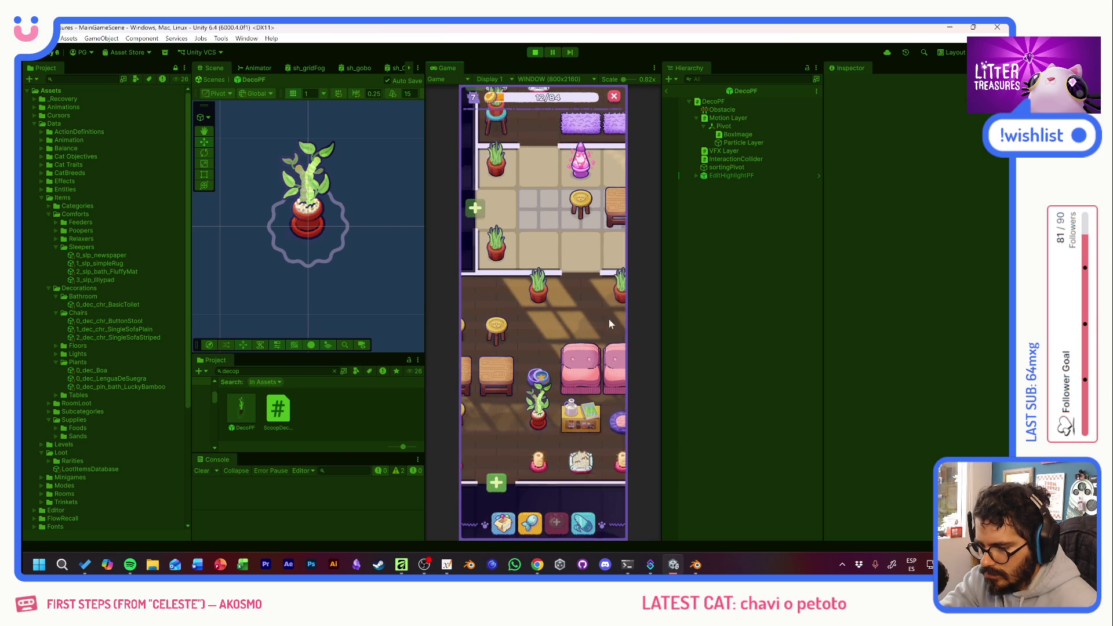
mouse_move(526, 342)
mouse_down()
mouse_move(596, 340)
mouse_move(534, 367)
mouse_up()
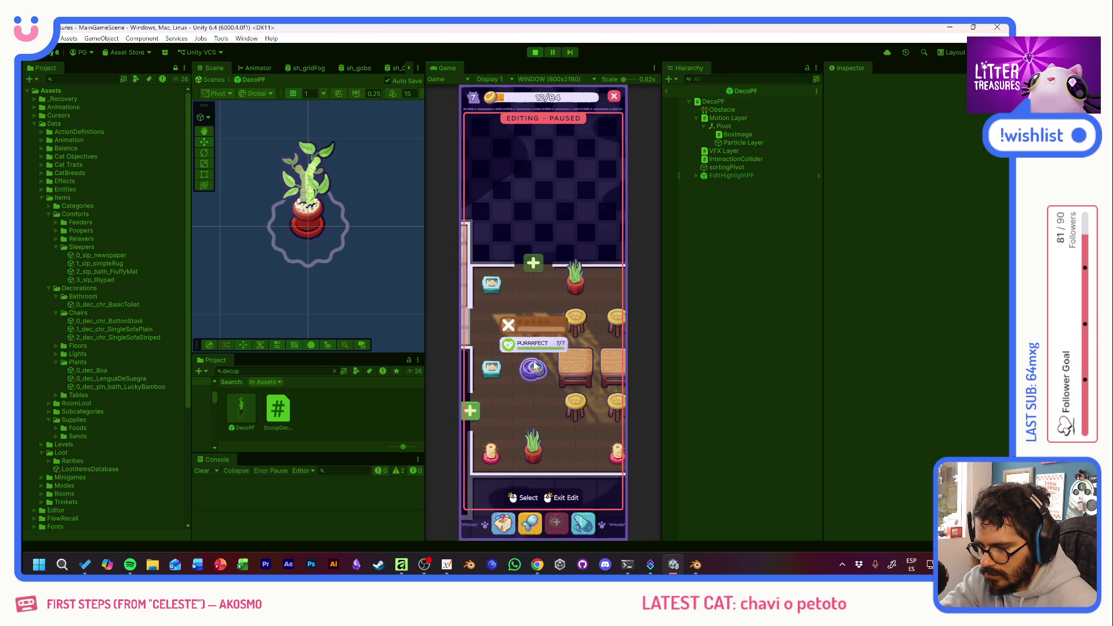
Leave edit mode, check the Supply Shop stock, and pick food for the bowl.
click(540, 392)
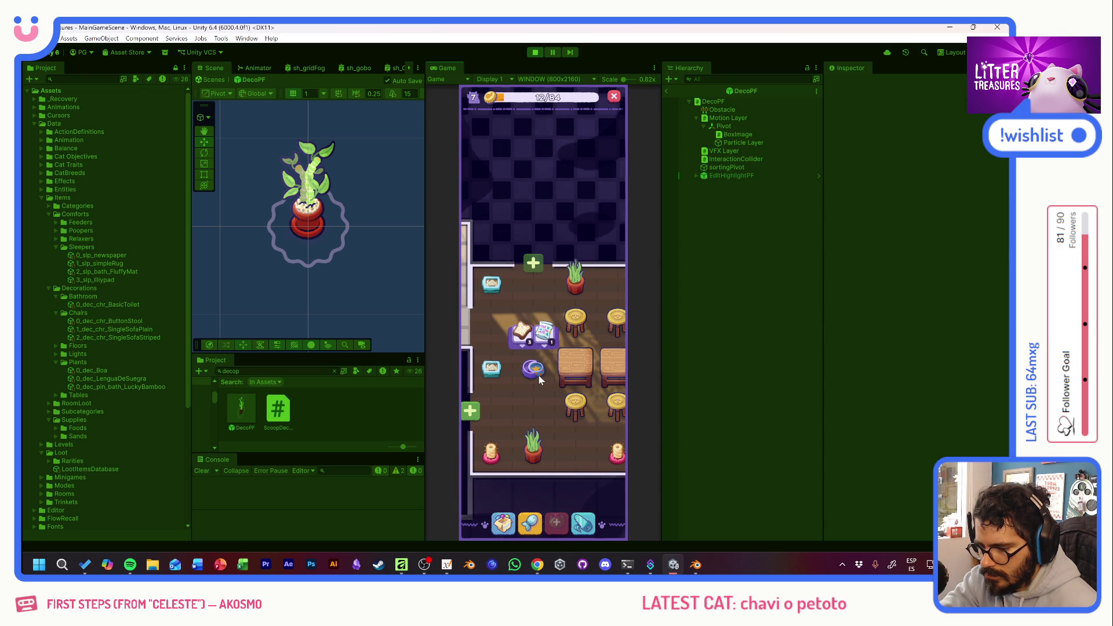
click(534, 367)
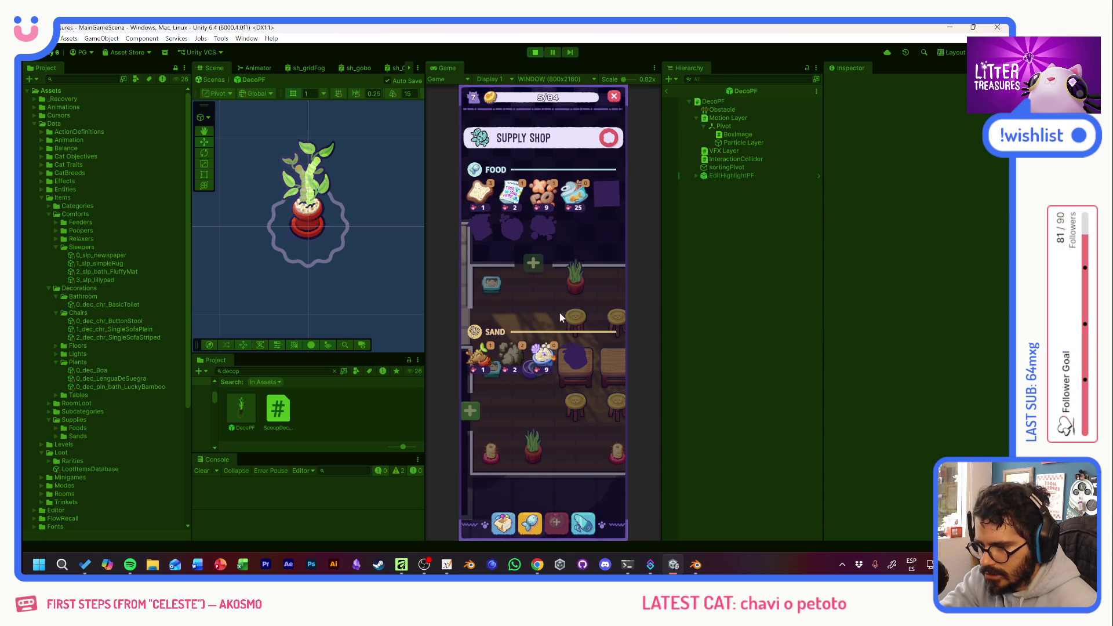
click(538, 346)
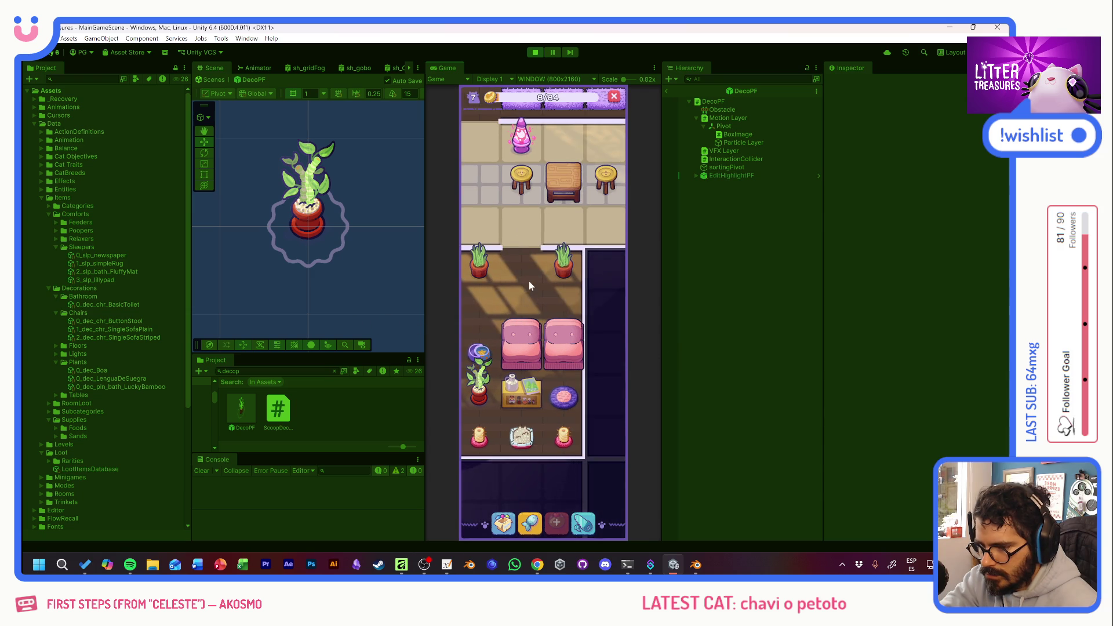
Move up to the cat room and start a Scoop the Treasure round.
drag(526, 279, 530, 415)
drag(586, 268, 575, 405)
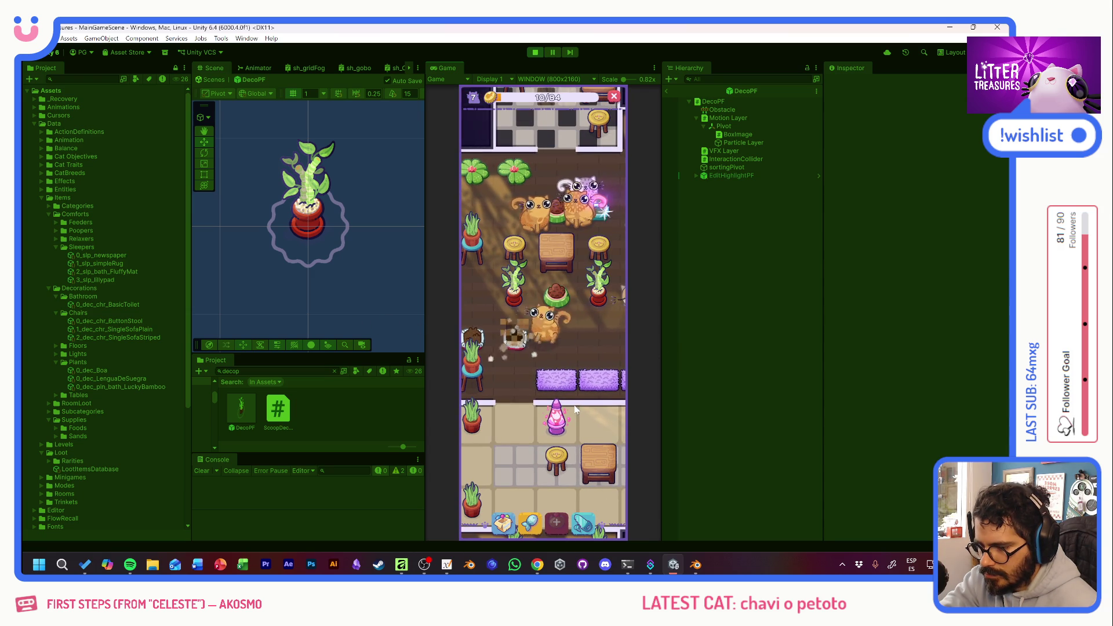
click(511, 335)
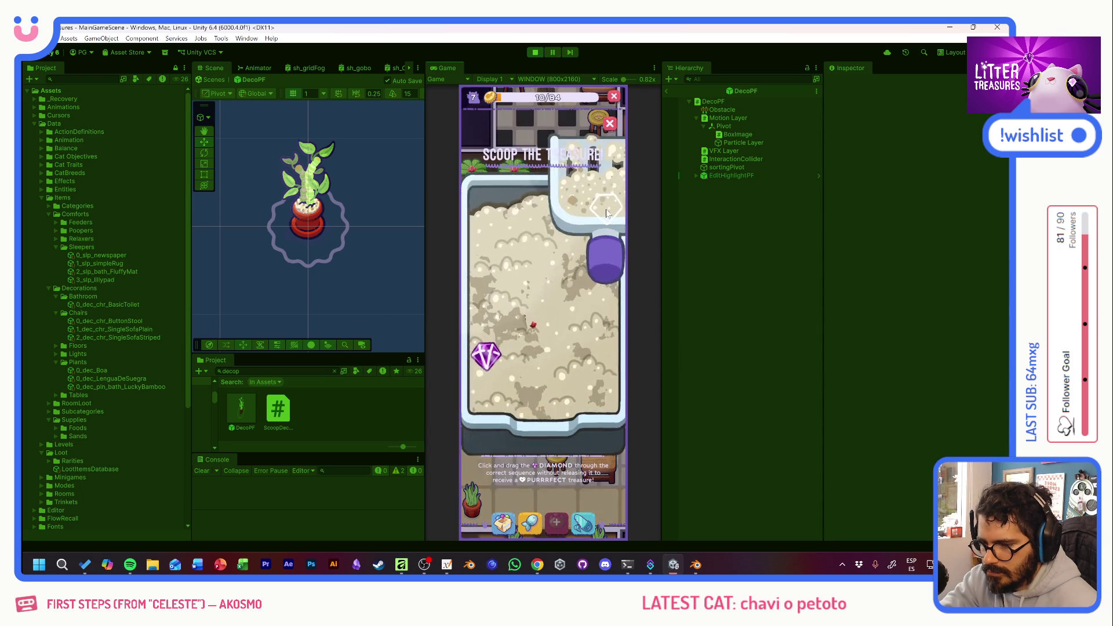
Win a Soda Cap, then scoop a Moon Bowl in the striped-and-pink sofa room.
drag(496, 354, 581, 352)
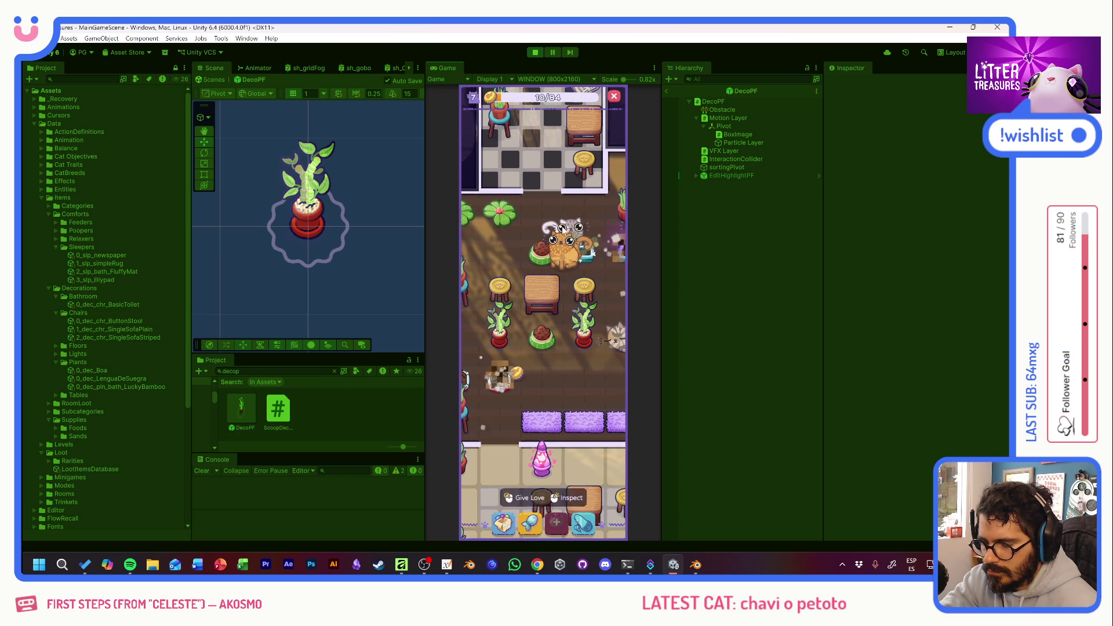
drag(527, 207, 532, 346)
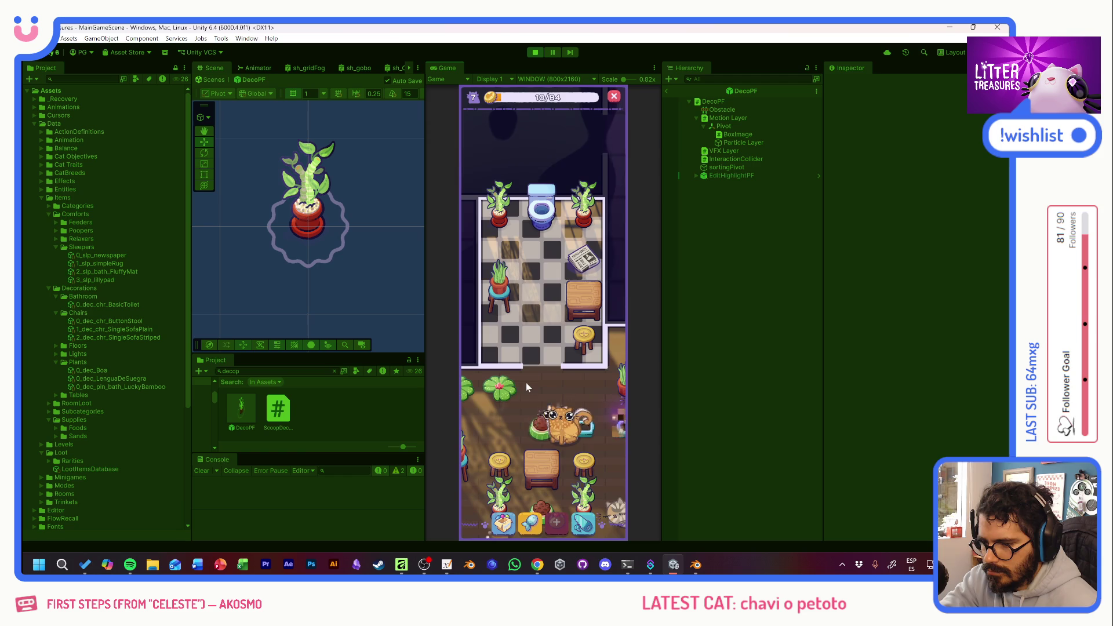
drag(582, 384, 465, 293)
click(527, 332)
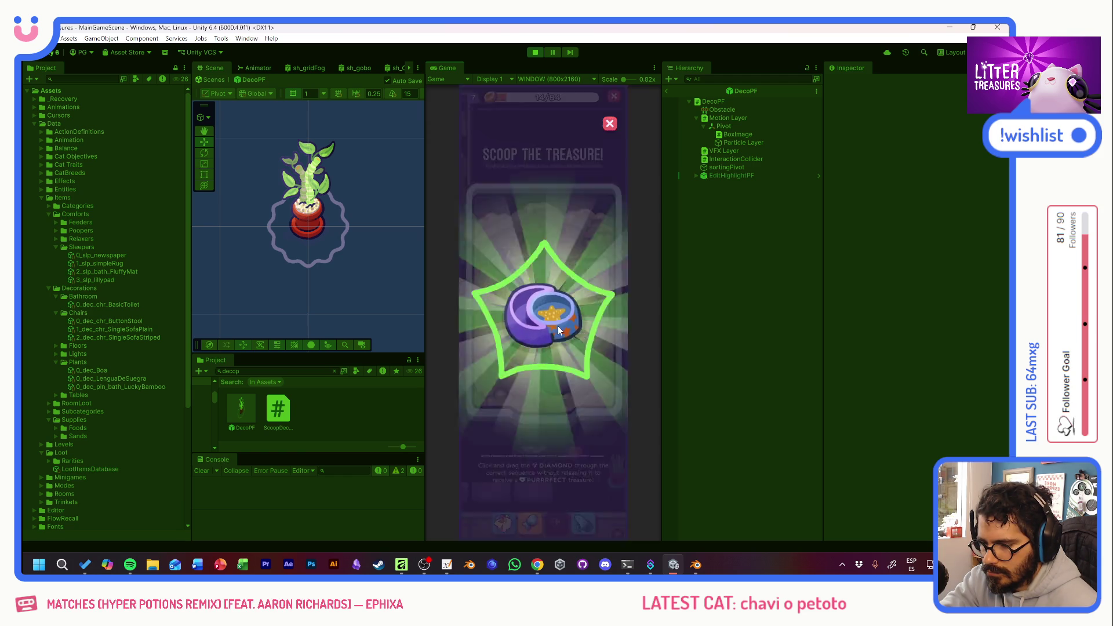
mouse_move(509, 269)
mouse_down()
mouse_move(509, 336)
mouse_move(575, 361)
mouse_up()
click(565, 342)
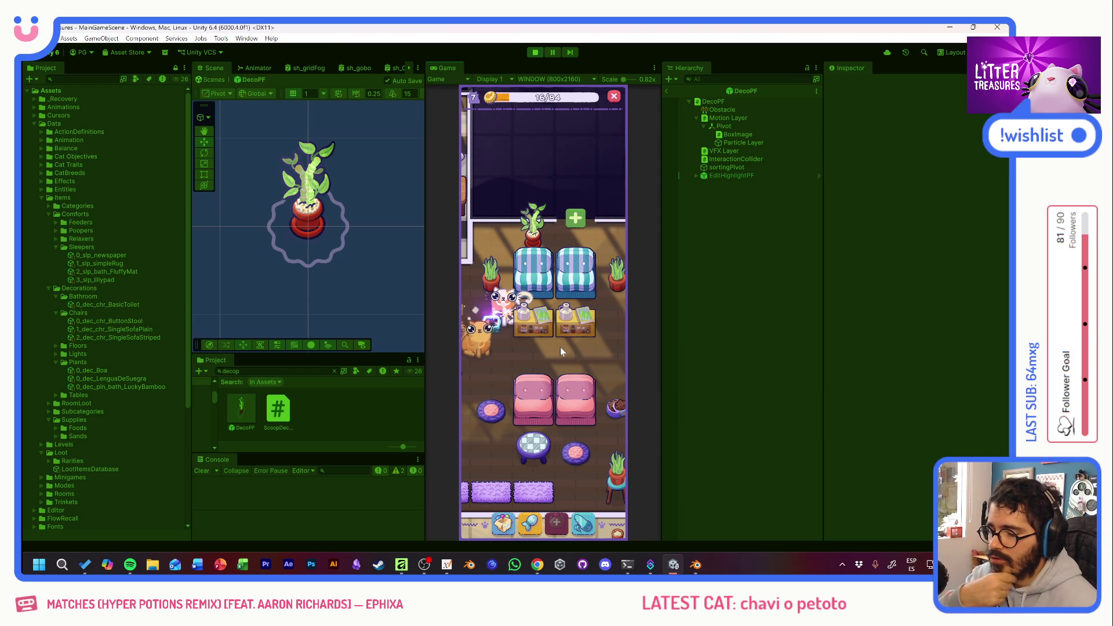
Scoop a Basic Toilet, then a Moon Bowl and Tupperware near the checkered bathroom.
click(523, 343)
mouse_move(490, 351)
mouse_down()
mouse_move(568, 285)
mouse_move(582, 346)
mouse_up()
click(571, 345)
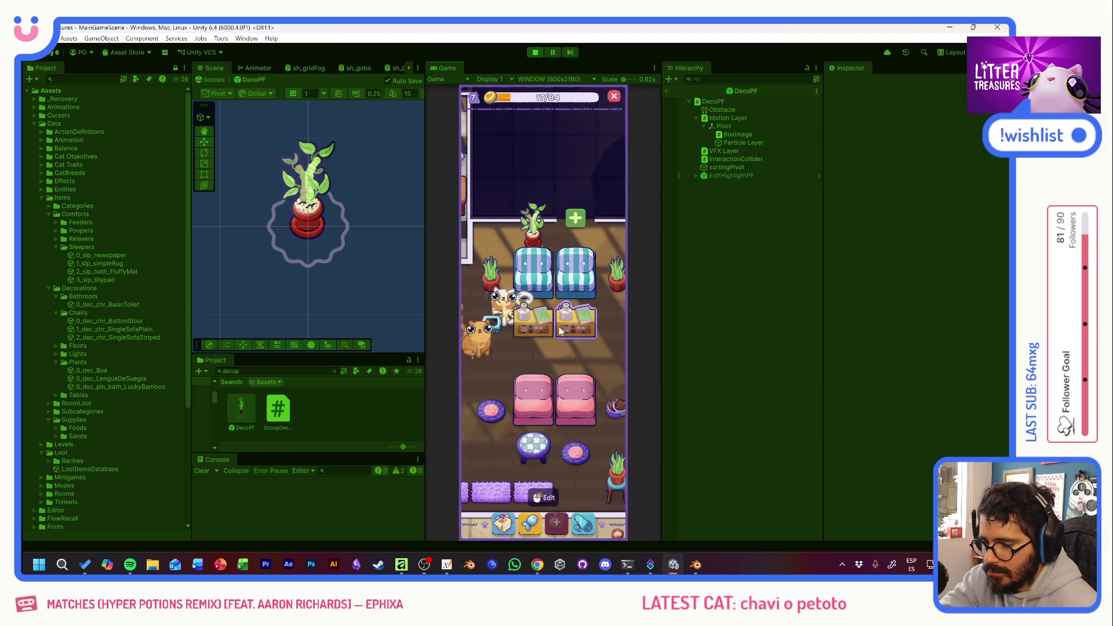
mouse_move(509, 342)
mouse_down()
mouse_move(544, 369)
mouse_move(644, 391)
mouse_move(523, 357)
mouse_move(486, 230)
mouse_up()
click(507, 363)
click(534, 425)
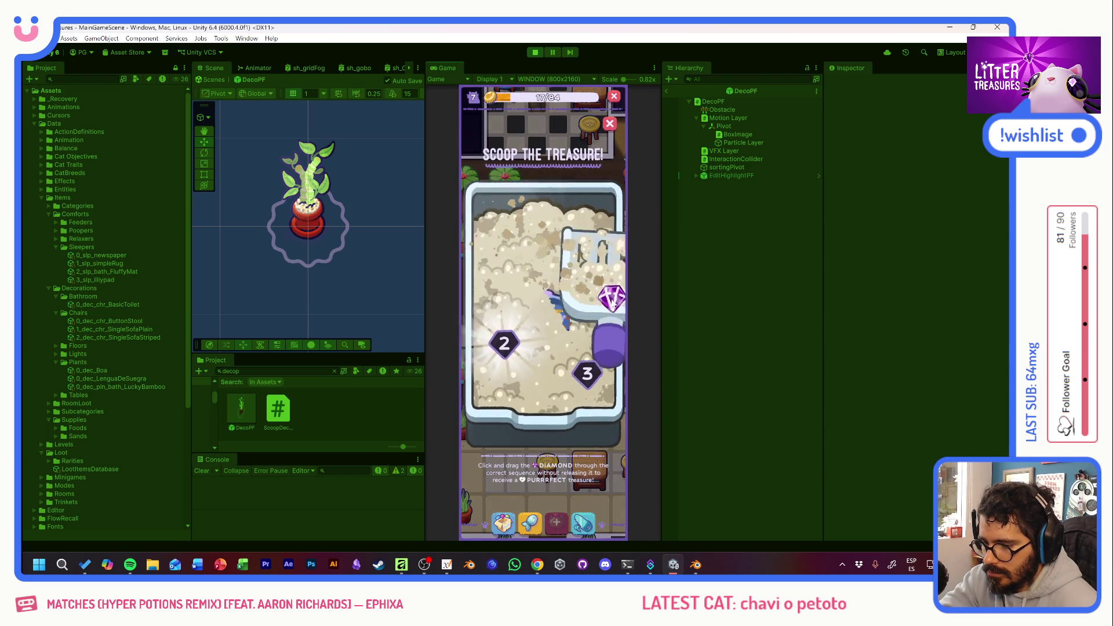
click(560, 323)
mouse_move(504, 261)
mouse_down()
mouse_move(487, 347)
mouse_move(586, 371)
mouse_up()
click(551, 343)
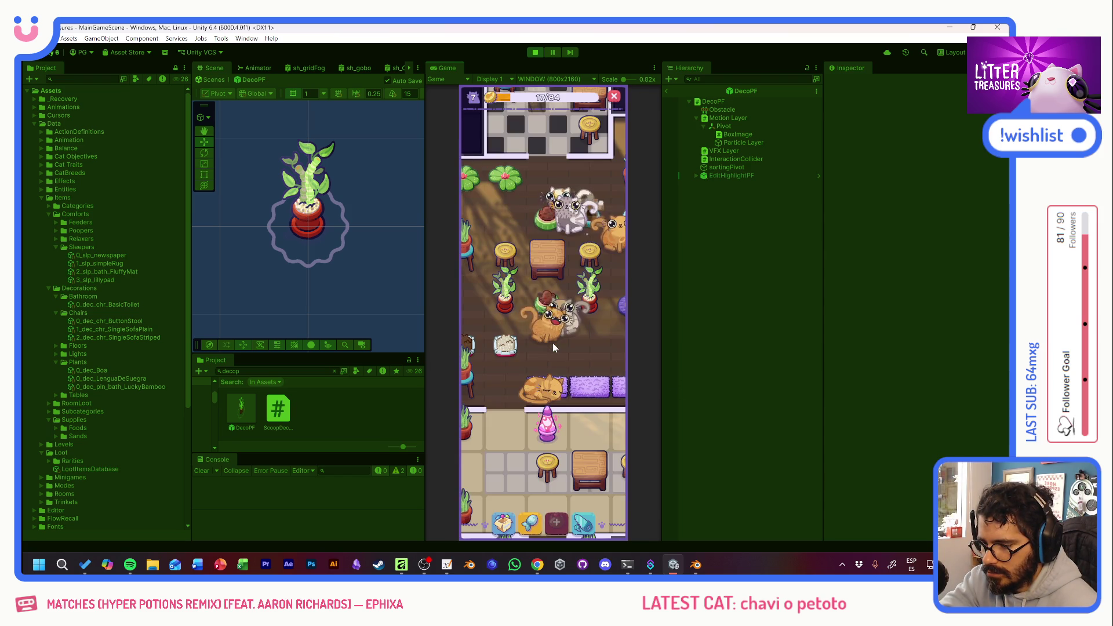
Scoop the glowing litter box to win a cushion.
click(597, 225)
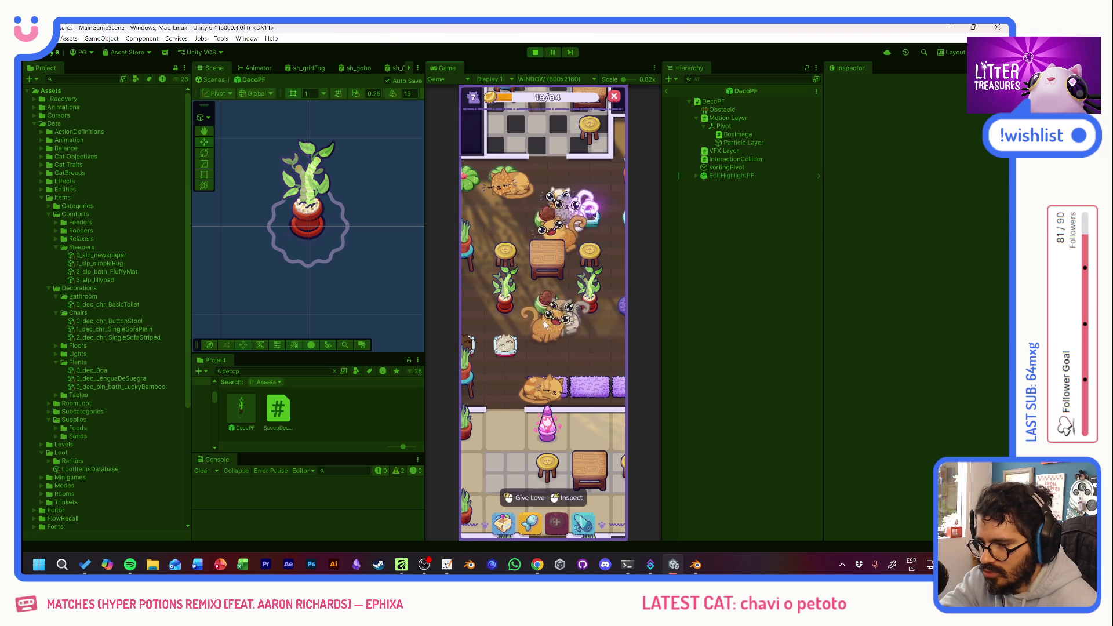
click(531, 497)
mouse_move(510, 323)
mouse_down()
mouse_move(537, 318)
mouse_move(565, 360)
mouse_up()
click(565, 360)
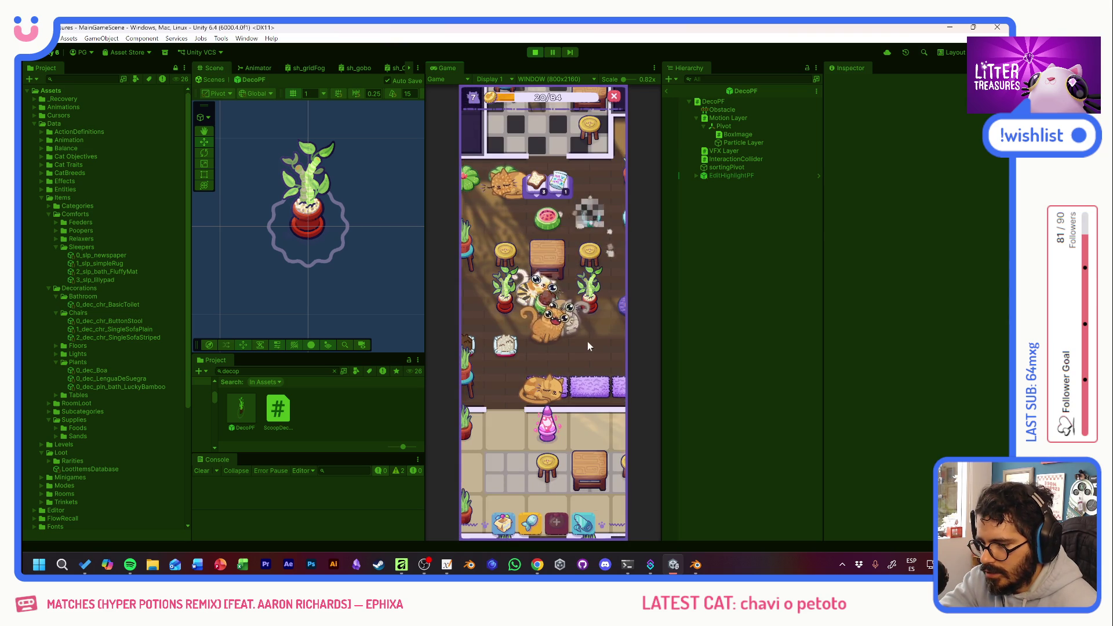
Pan the playtest view up to the striped-sofa room and drag the splitter left to widen the Game panel.
drag(587, 341, 574, 290)
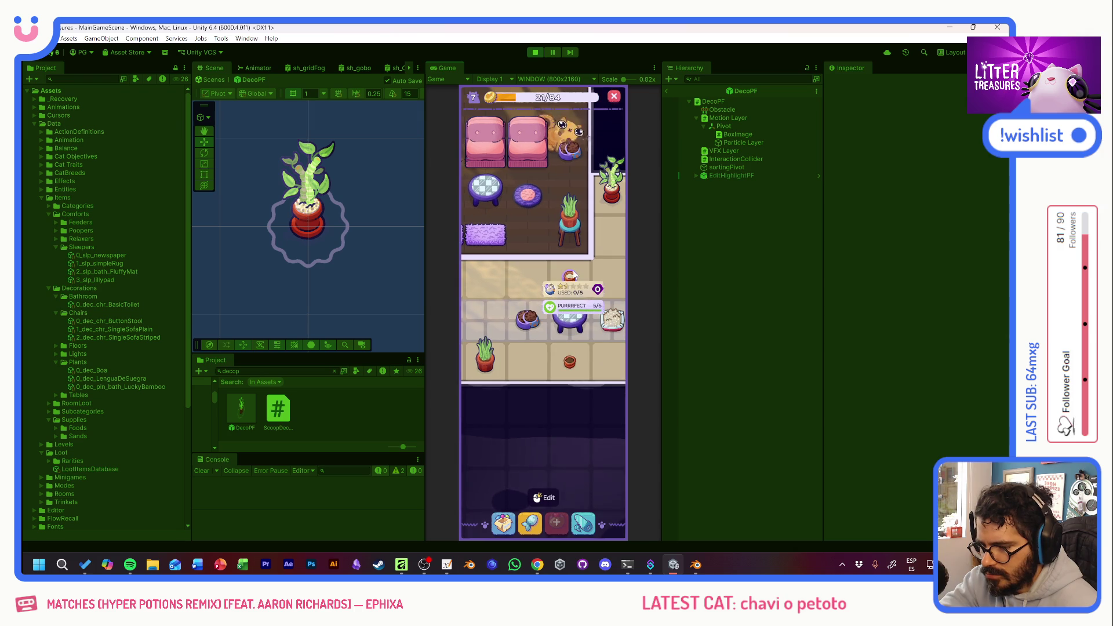
mouse_move(576, 362)
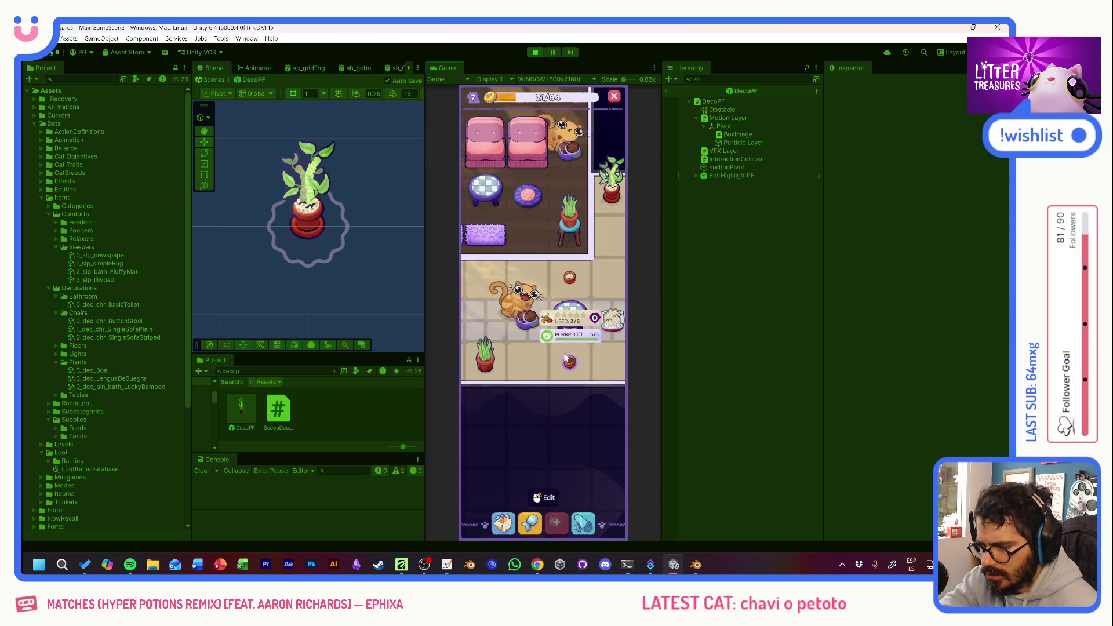
mouse_move(618, 325)
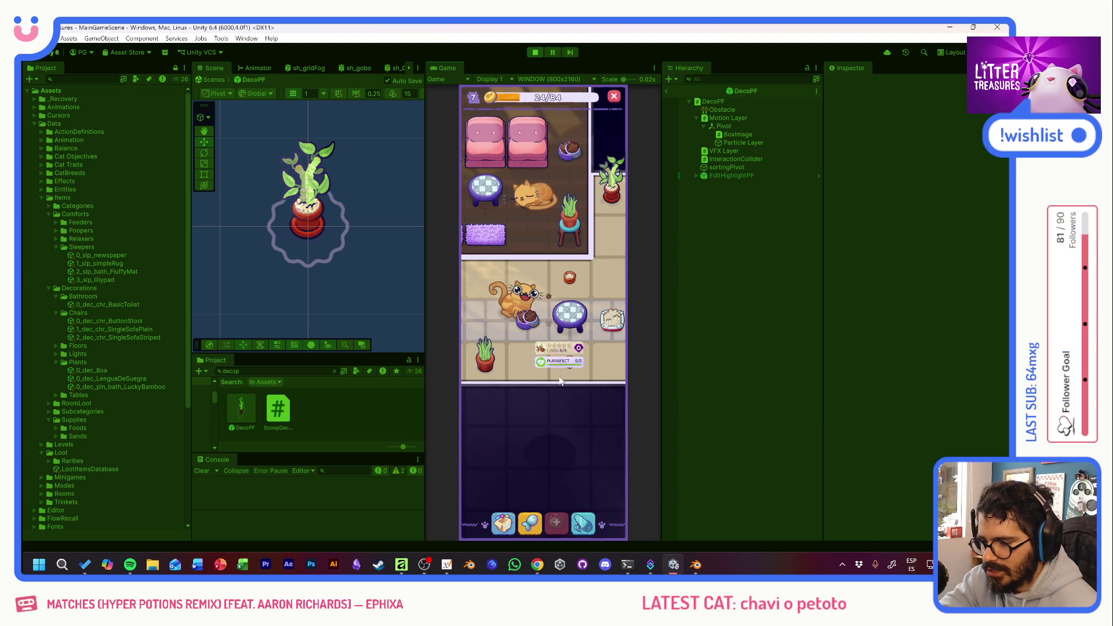
drag(522, 228, 561, 312)
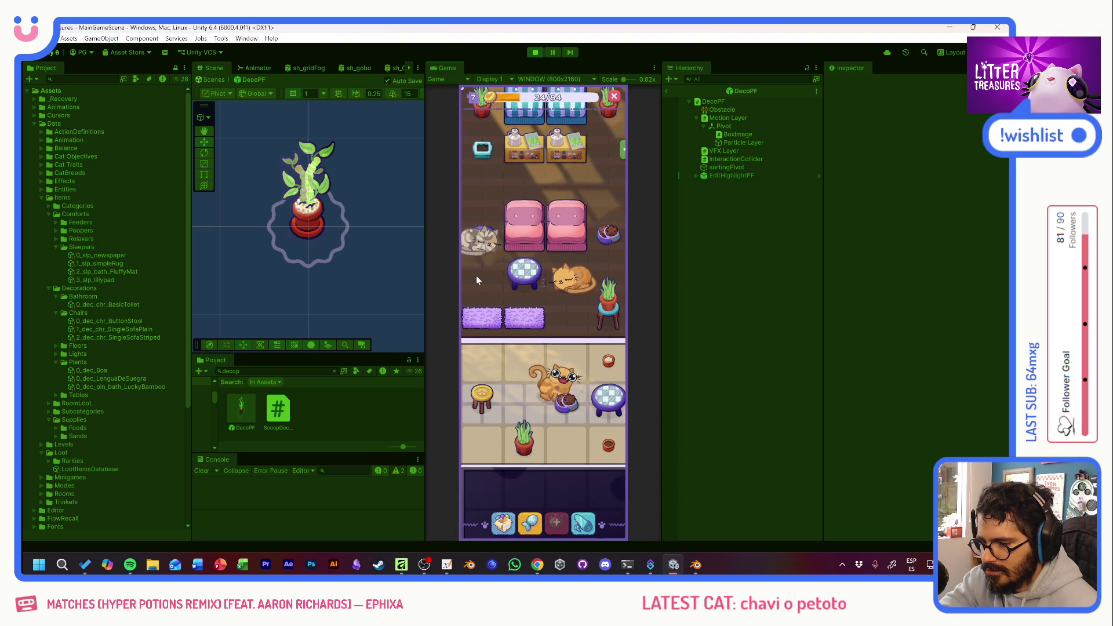
drag(479, 283, 486, 343)
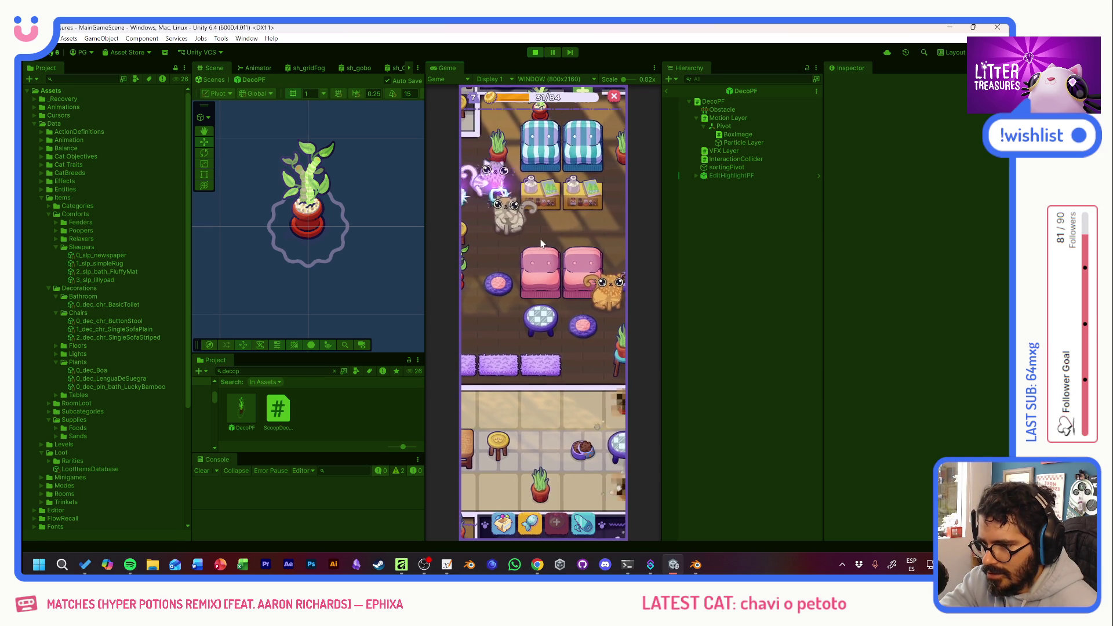
drag(426, 179, 233, 187)
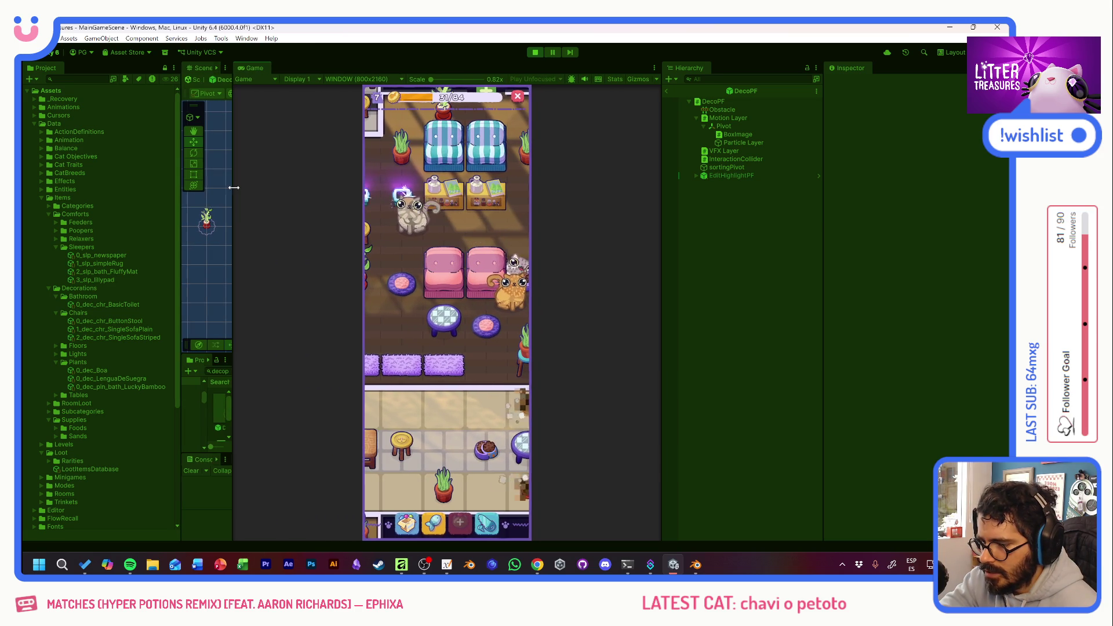
Widen the Game panel further and set the preview resolution to Full HD (1920x1080).
drag(659, 224, 729, 225)
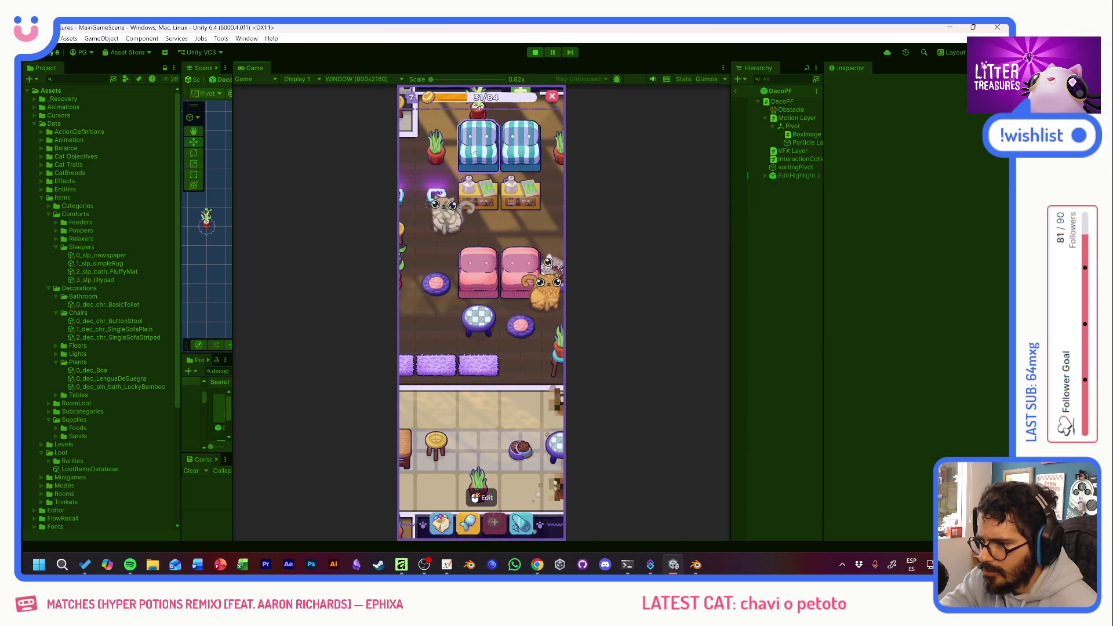
click(353, 80)
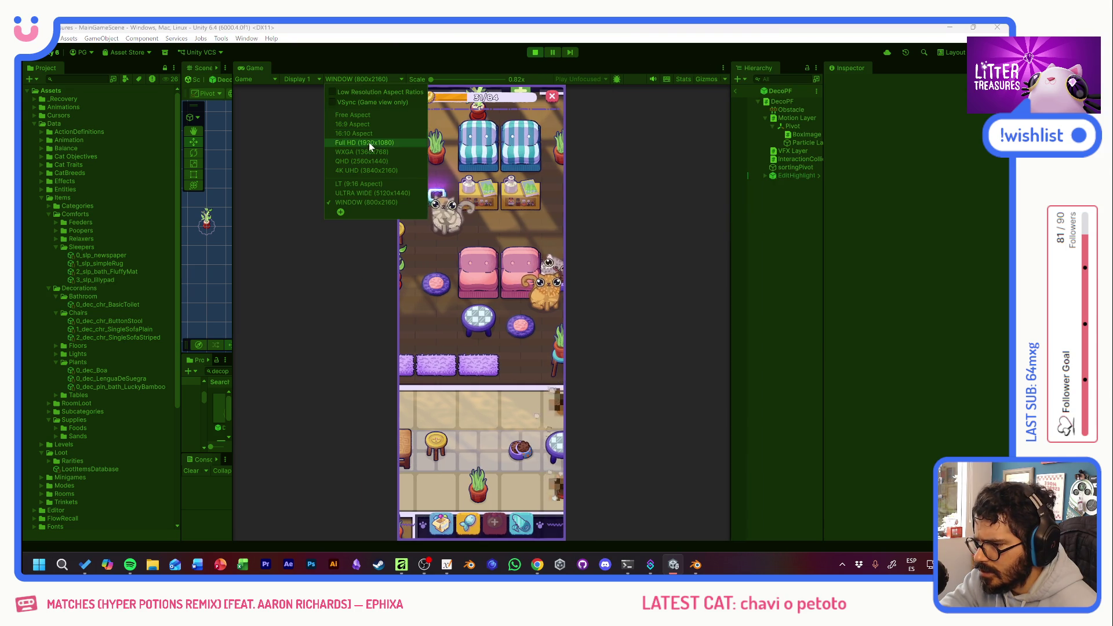
click(368, 144)
Frame the sofa room and snip a screenshot of the game area with Win+Shift+S.
scroll(488, 272, down, 5)
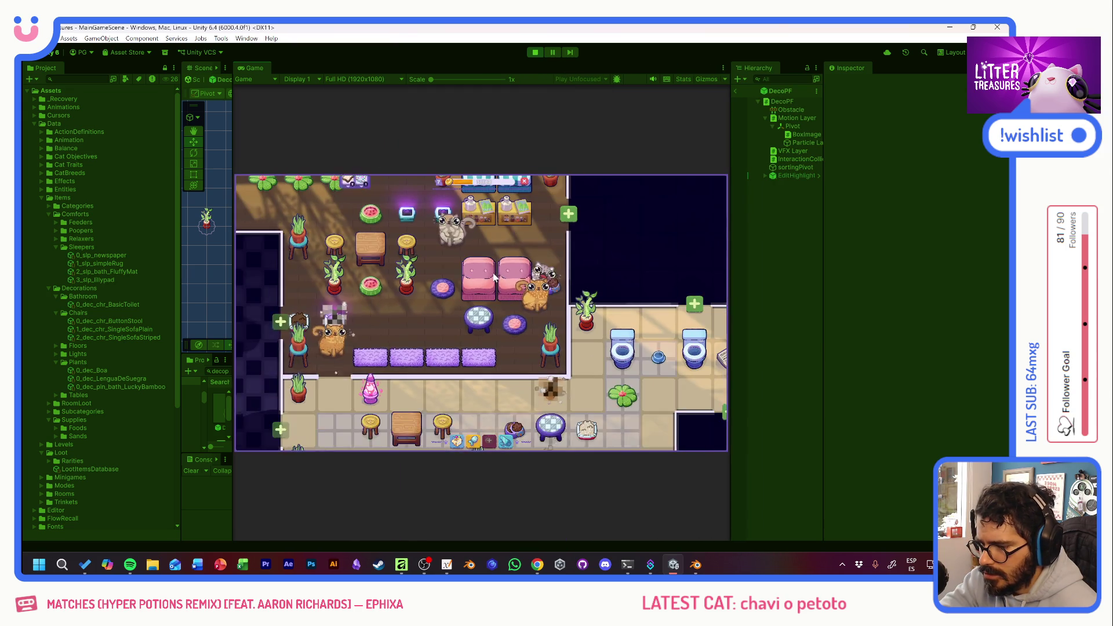
mouse_move(600, 322)
mouse_down()
mouse_move(540, 252)
mouse_move(629, 216)
mouse_move(605, 347)
mouse_move(553, 403)
mouse_move(575, 425)
mouse_move(493, 371)
mouse_up()
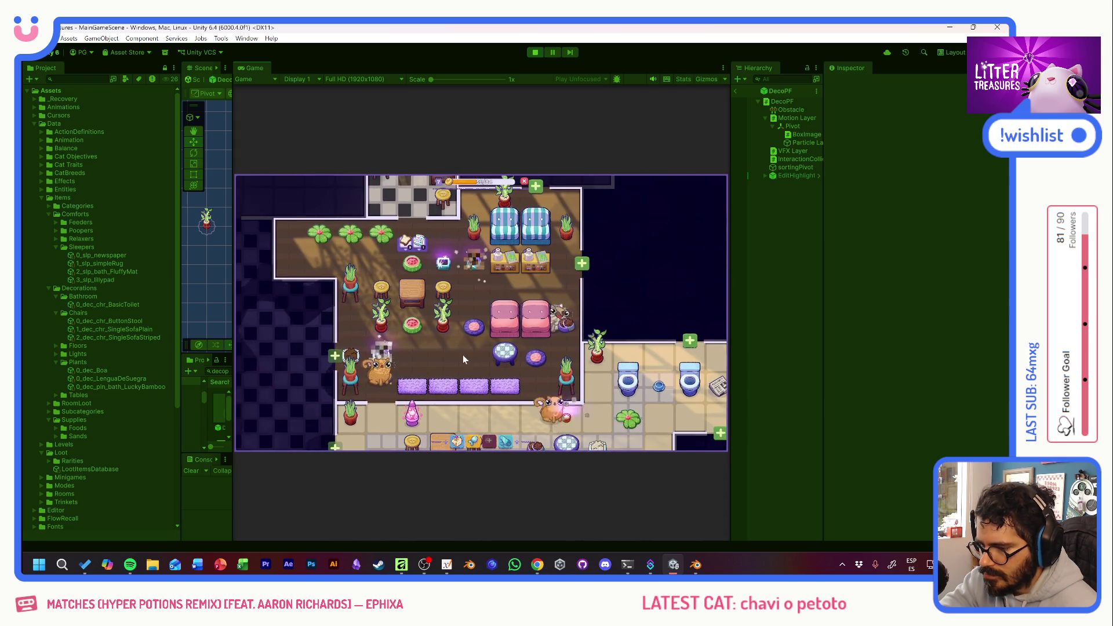
scroll(463, 355, up, 2)
drag(560, 294, 601, 296)
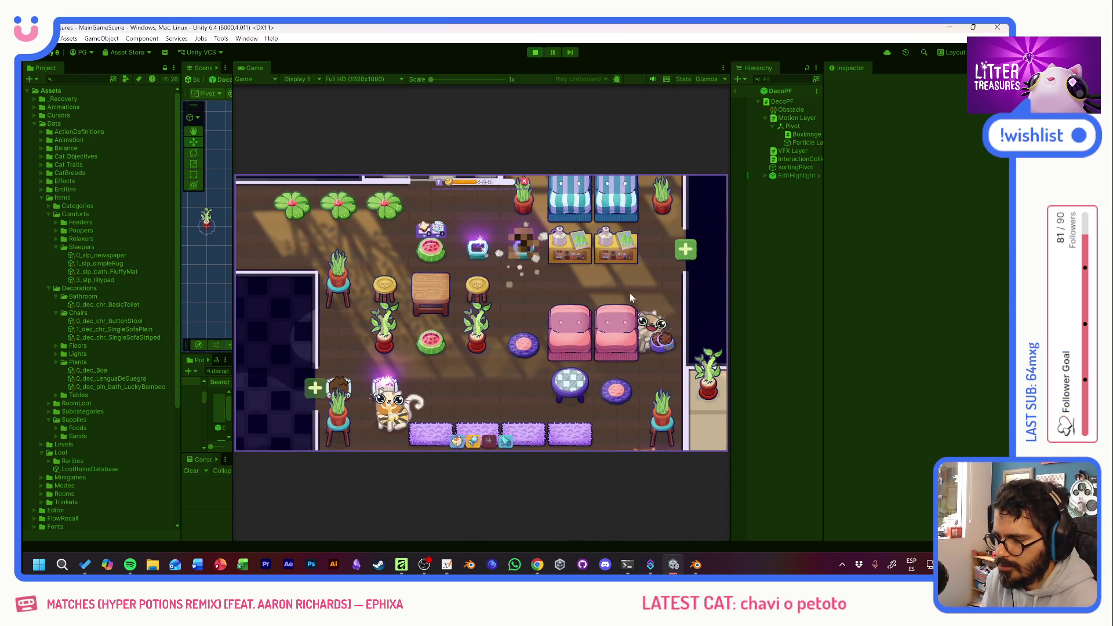
key(super+shift+s)
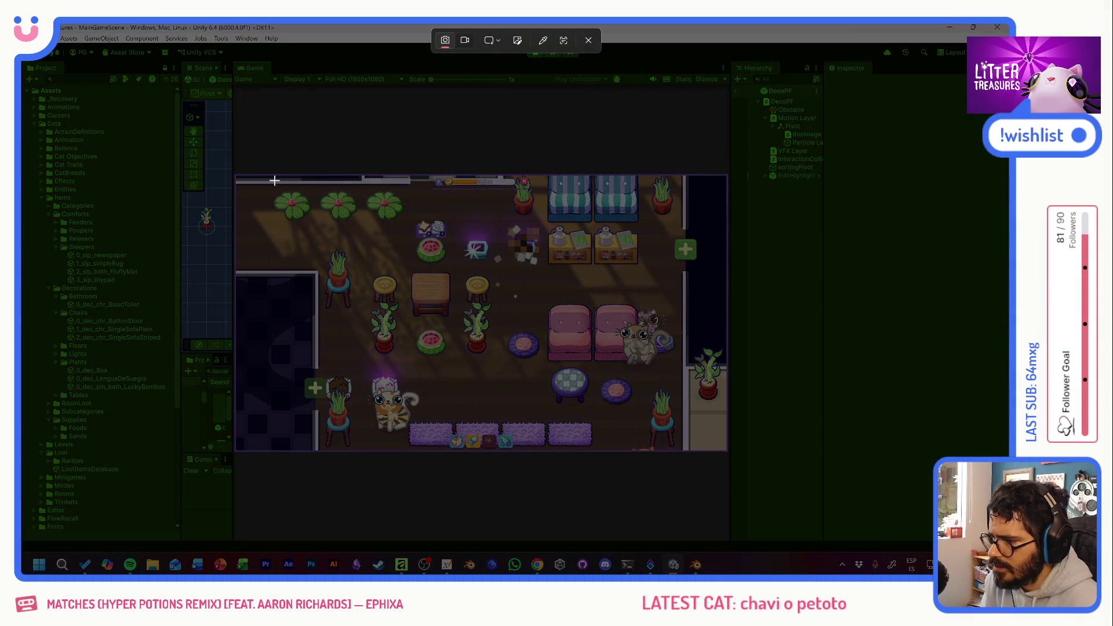
drag(235, 177, 726, 447)
Scoop four litter-box treasures, collecting the Checkered Tiles and Your Logo Here rewards.
click(525, 248)
drag(473, 341, 499, 332)
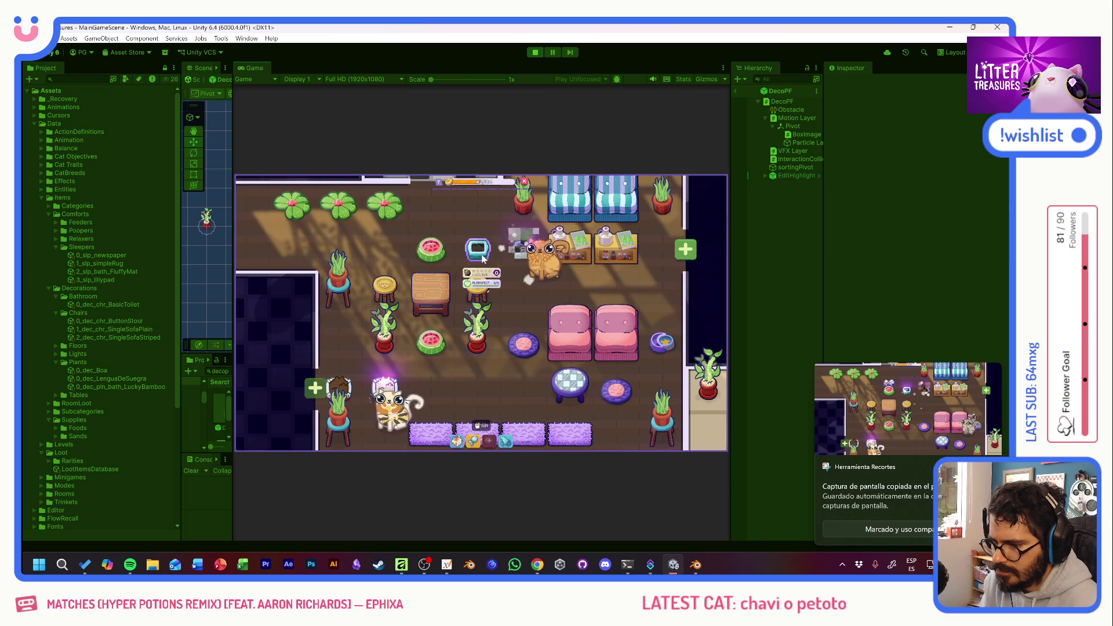
click(522, 244)
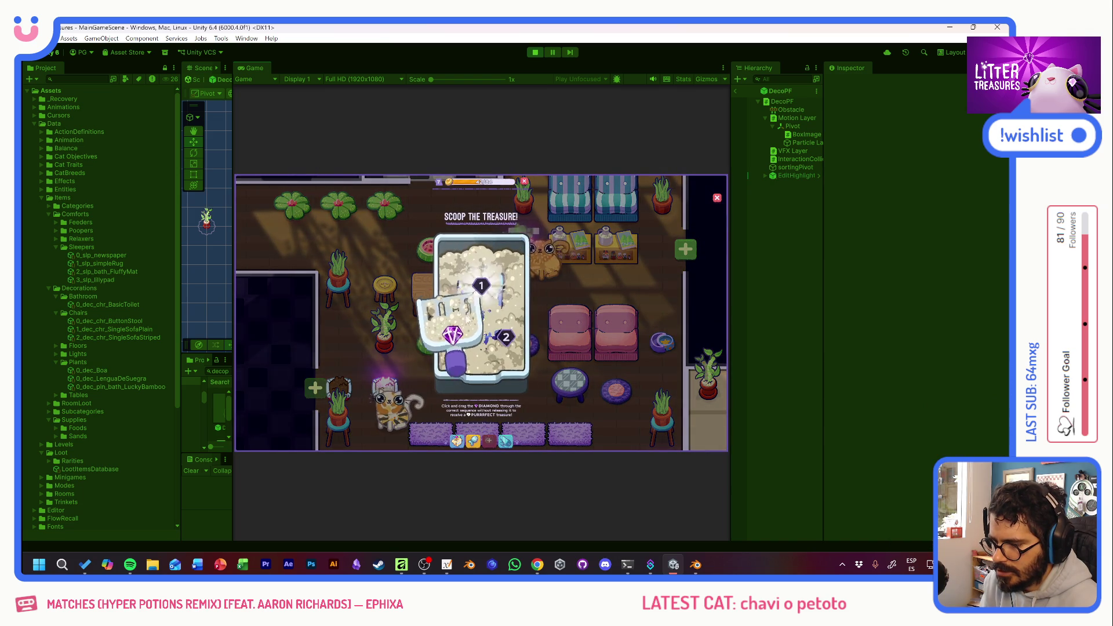
drag(452, 341, 507, 341)
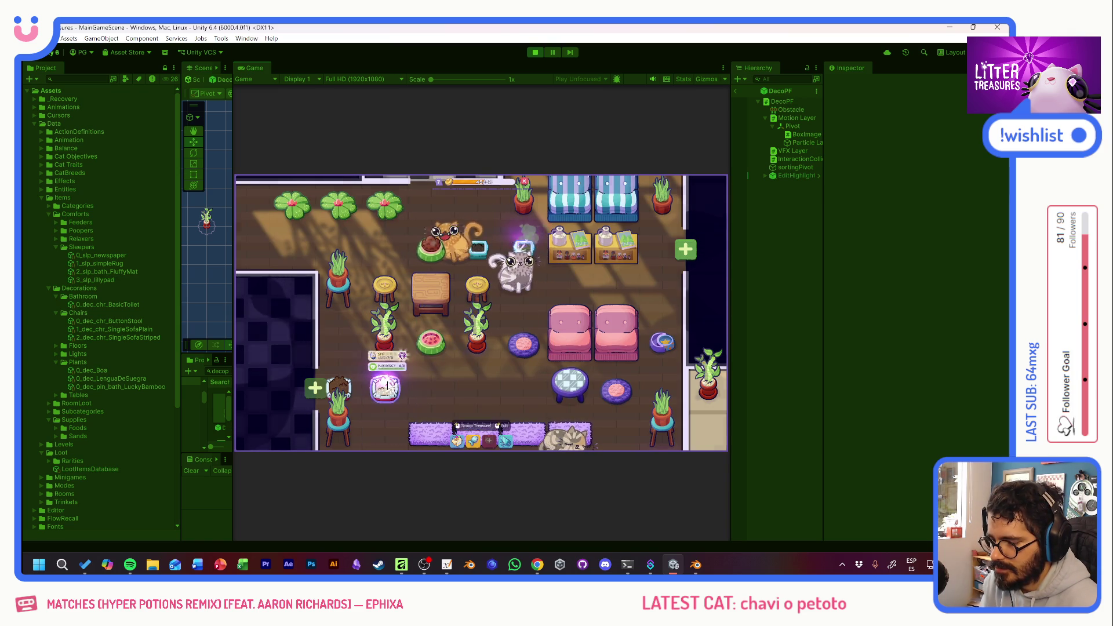
click(387, 387)
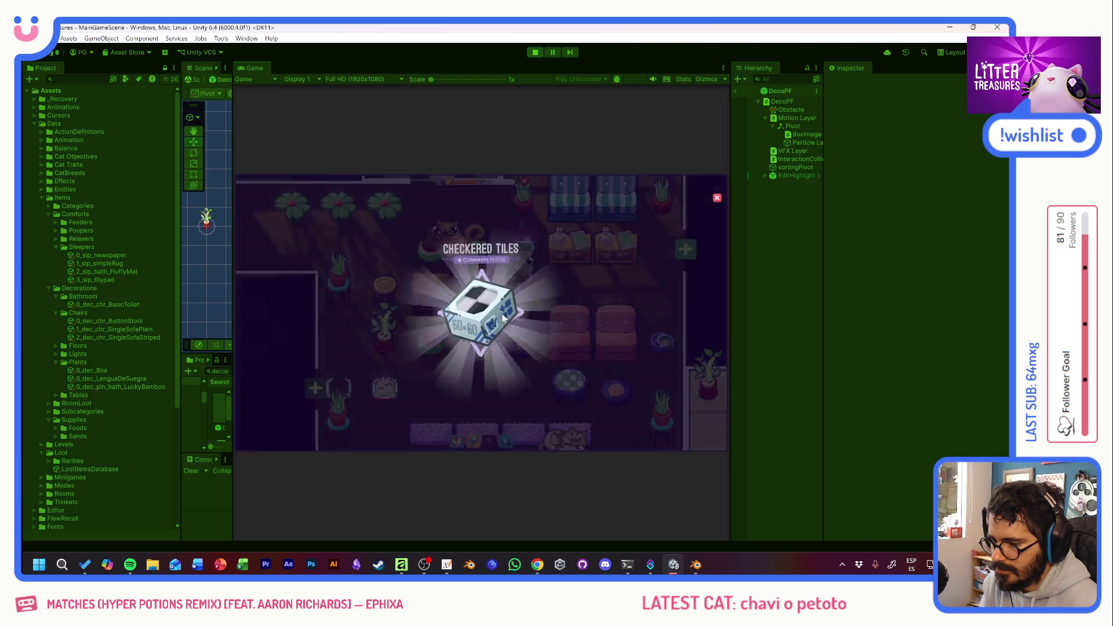
click(503, 317)
click(544, 246)
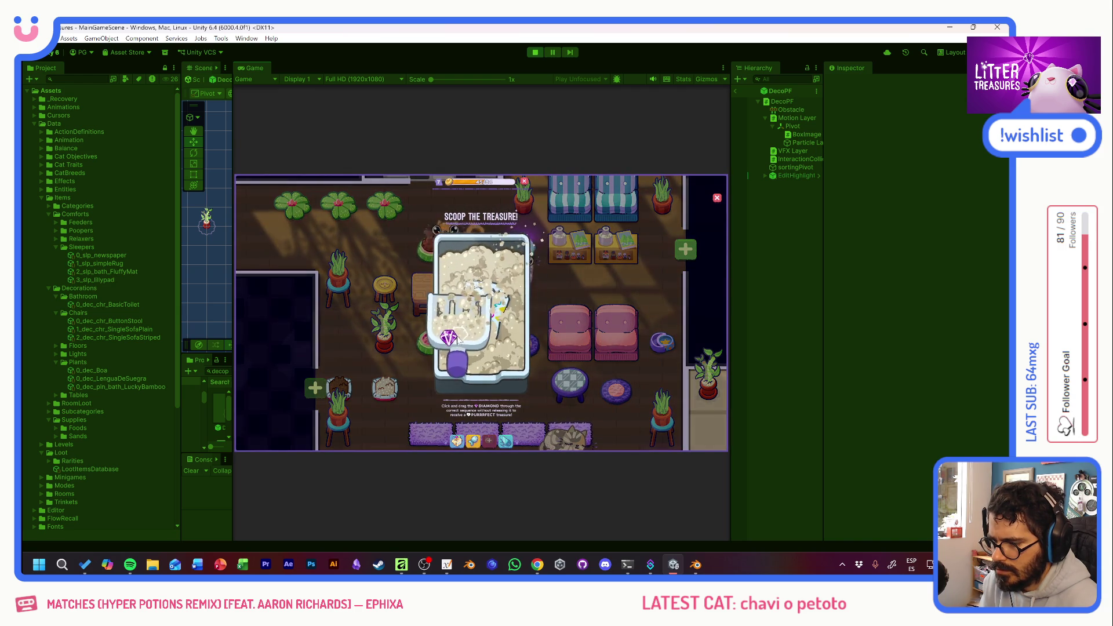
click(519, 313)
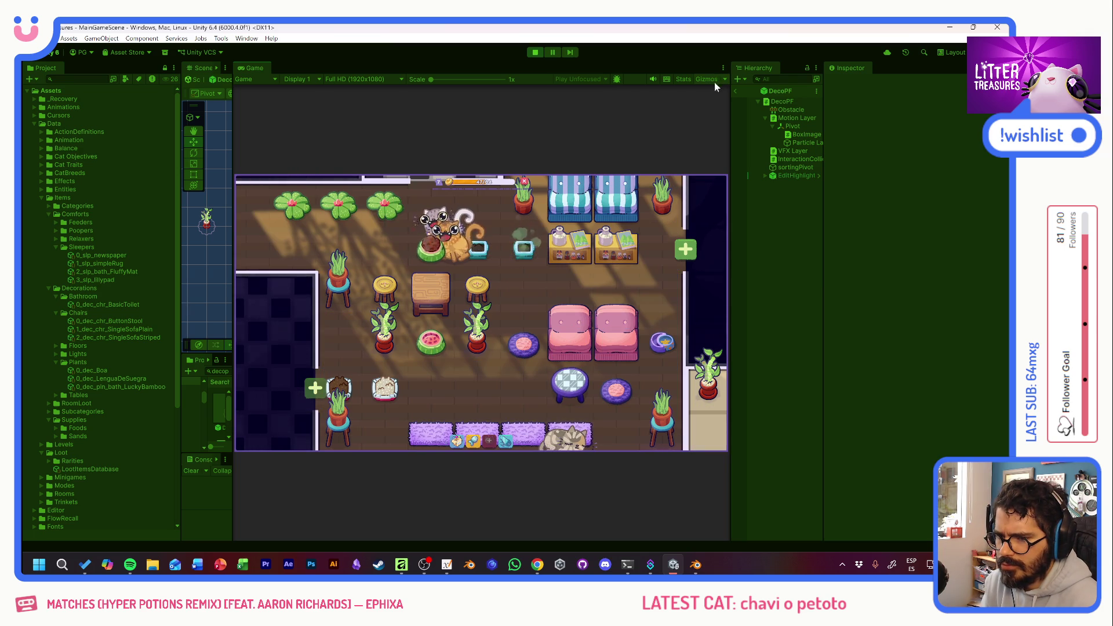
Check the Gizmos display options and resize the hierarchy panel beside the Game view.
click(724, 80)
click(725, 80)
mouse_move(730, 104)
mouse_down()
mouse_move(771, 104)
mouse_move(732, 104)
mouse_up()
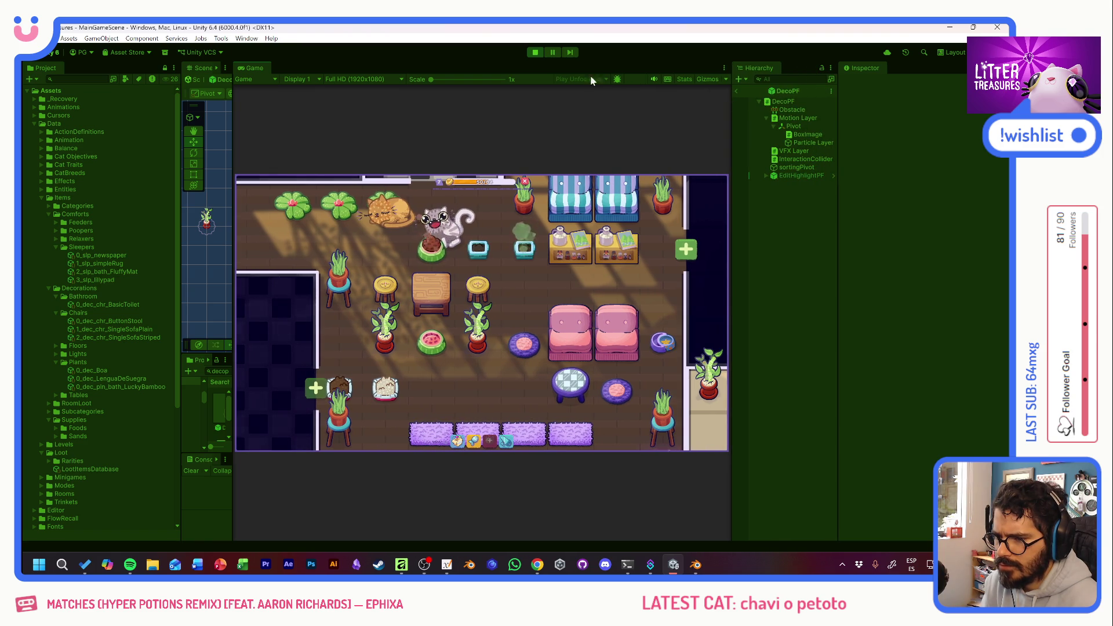
Maximize the Game view to fill the editor, briefly restoring the normal layout in between.
double_click(258, 68)
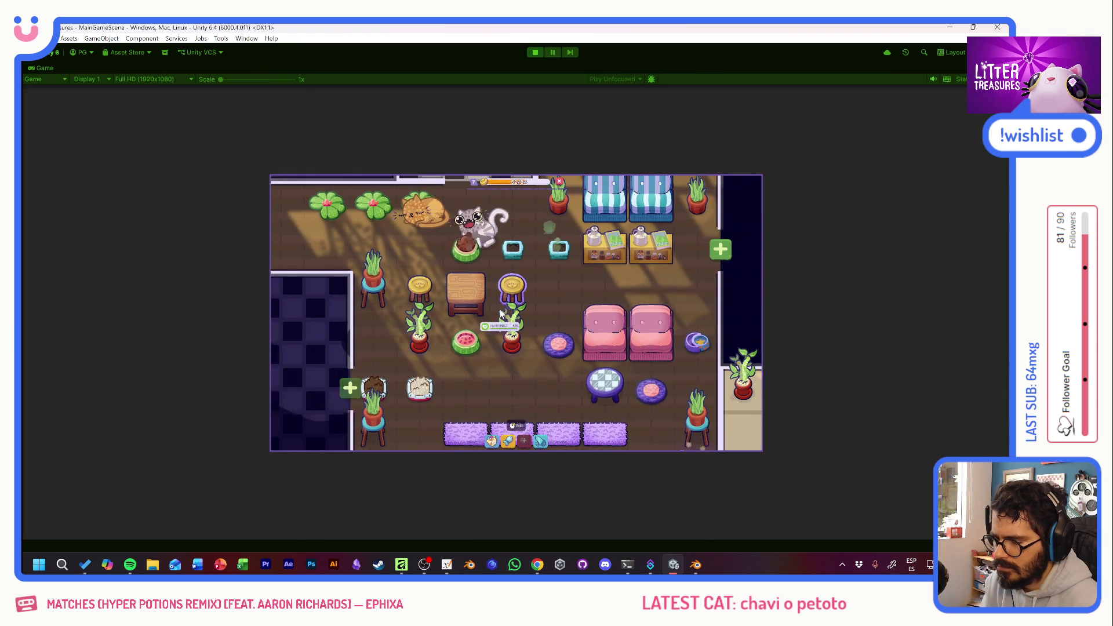
scroll(502, 314, down, 1)
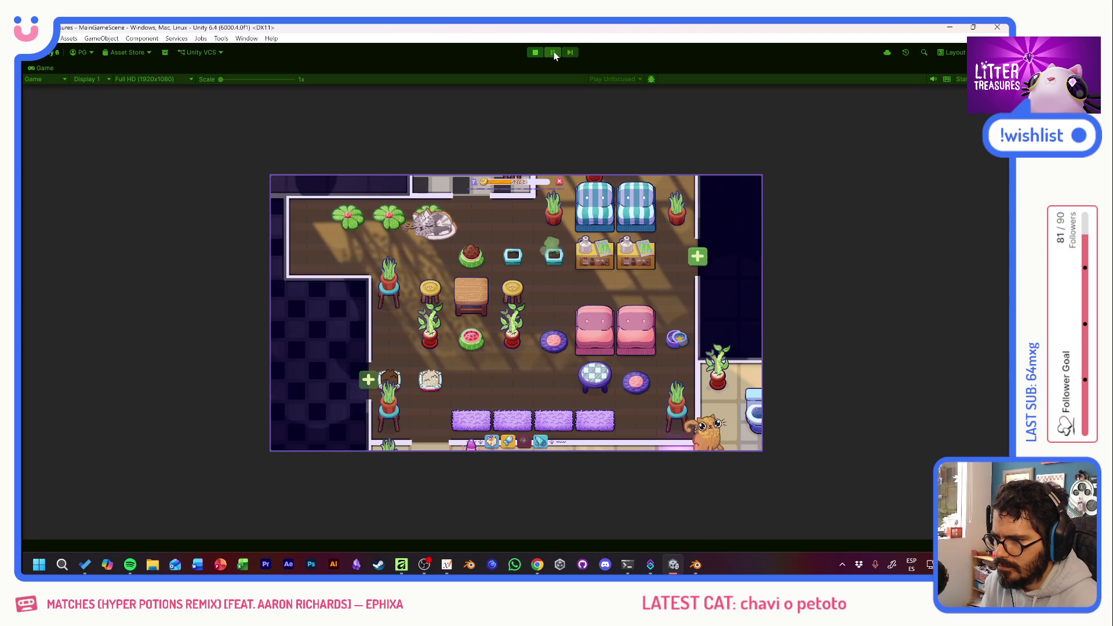
key(shift+space)
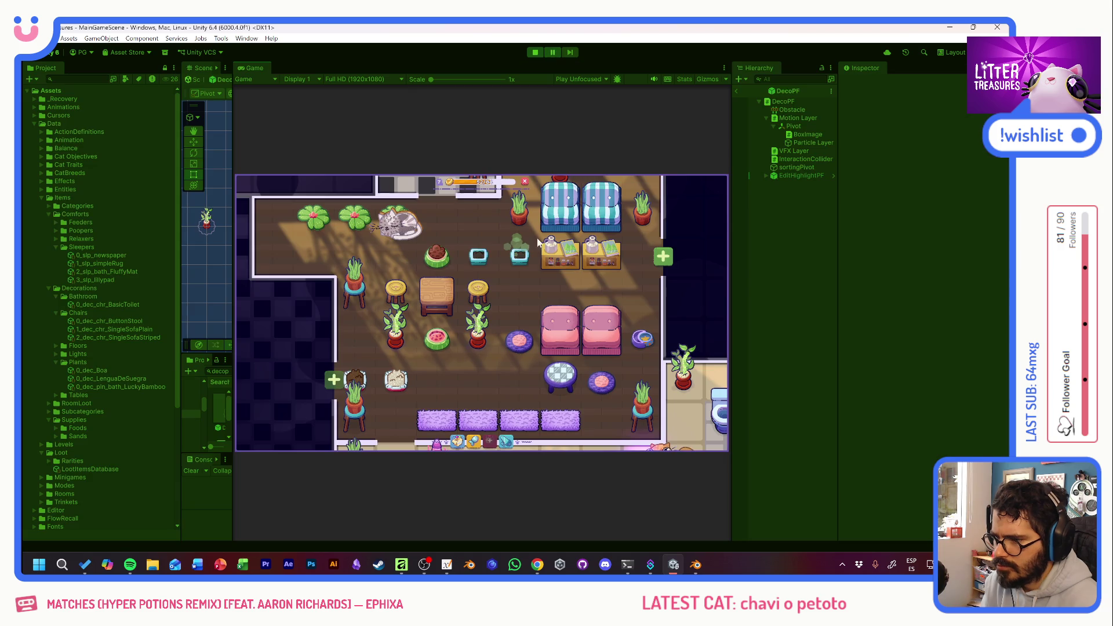
scroll(530, 237, up, 3)
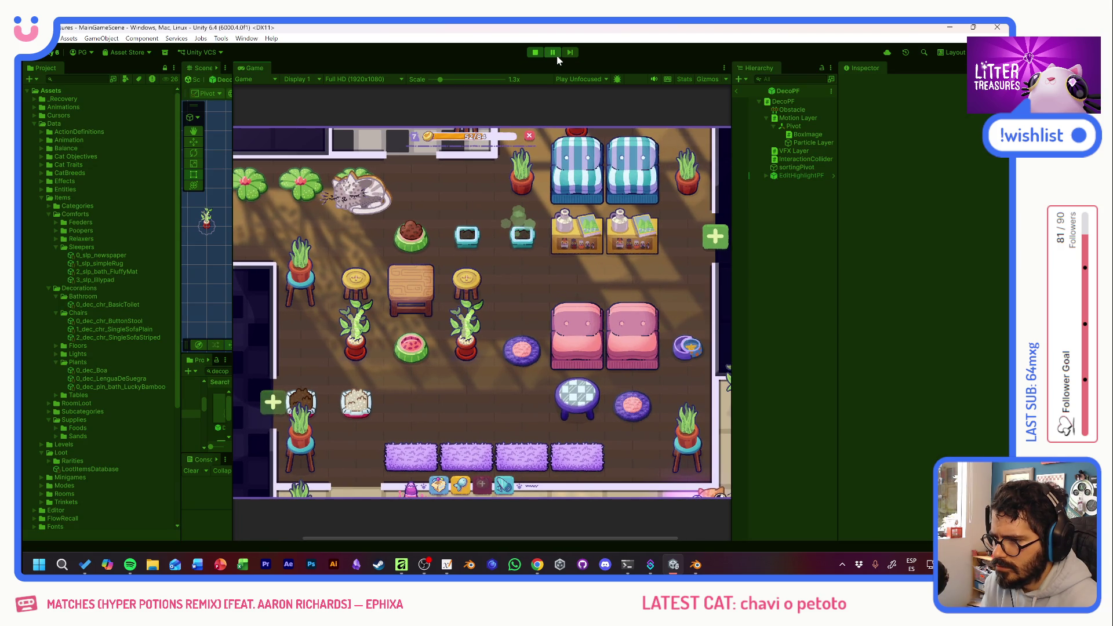
double_click(262, 68)
scroll(577, 293, down, 3)
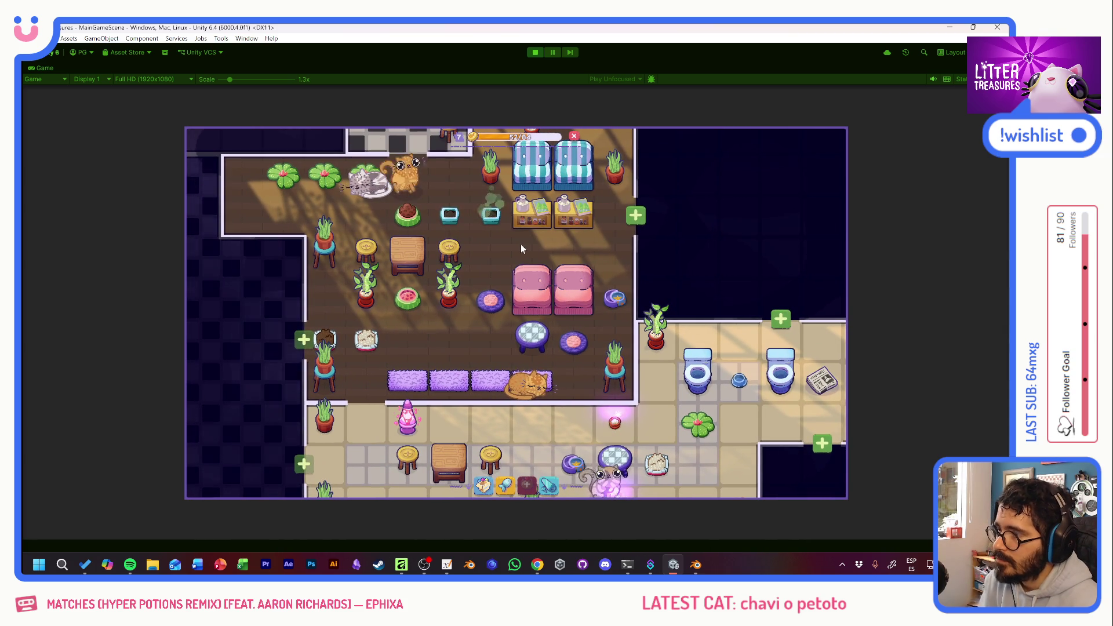
Pan up to the checkered bathroom and across to the tables room with two toilets.
mouse_move(567, 267)
mouse_down()
mouse_move(558, 252)
mouse_move(553, 339)
mouse_move(560, 248)
mouse_move(516, 179)
mouse_up()
mouse_move(507, 288)
mouse_down()
mouse_move(440, 249)
mouse_move(681, 236)
mouse_move(671, 255)
mouse_up()
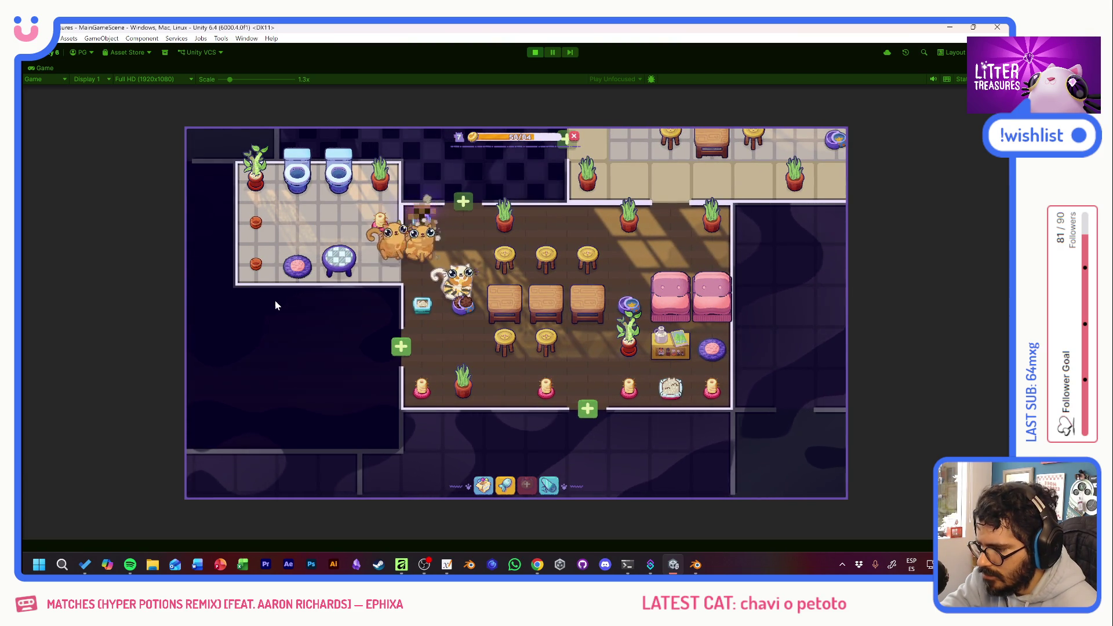
mouse_move(255, 272)
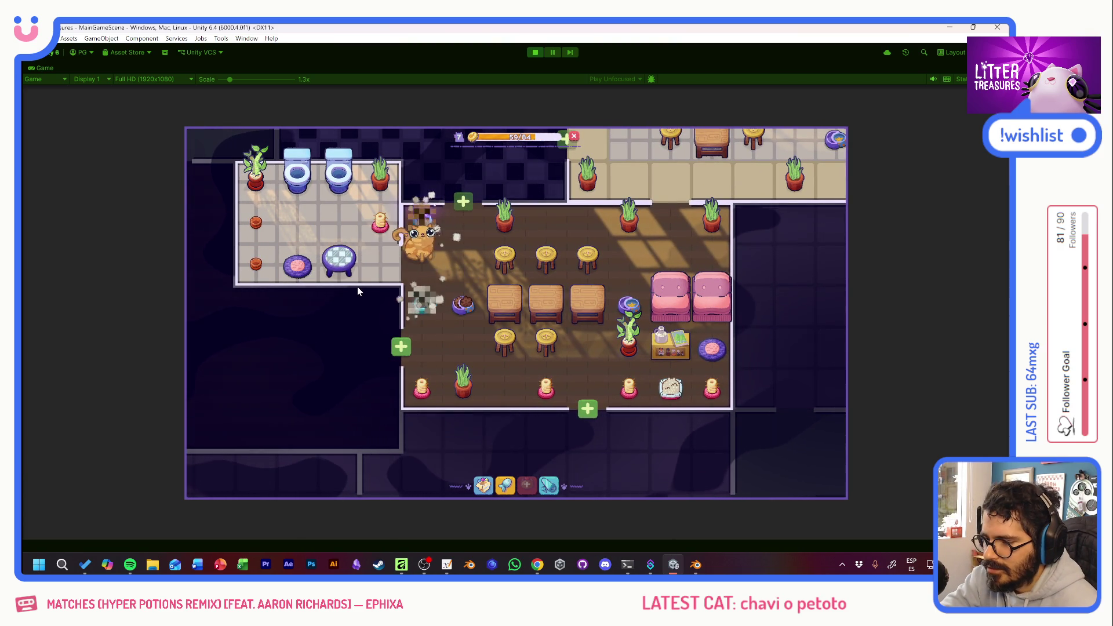
mouse_move(589, 268)
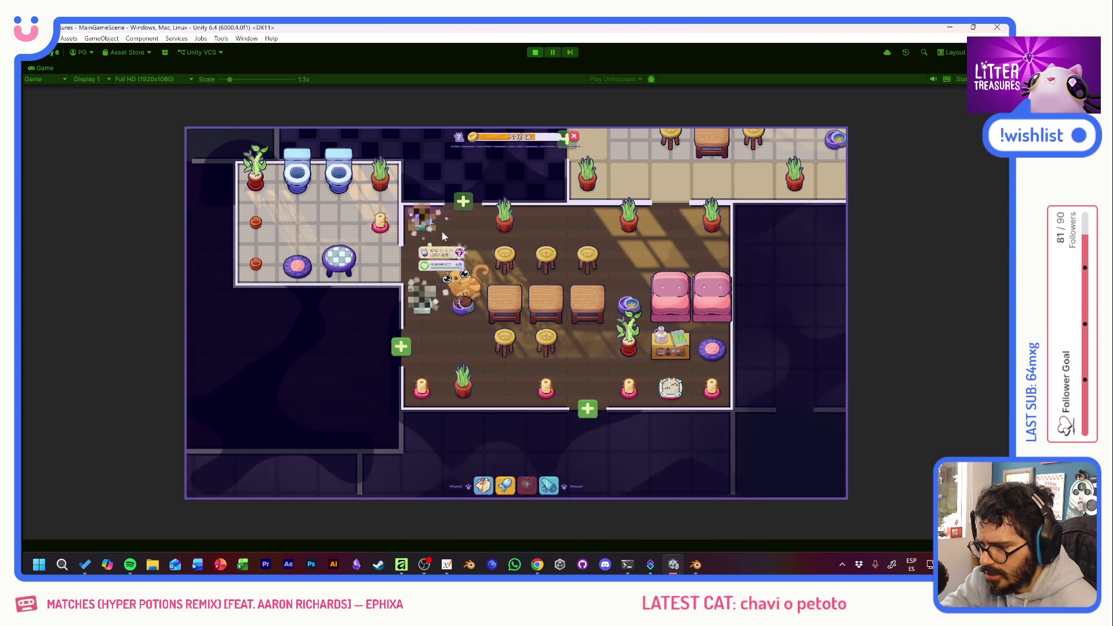
Scoop three litter-box treasures, collecting the Lucky Bamboo and a toilet.
click(442, 233)
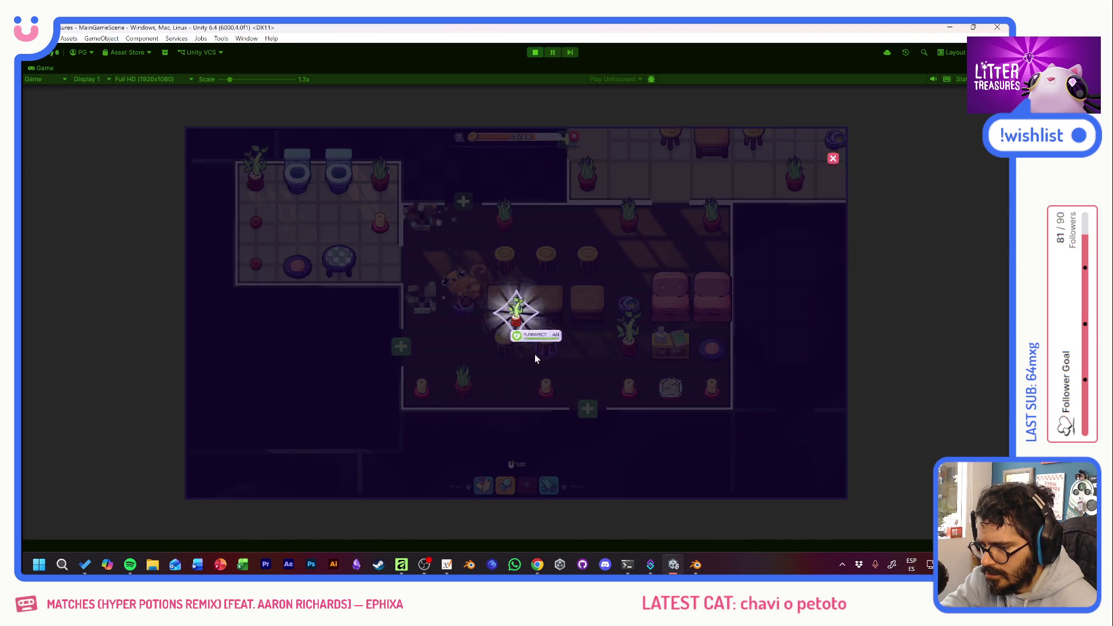
click(528, 308)
click(529, 309)
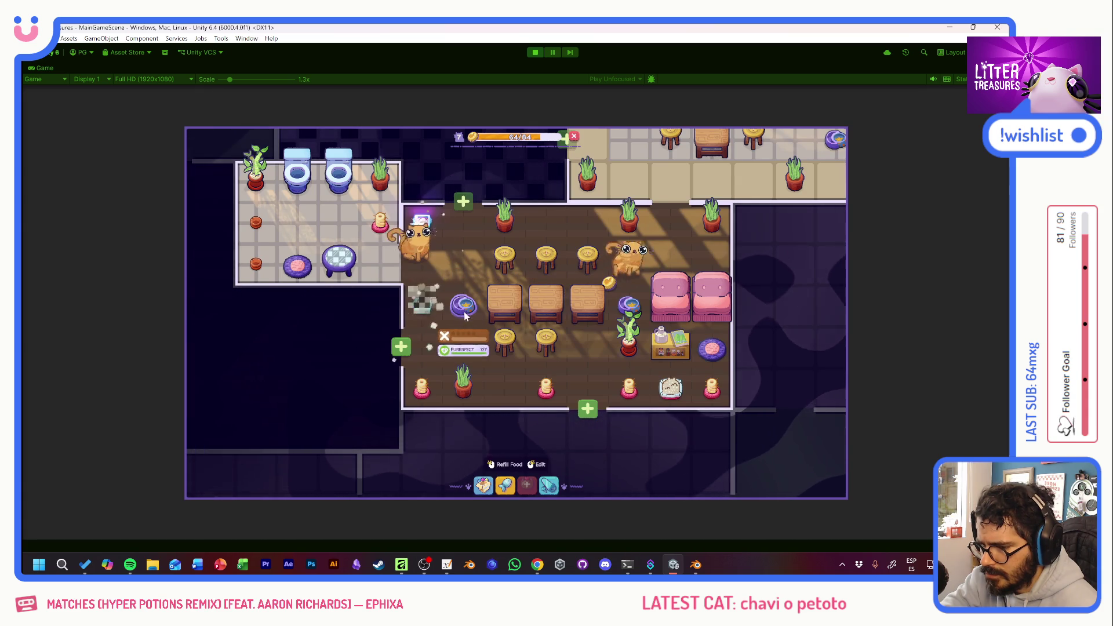
click(421, 220)
drag(505, 273, 530, 342)
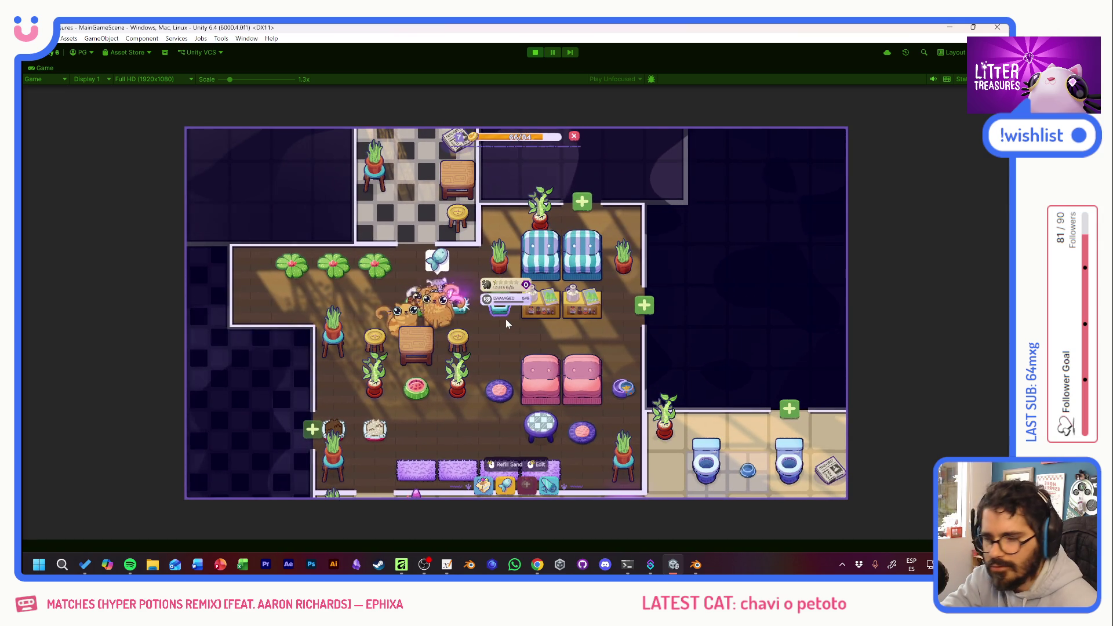
click(462, 311)
mouse_move(463, 311)
mouse_down()
mouse_move(521, 302)
mouse_move(504, 336)
mouse_move(546, 349)
mouse_up()
click(529, 314)
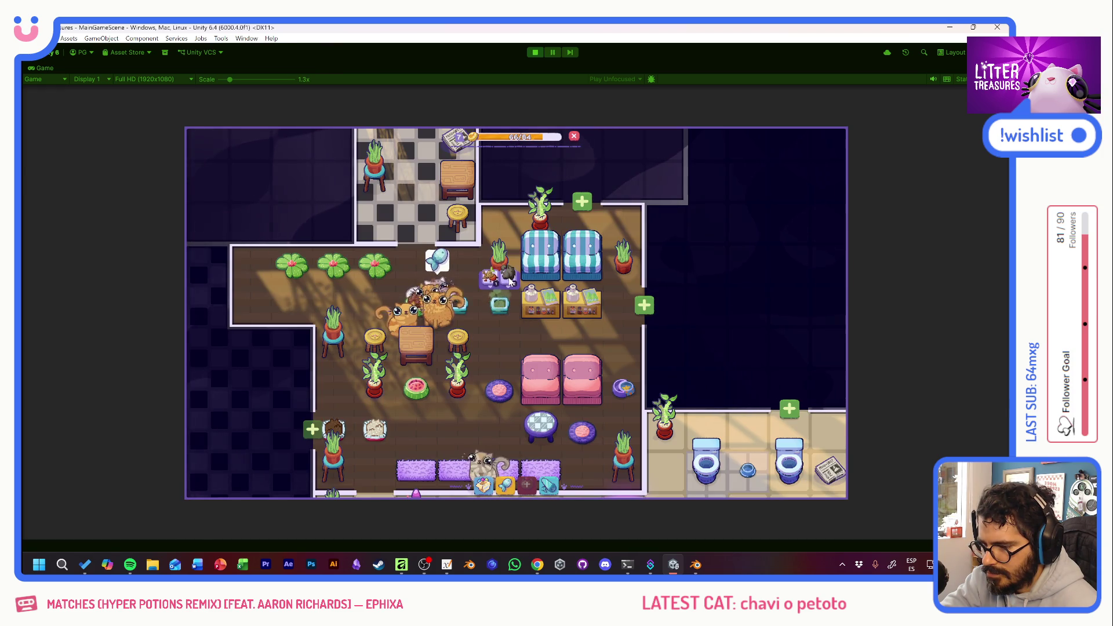
Pan the room upward and view the food choices for the watermelon bowl.
mouse_move(491, 331)
mouse_down()
mouse_move(502, 264)
mouse_move(478, 229)
mouse_move(475, 246)
mouse_up()
click(409, 299)
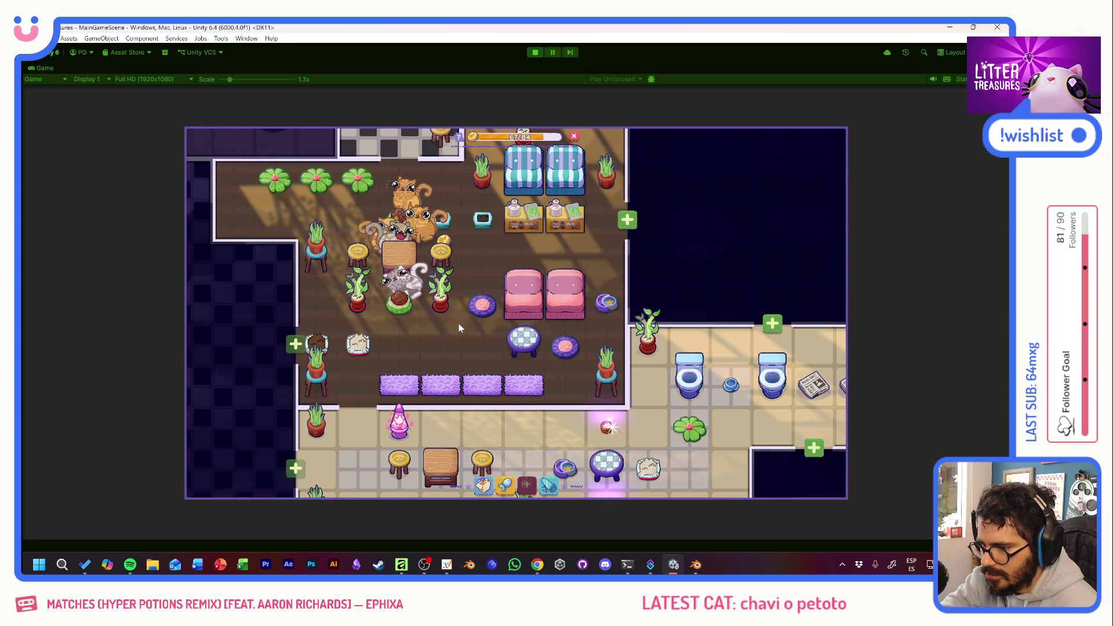
scroll(444, 316, up, 1)
scroll(443, 312, down, 1)
Nudge the café map into position and start a Win+Shift+S screen capture.
drag(482, 339, 478, 319)
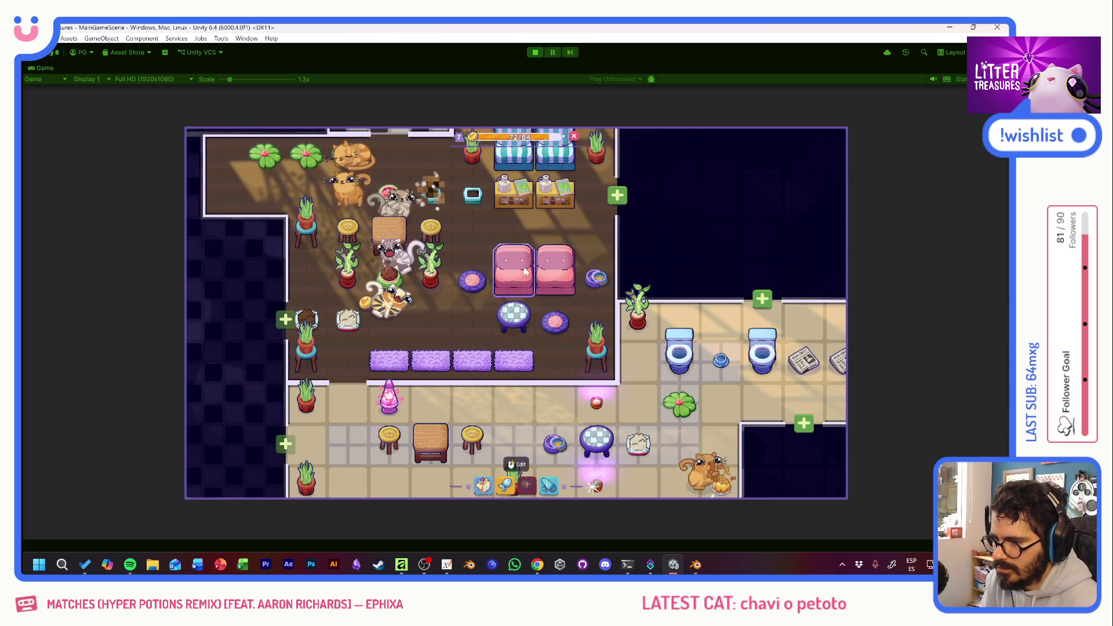
mouse_move(490, 243)
mouse_down()
mouse_move(485, 260)
mouse_move(508, 300)
mouse_move(471, 240)
mouse_up()
scroll(495, 245, up, 2)
scroll(487, 265, down, 1)
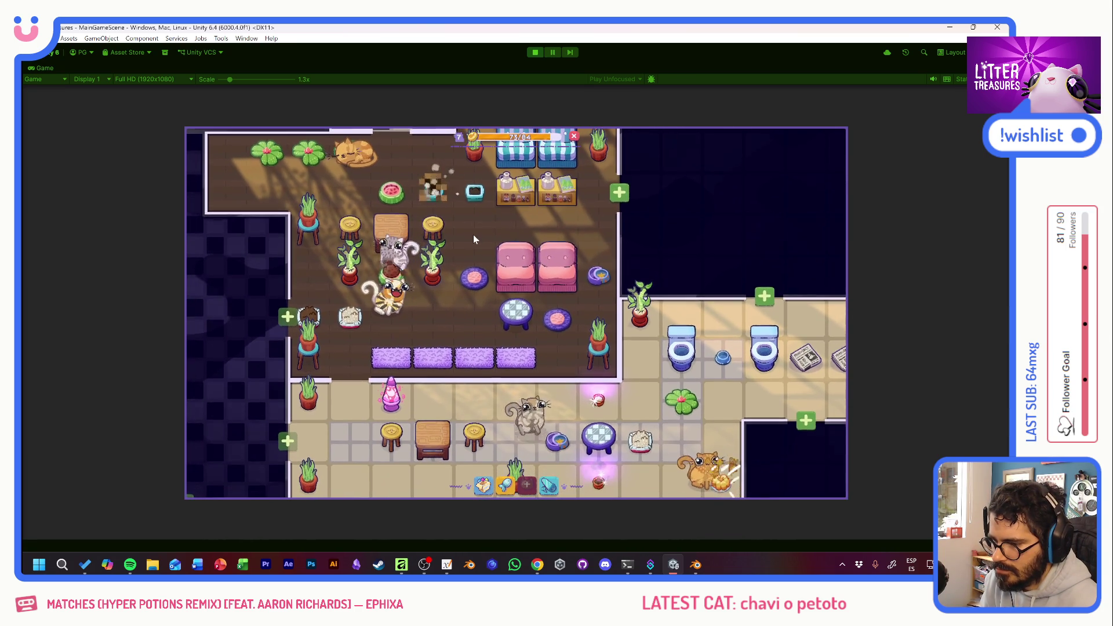
key(super+shift+s)
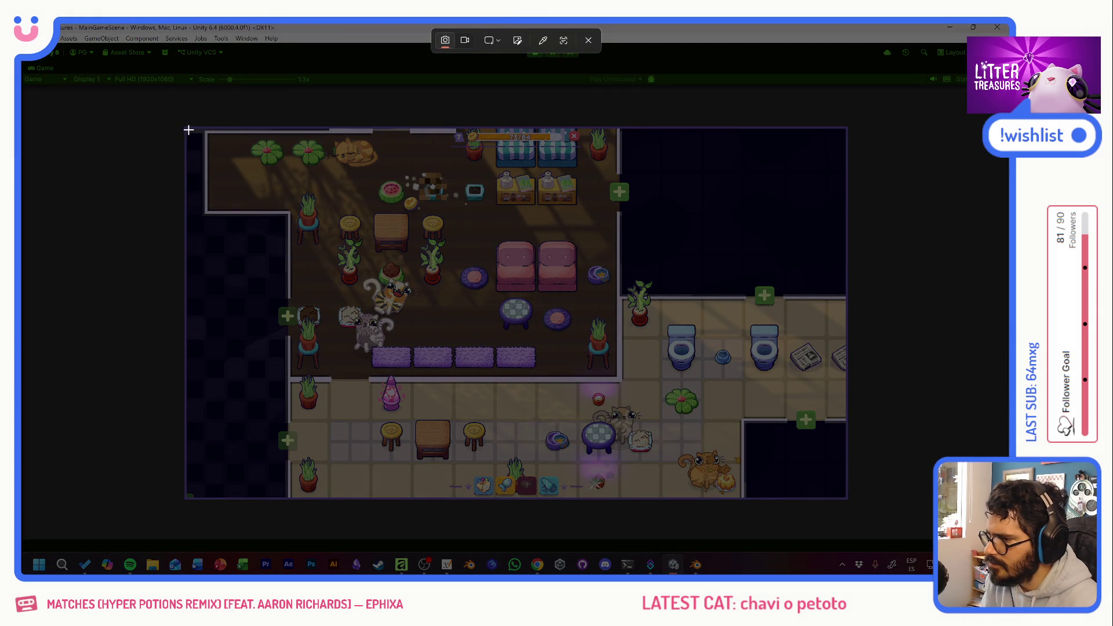
Snip the game area, then scoop the first litter-box treasure.
mouse_move(186, 130)
mouse_down()
mouse_move(390, 271)
mouse_move(845, 497)
mouse_up()
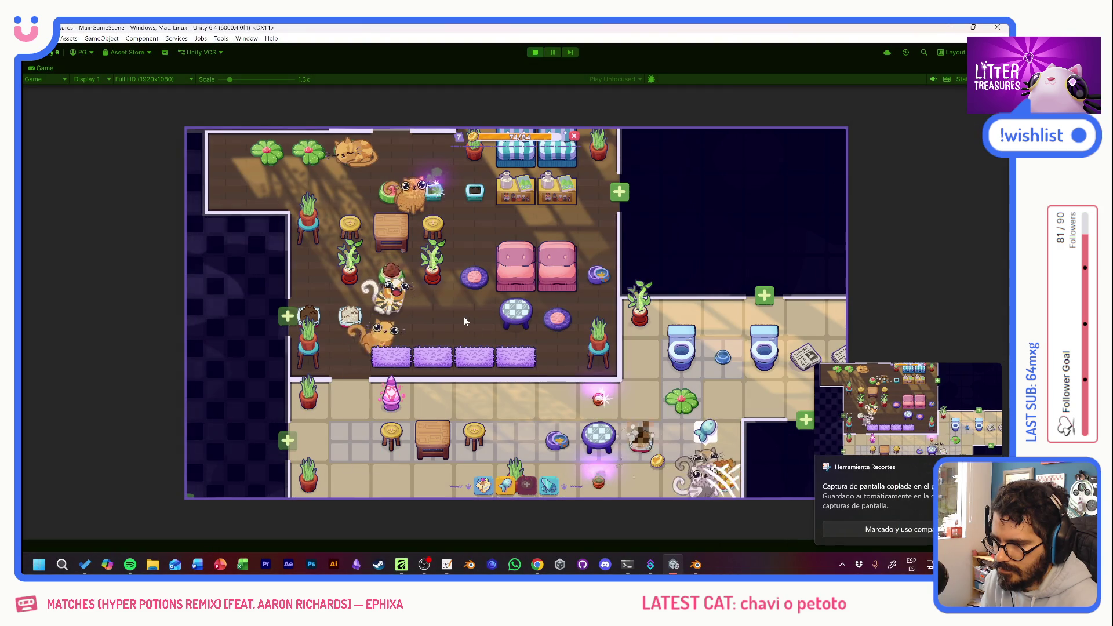
click(482, 277)
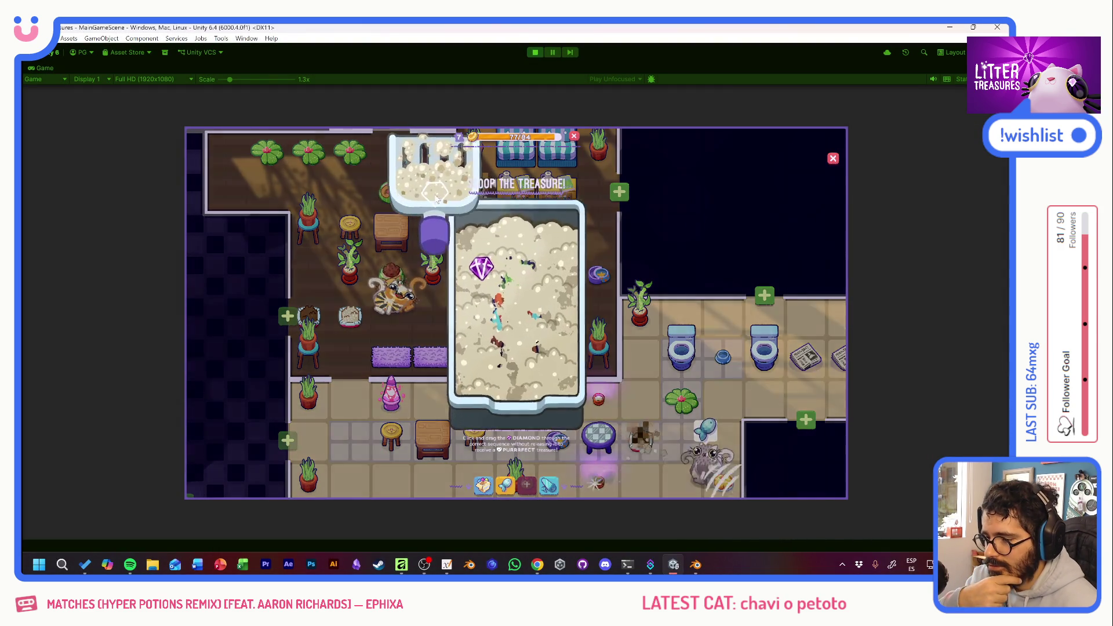
mouse_move(494, 262)
mouse_down()
mouse_move(559, 323)
mouse_move(566, 361)
mouse_up()
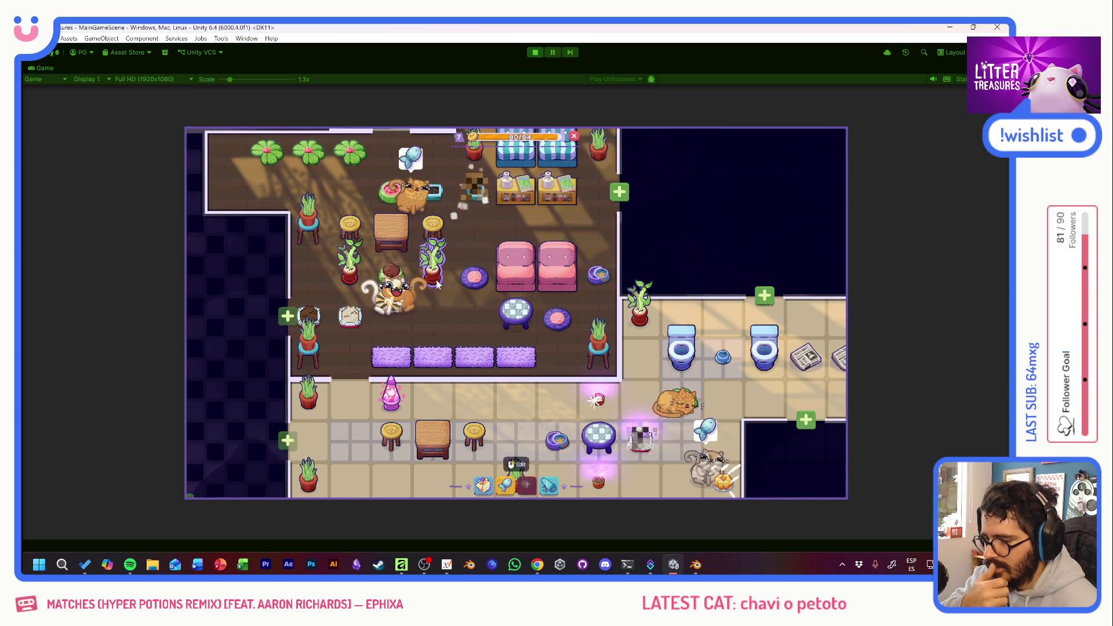
Scoop another litter box and dismiss the toast reward.
click(591, 404)
mouse_move(467, 365)
mouse_down()
mouse_move(547, 347)
mouse_move(531, 333)
mouse_move(545, 354)
mouse_up()
click(531, 333)
click(566, 346)
Scoop again for the newspaper reward, then open the inventory.
click(557, 320)
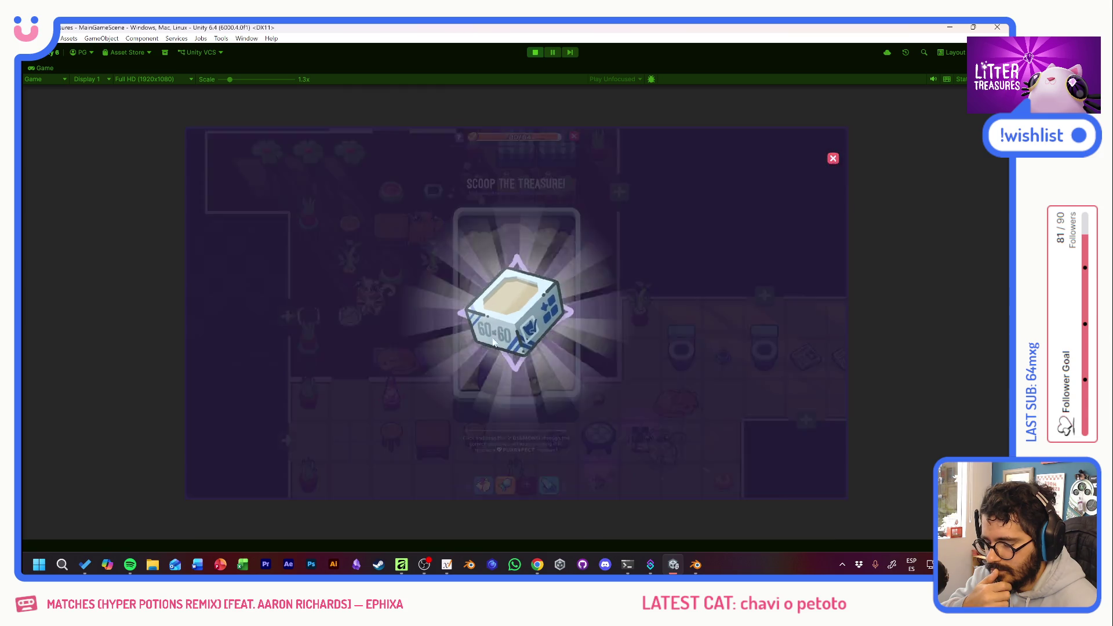
click(550, 360)
mouse_move(551, 359)
mouse_down()
mouse_move(532, 324)
mouse_move(528, 355)
mouse_up()
click(518, 350)
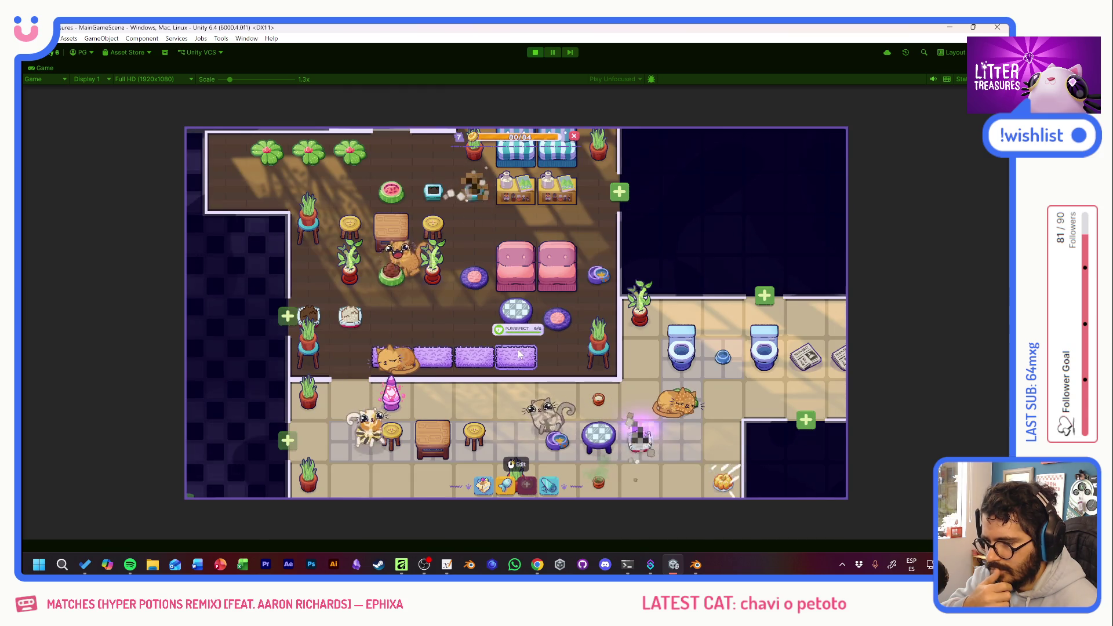
click(483, 487)
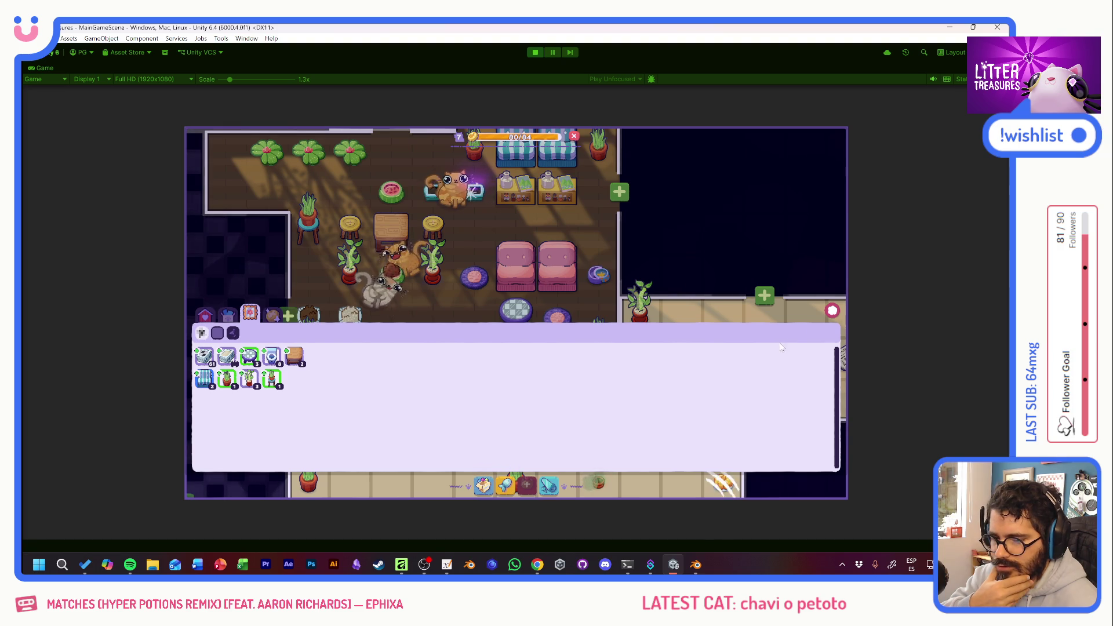
Close the inventory and take a quick look at the Supply Shop.
click(832, 311)
mouse_move(565, 454)
click(504, 491)
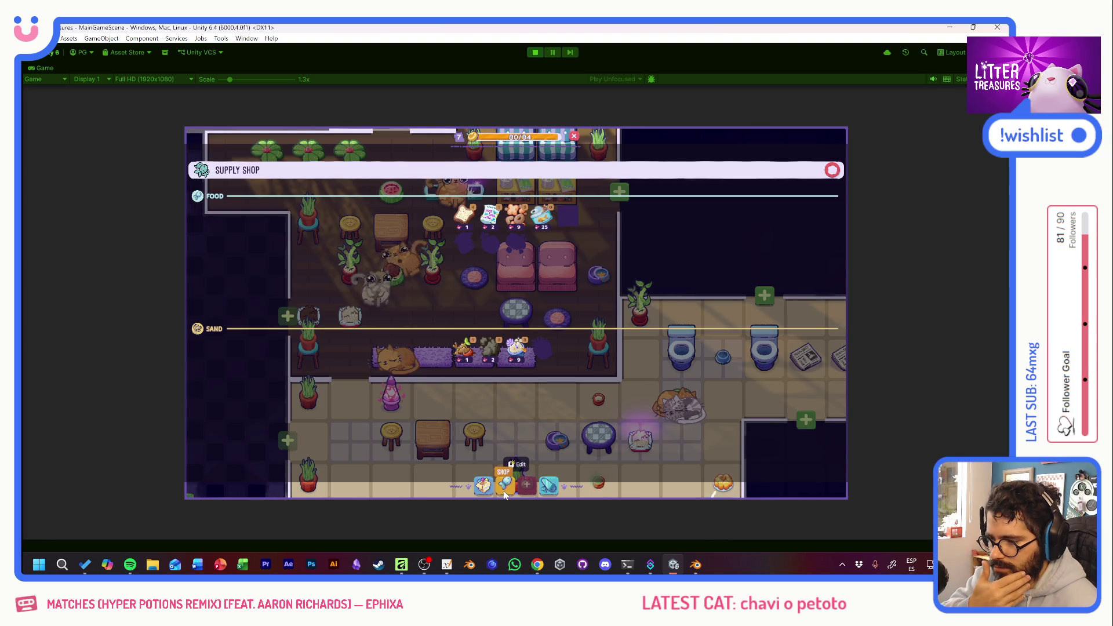
click(832, 170)
Pan and zoom to centre the view on the two cats, then check the Supply Shop again.
drag(506, 224, 474, 336)
scroll(474, 336, up, 3)
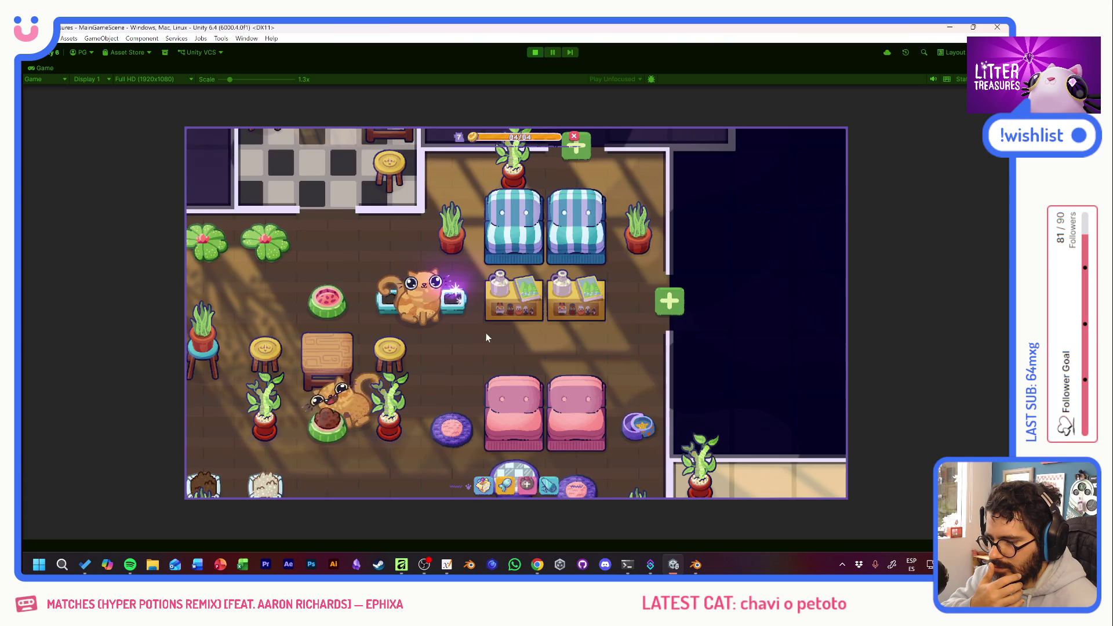
scroll(482, 338, down, 3)
mouse_move(538, 343)
mouse_down()
mouse_move(614, 405)
mouse_move(476, 196)
mouse_move(492, 87)
mouse_move(506, 366)
mouse_up()
scroll(472, 326, up, 5)
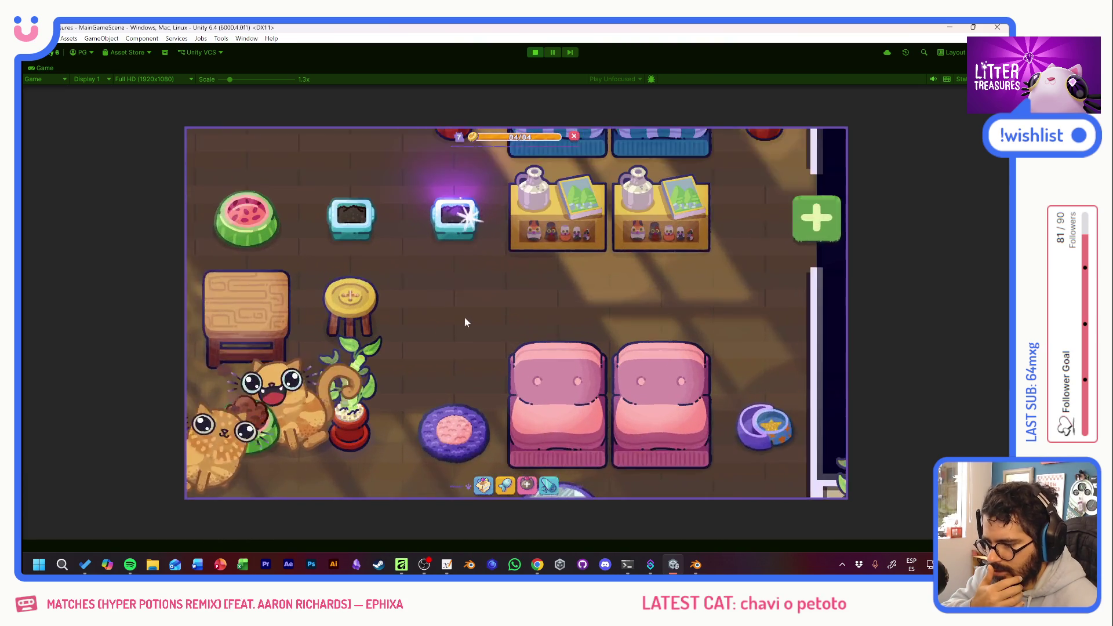
mouse_move(442, 329)
mouse_down()
mouse_move(586, 232)
mouse_move(702, 225)
mouse_up()
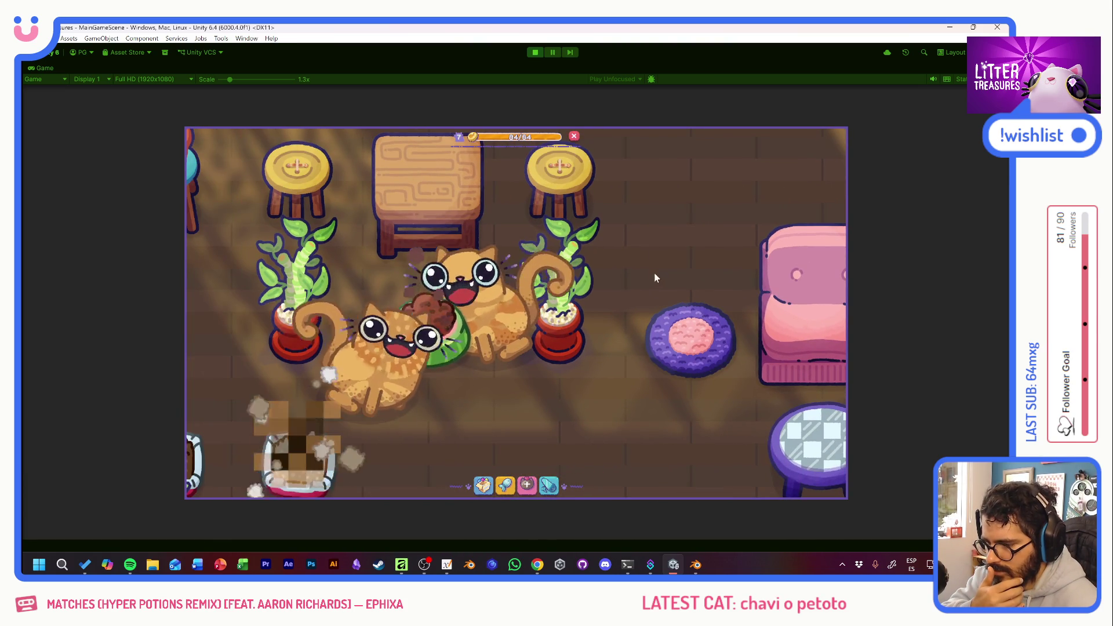
scroll(610, 366, down, 3)
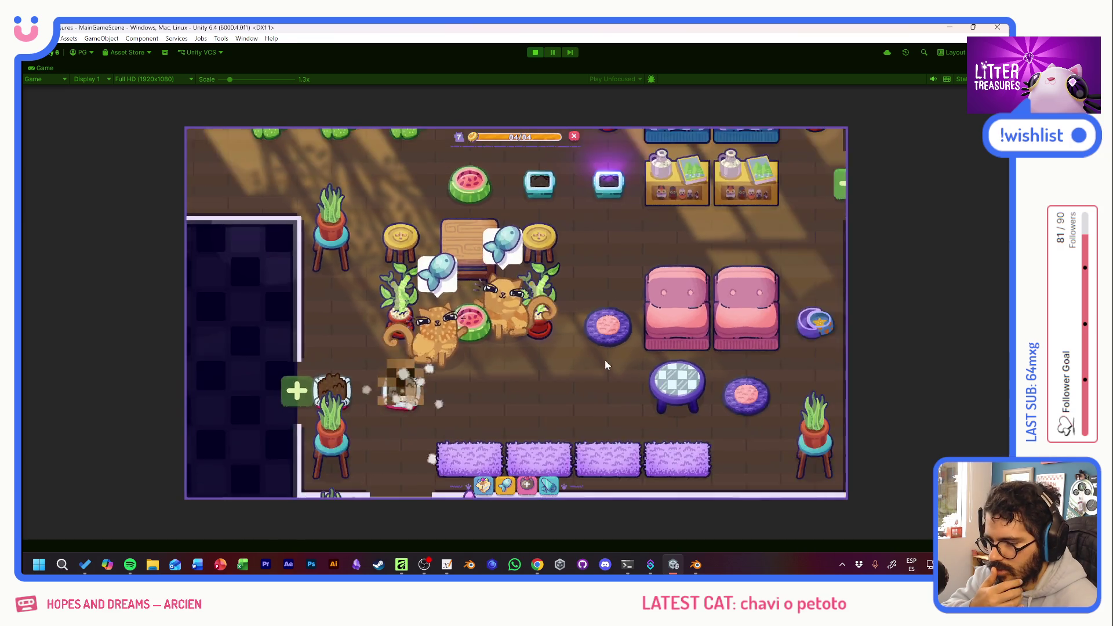
scroll(606, 367, down, 3)
scroll(489, 364, up, 2)
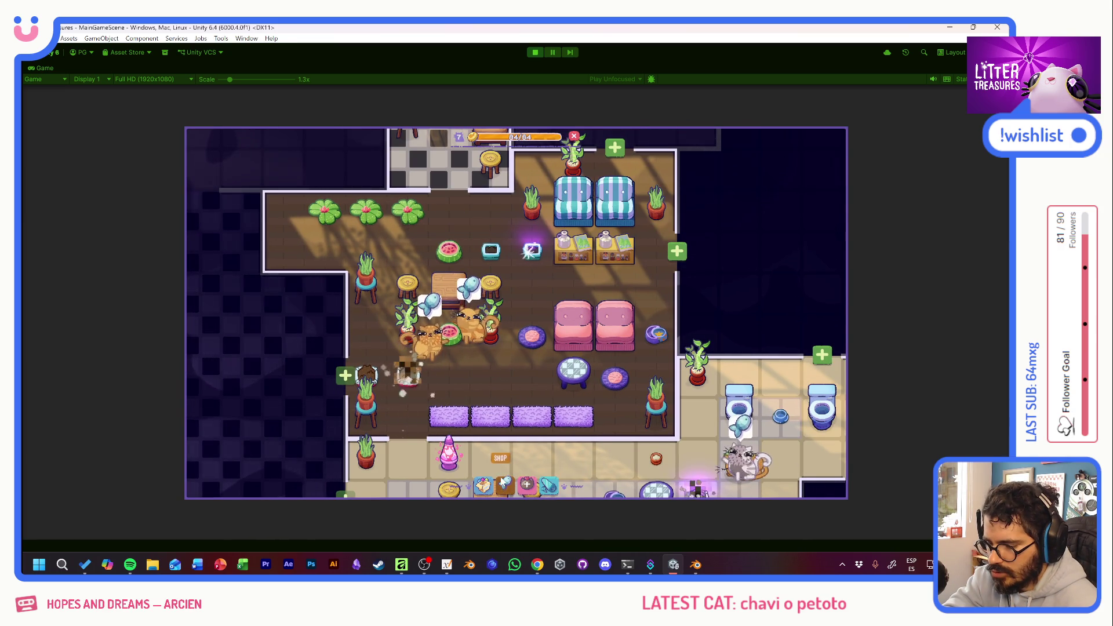
click(504, 482)
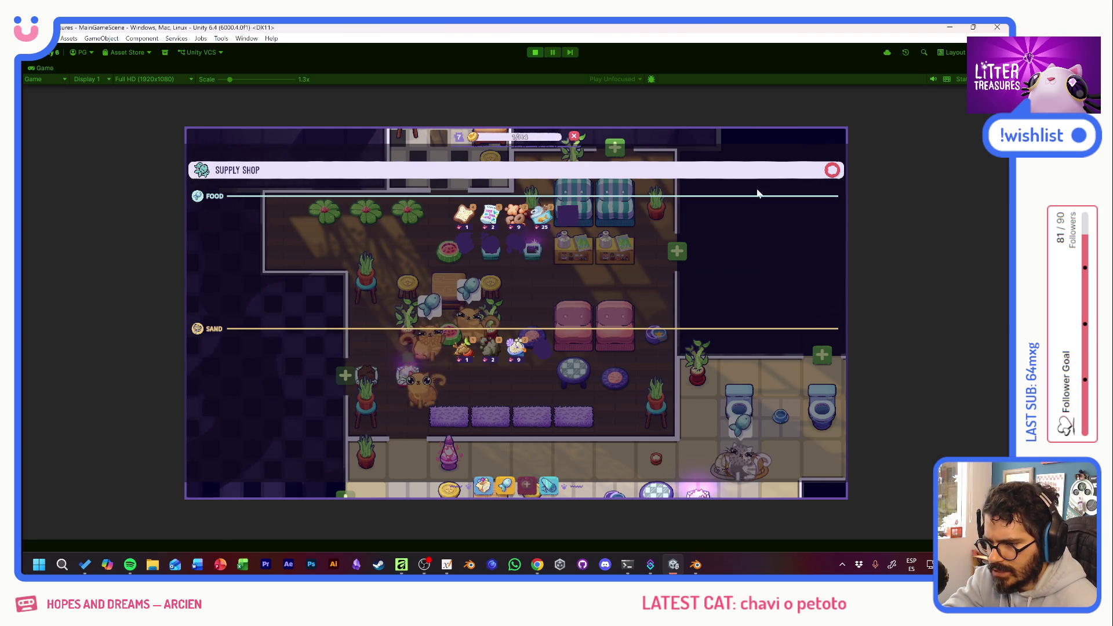
click(832, 170)
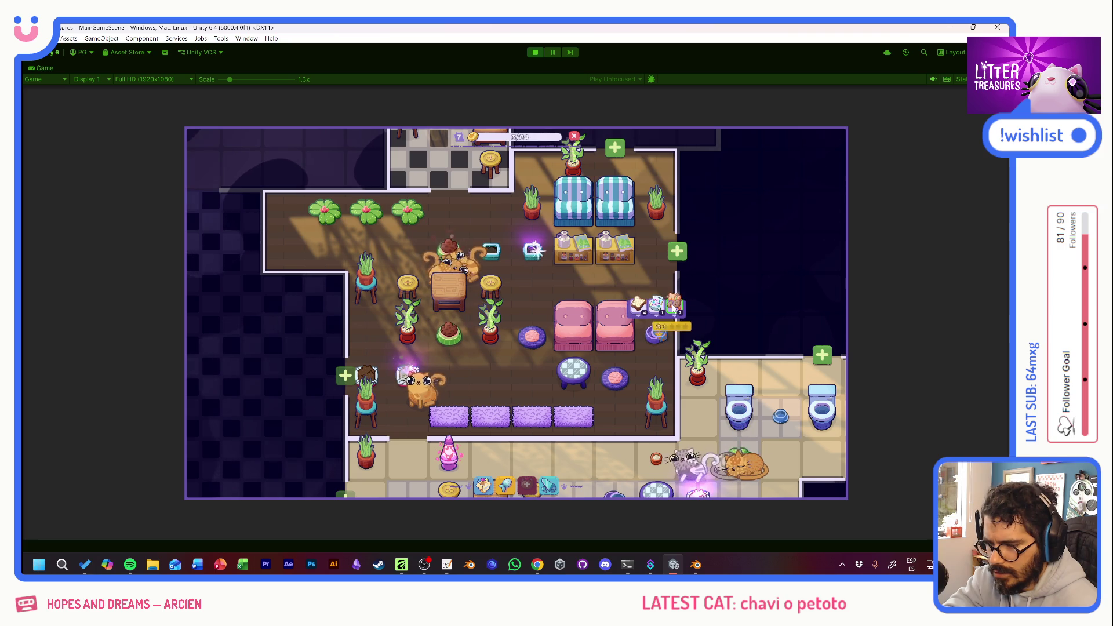
Scoop the glowing litter box twice, guiding the diamond through the markers.
click(532, 251)
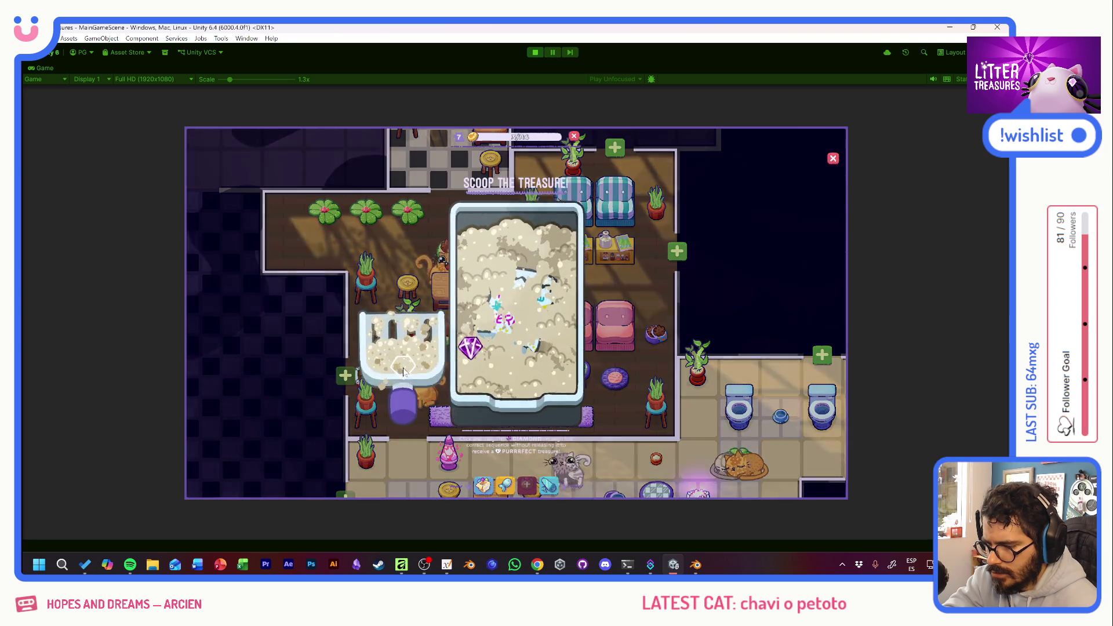
drag(534, 307, 549, 345)
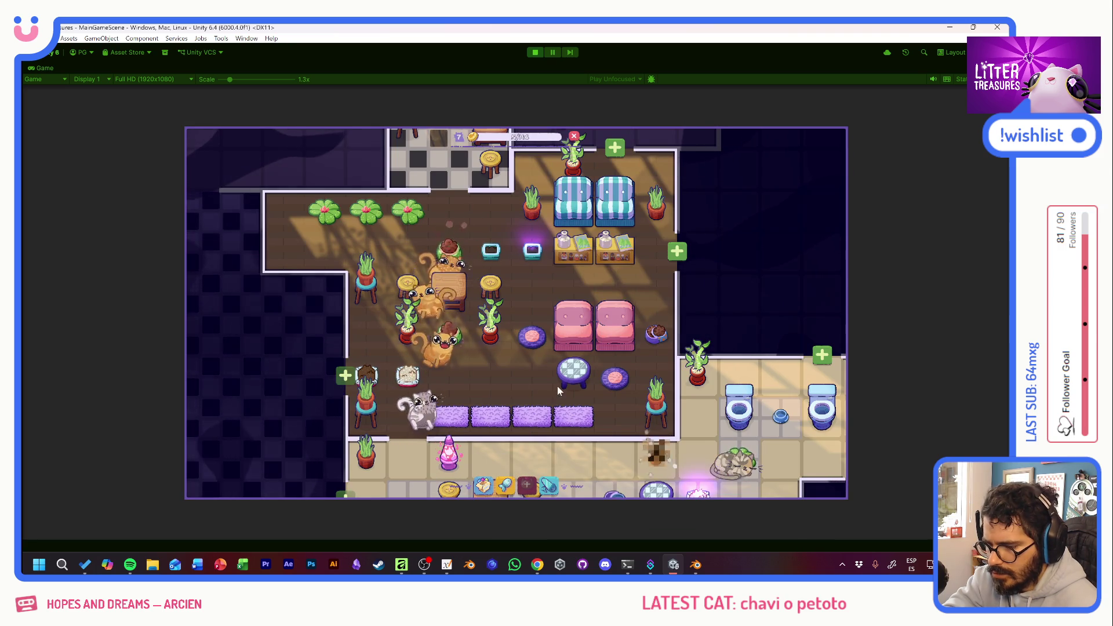
click(517, 276)
mouse_move(517, 276)
mouse_down()
mouse_move(484, 328)
mouse_move(538, 346)
mouse_up()
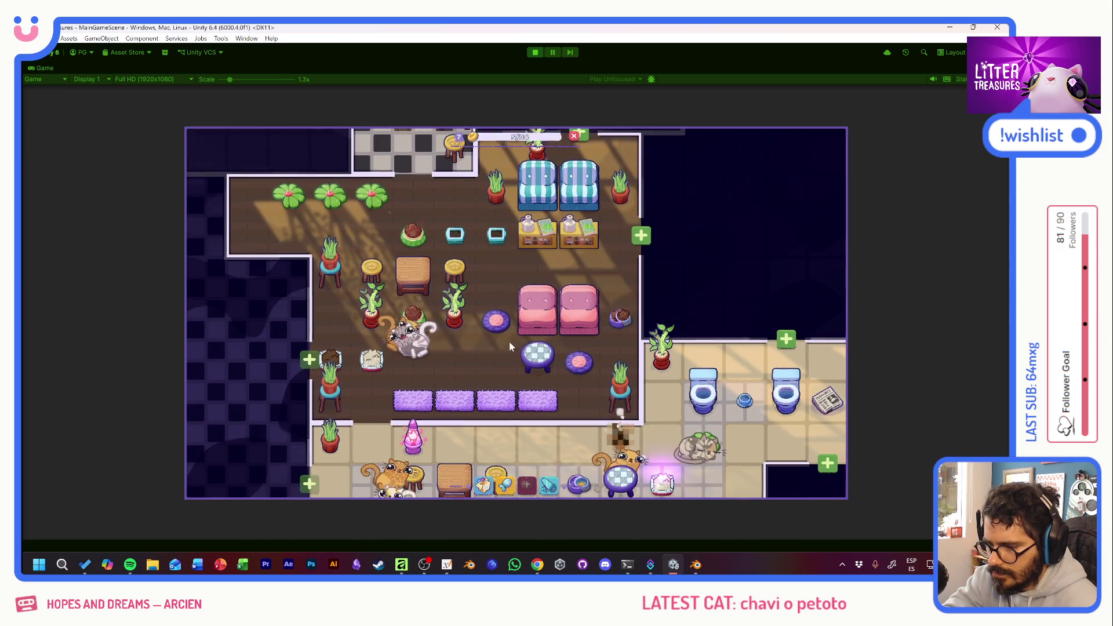
Pan to the lower rooms and scoop another box, collecting a cushion and Generic Food.
drag(510, 347, 492, 276)
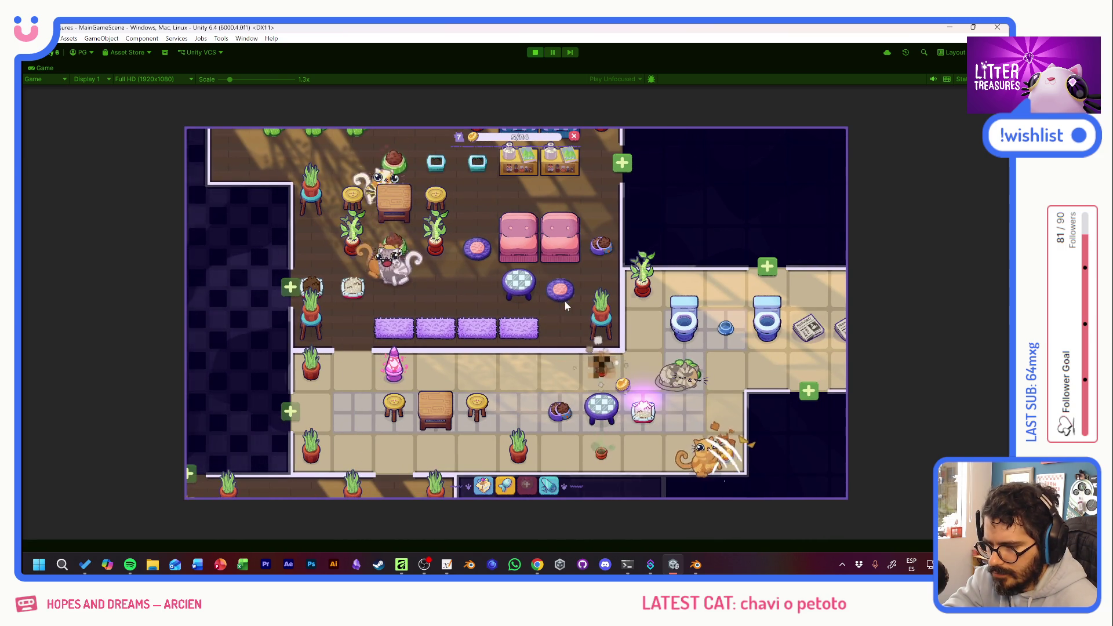
mouse_move(585, 361)
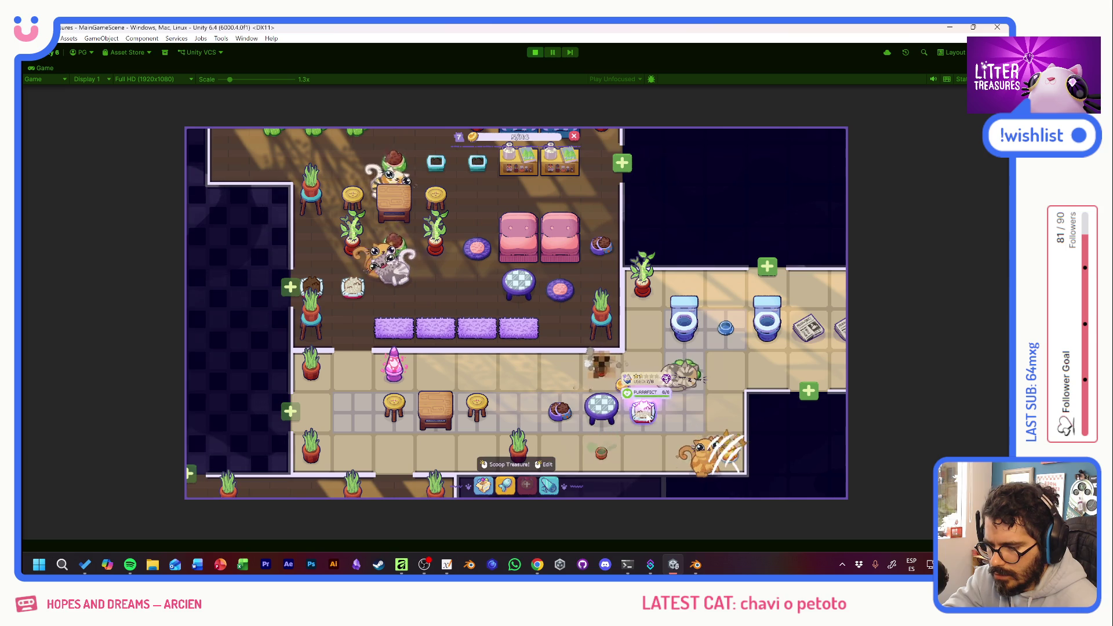
click(646, 420)
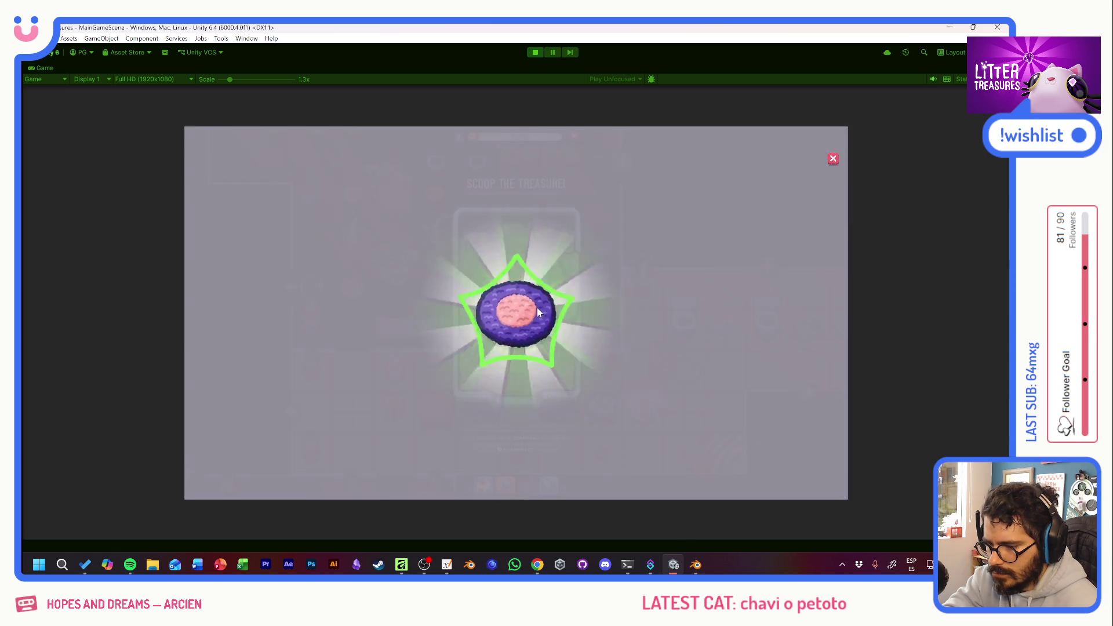
click(537, 312)
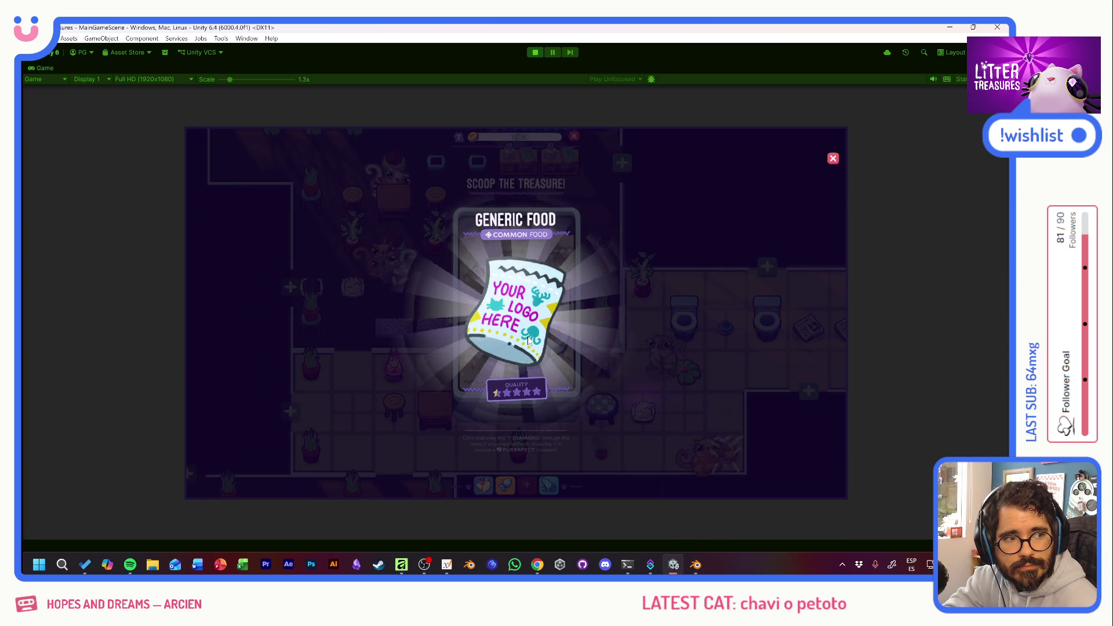
click(514, 322)
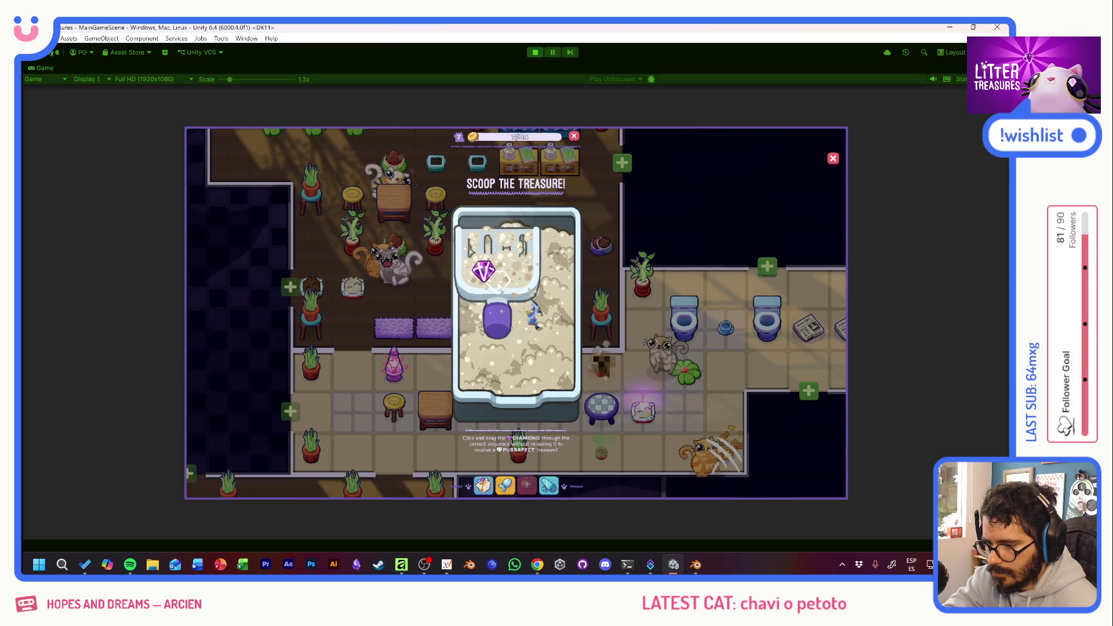
drag(490, 334, 544, 347)
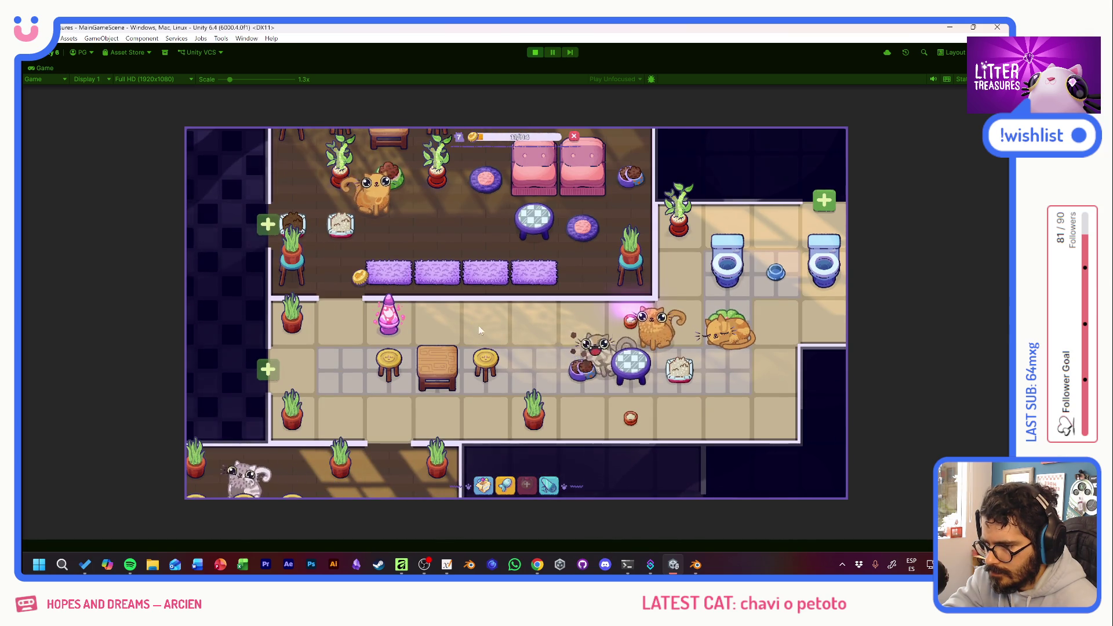
Scoop two more litter boxes, earning a Lillypad and Kitty Kibbles.
click(483, 485)
mouse_move(484, 271)
mouse_down()
mouse_move(560, 301)
mouse_move(556, 368)
mouse_up()
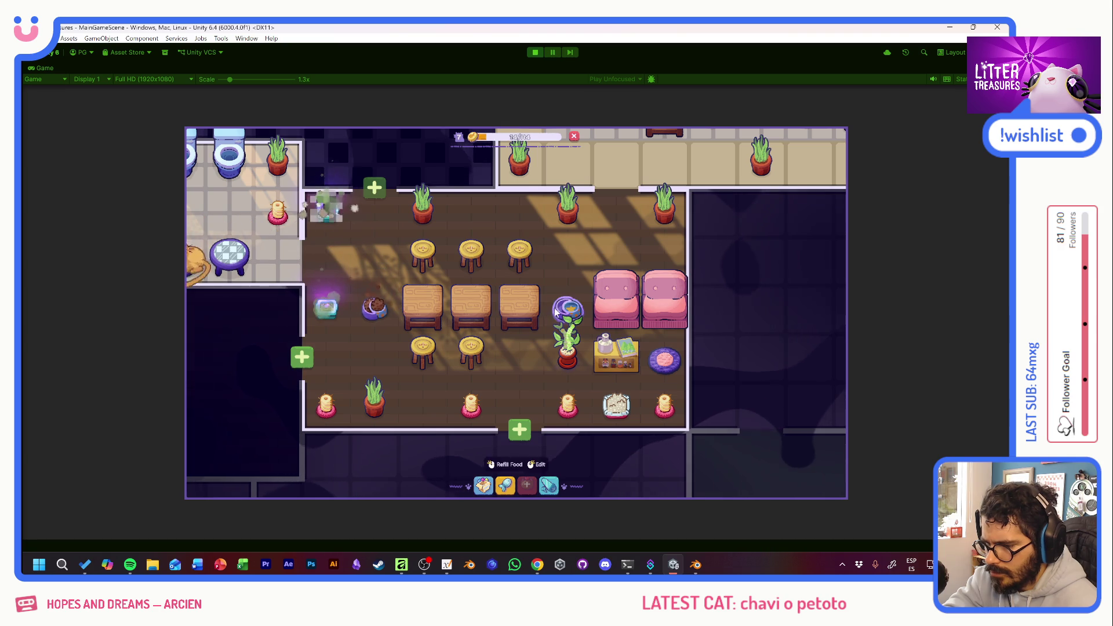
click(328, 309)
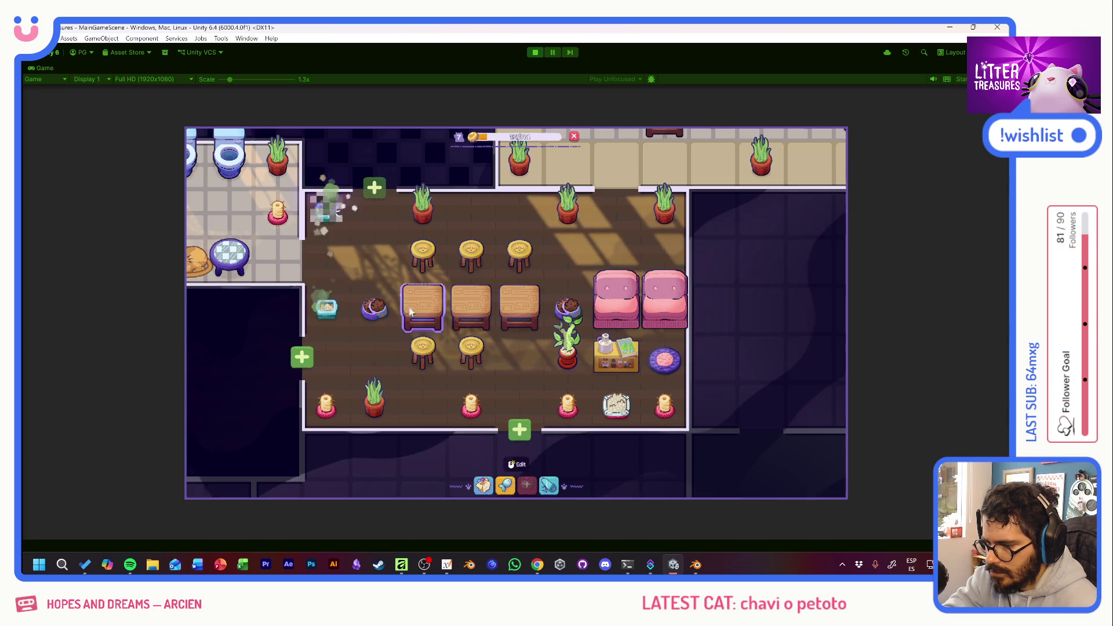
click(335, 217)
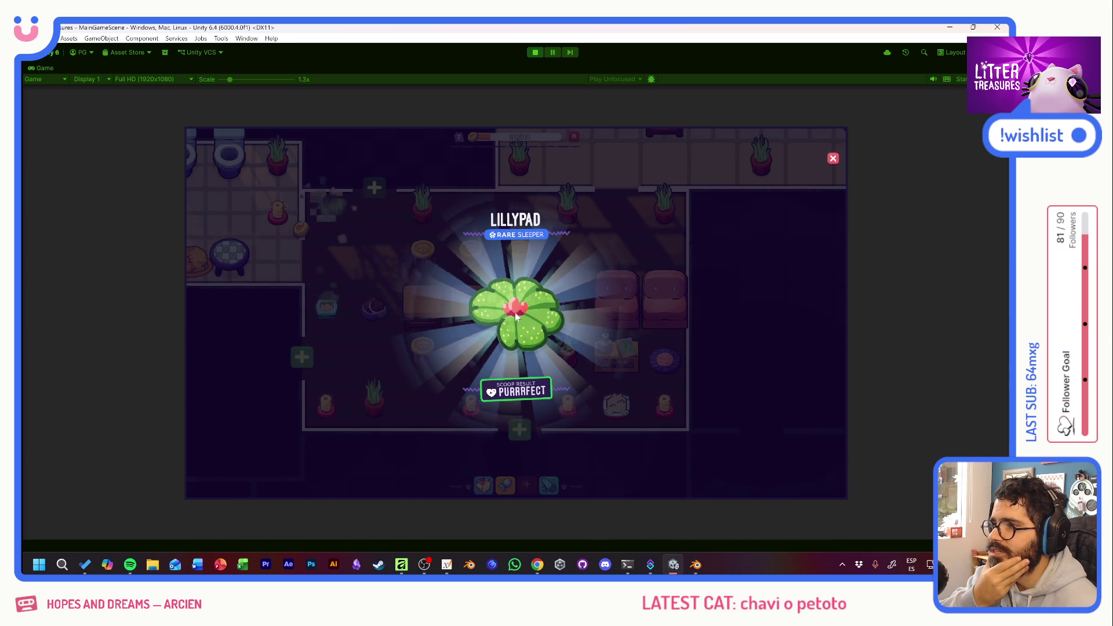
click(516, 315)
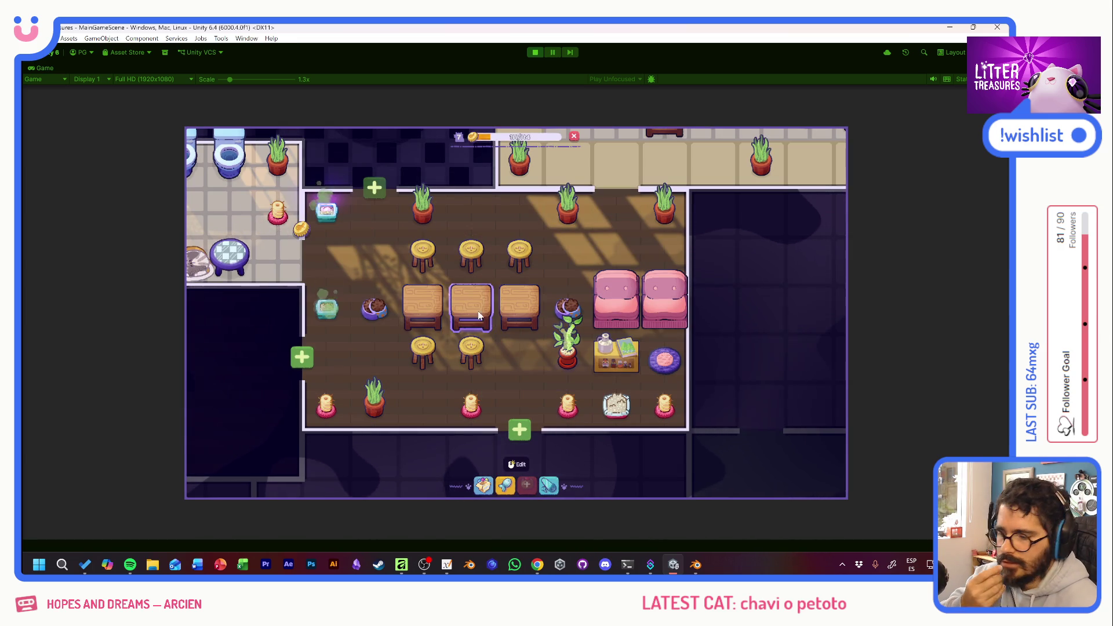
click(327, 307)
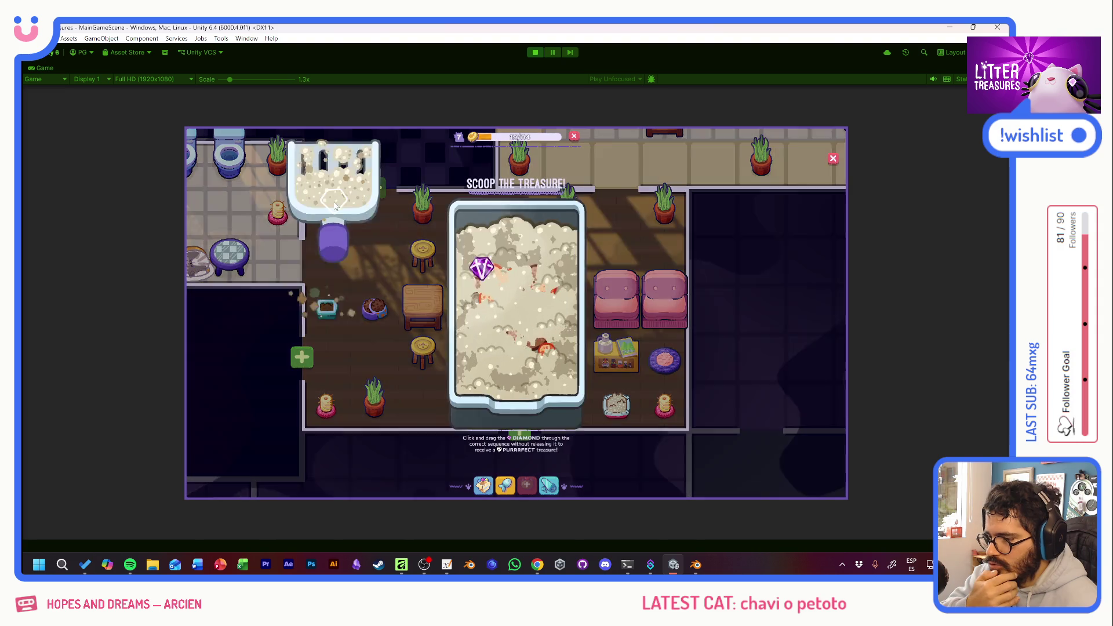
mouse_move(486, 290)
mouse_down()
mouse_move(556, 290)
mouse_move(530, 355)
mouse_up()
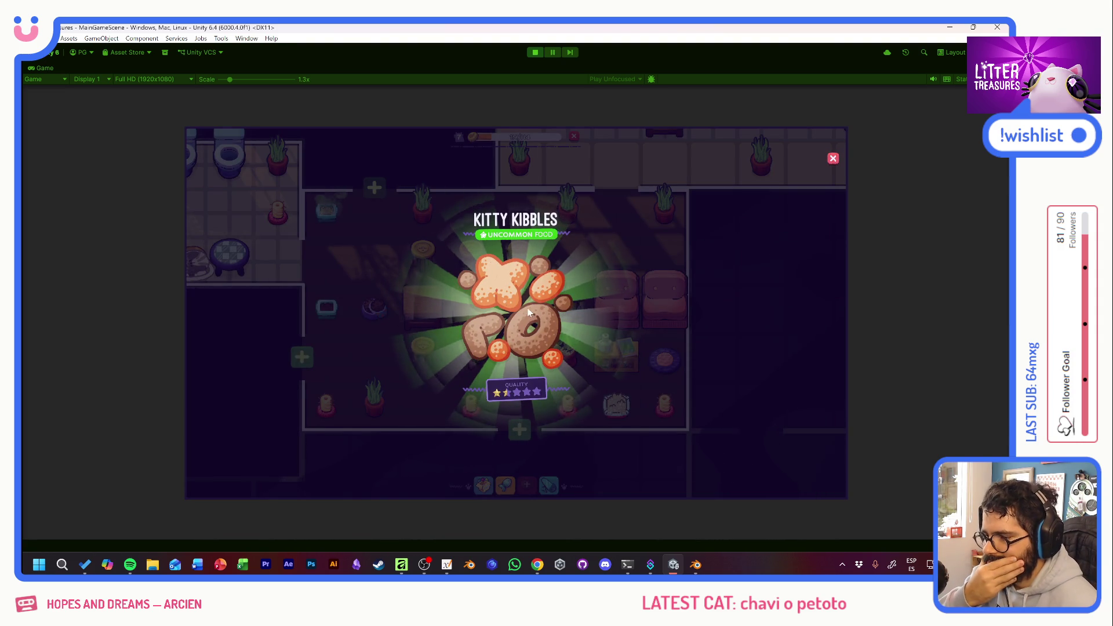
click(335, 211)
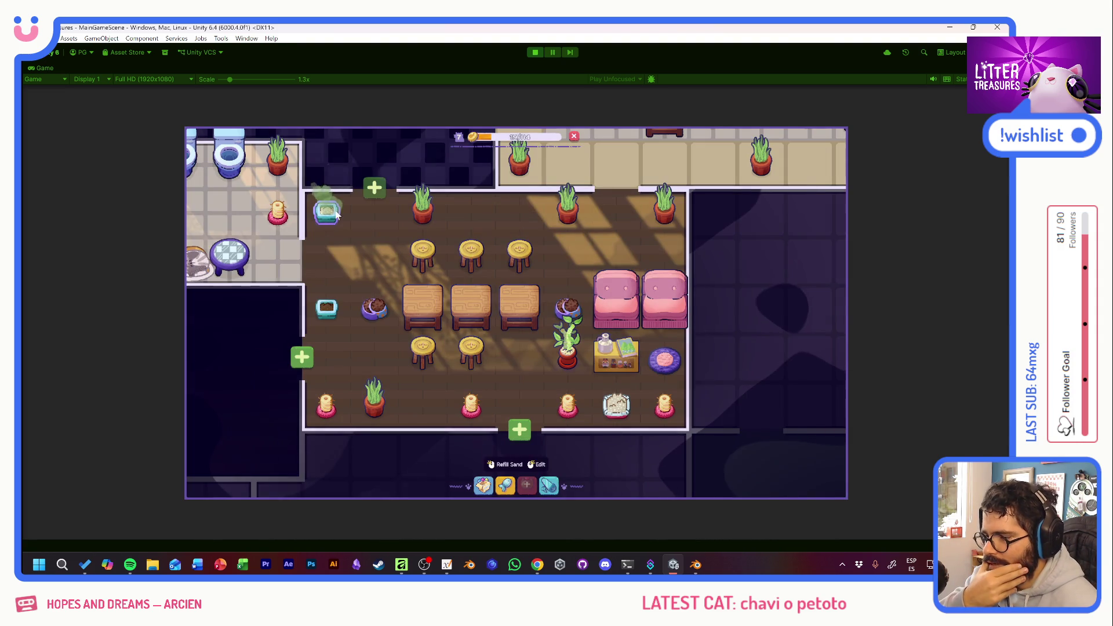
Pan over to the bathroom litter box and scoop it for a Scratch Pole.
mouse_move(364, 255)
mouse_down()
mouse_move(527, 318)
mouse_move(515, 321)
mouse_up()
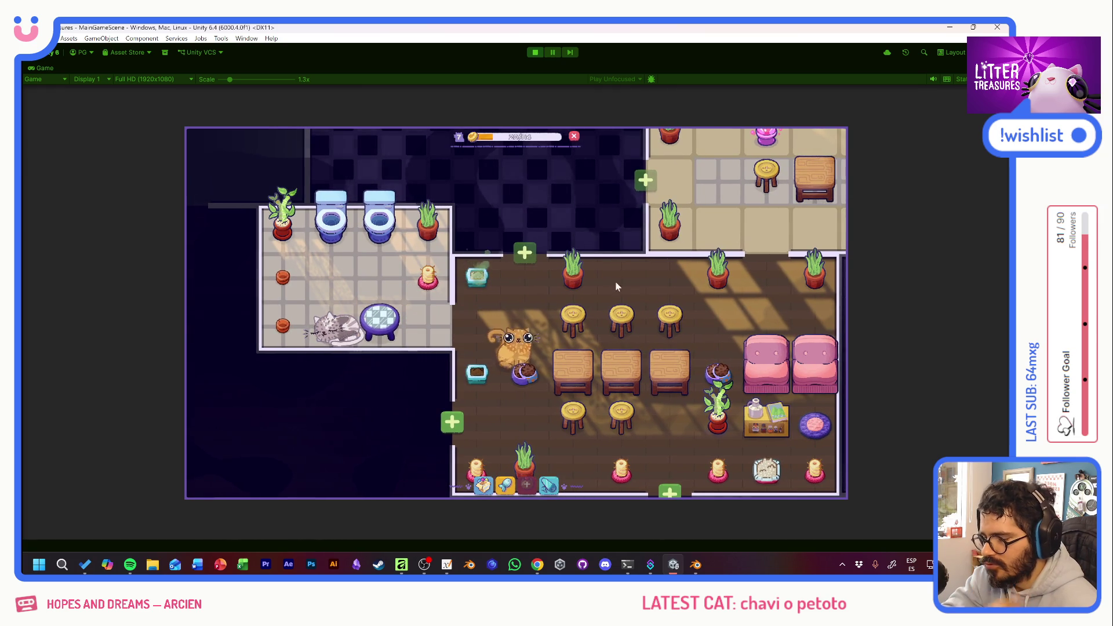
drag(588, 275, 422, 274)
mouse_move(581, 258)
mouse_down()
mouse_move(423, 359)
mouse_move(538, 298)
mouse_move(521, 249)
mouse_move(516, 339)
mouse_move(547, 350)
mouse_up()
click(675, 278)
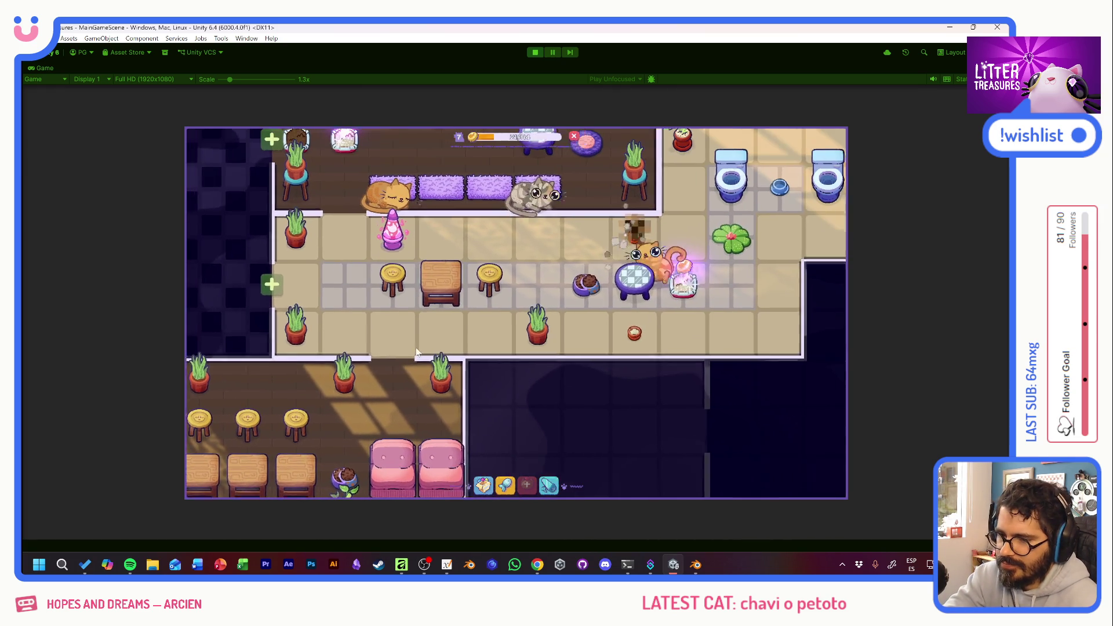
click(331, 250)
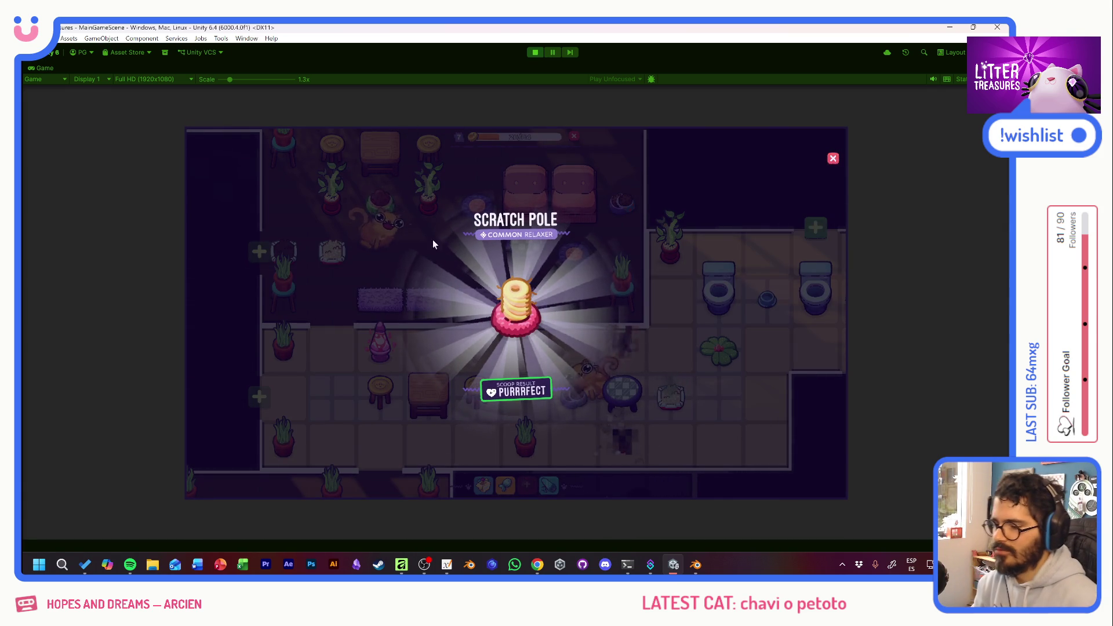
click(449, 255)
Pan to the room above, scoop a Slick Box, and open the inventory.
mouse_move(454, 238)
mouse_down()
mouse_move(463, 339)
mouse_move(493, 370)
mouse_move(489, 278)
mouse_move(472, 277)
mouse_move(500, 339)
mouse_move(498, 486)
mouse_up()
click(461, 246)
click(499, 290)
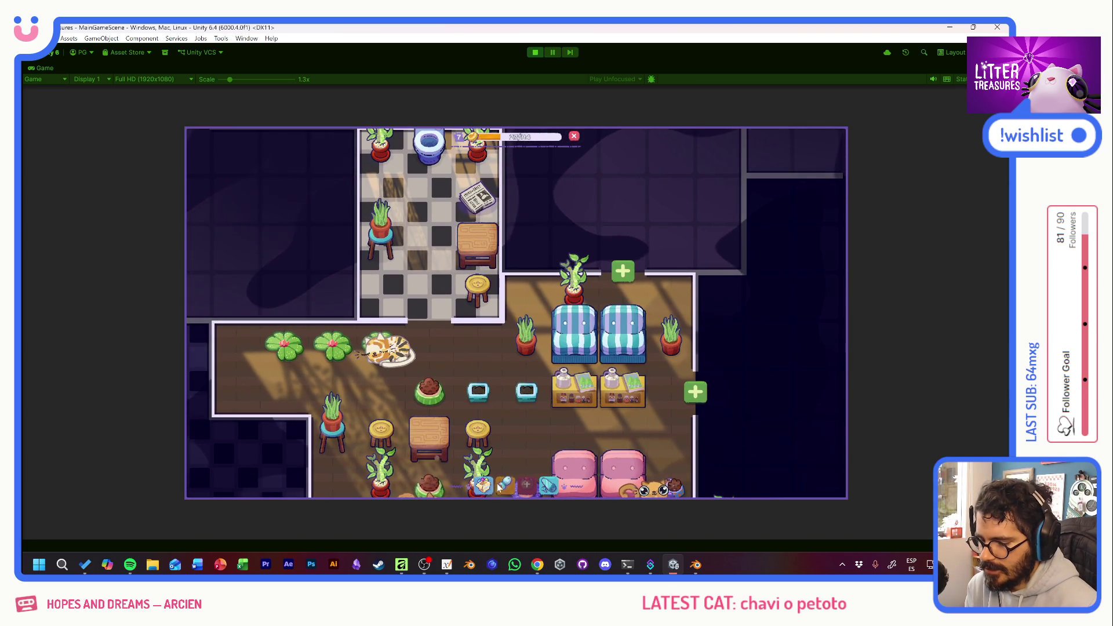
click(483, 485)
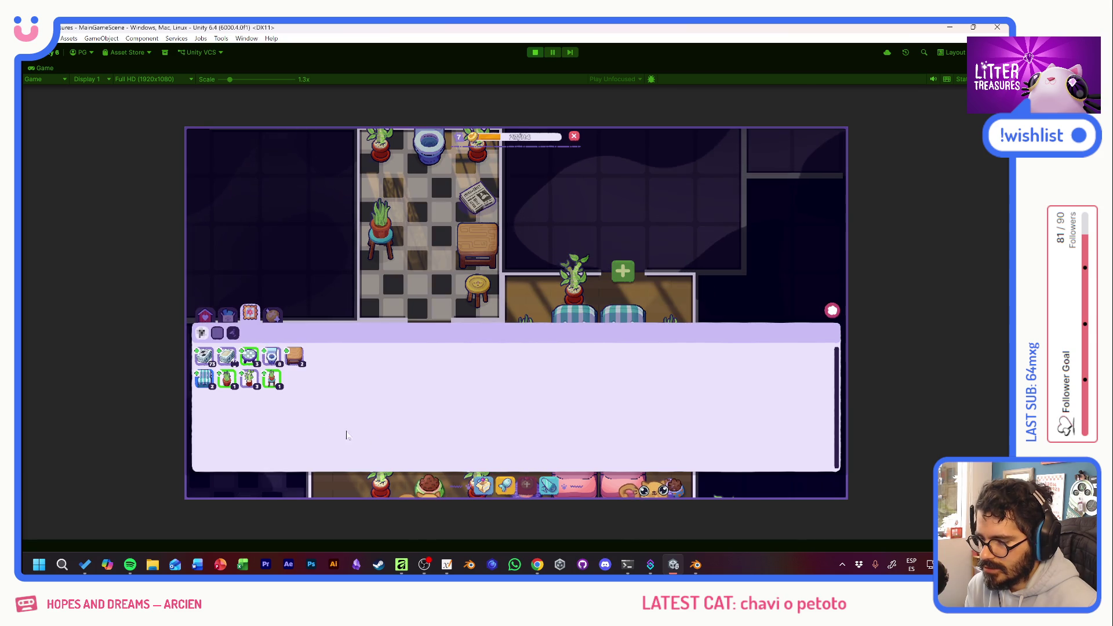
Place the Slick Box from the inventory in the checkered room and fill it with Supply Shop sand.
click(228, 317)
click(205, 314)
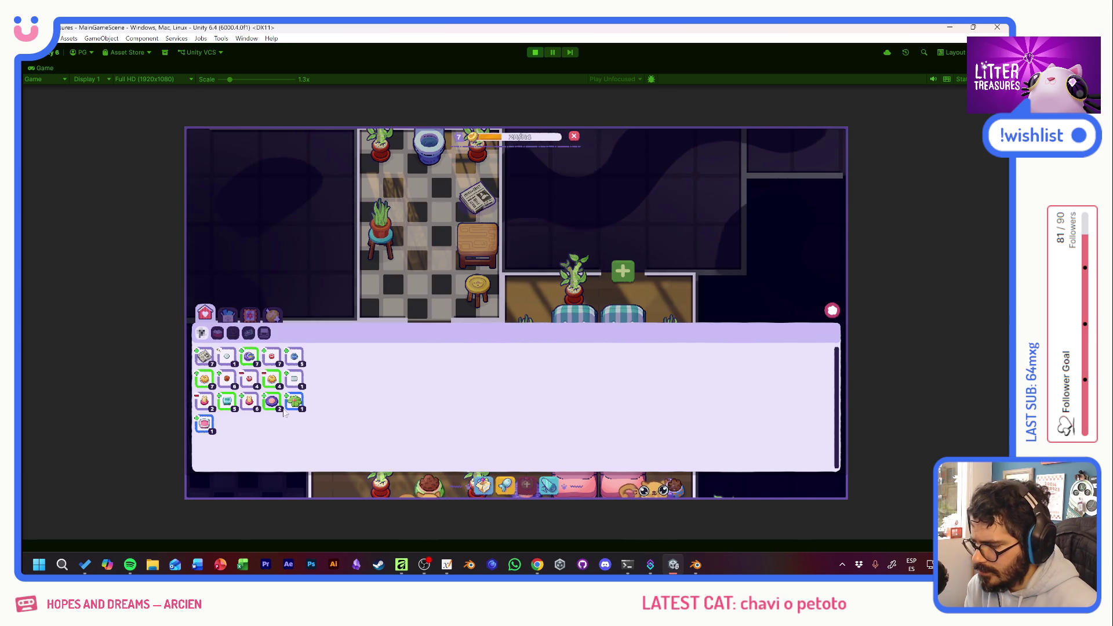
mouse_move(219, 430)
click(294, 304)
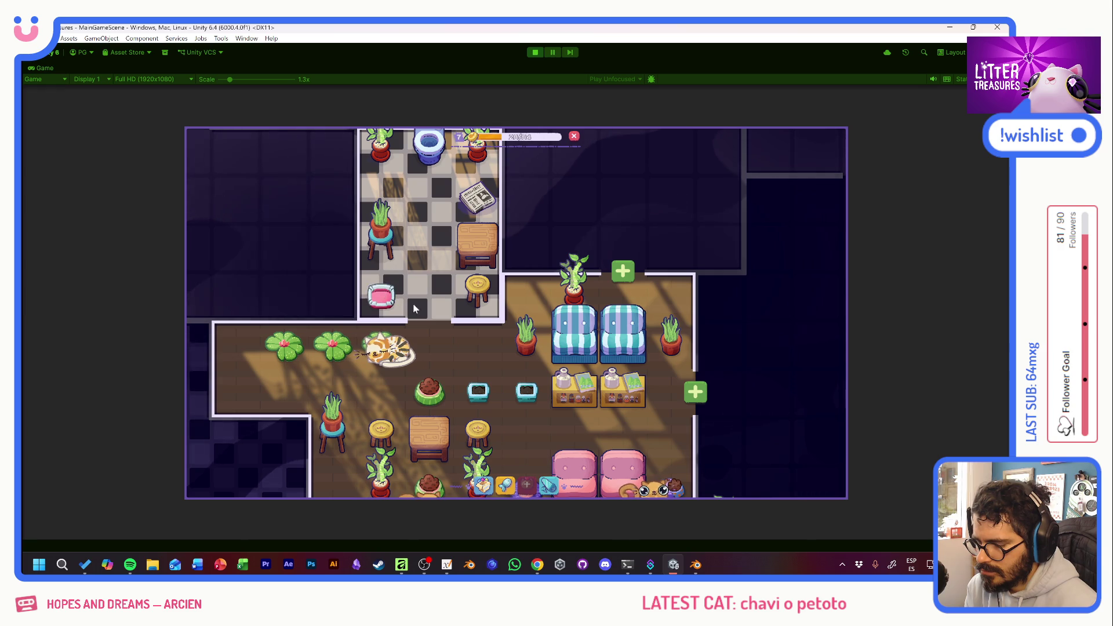
click(504, 487)
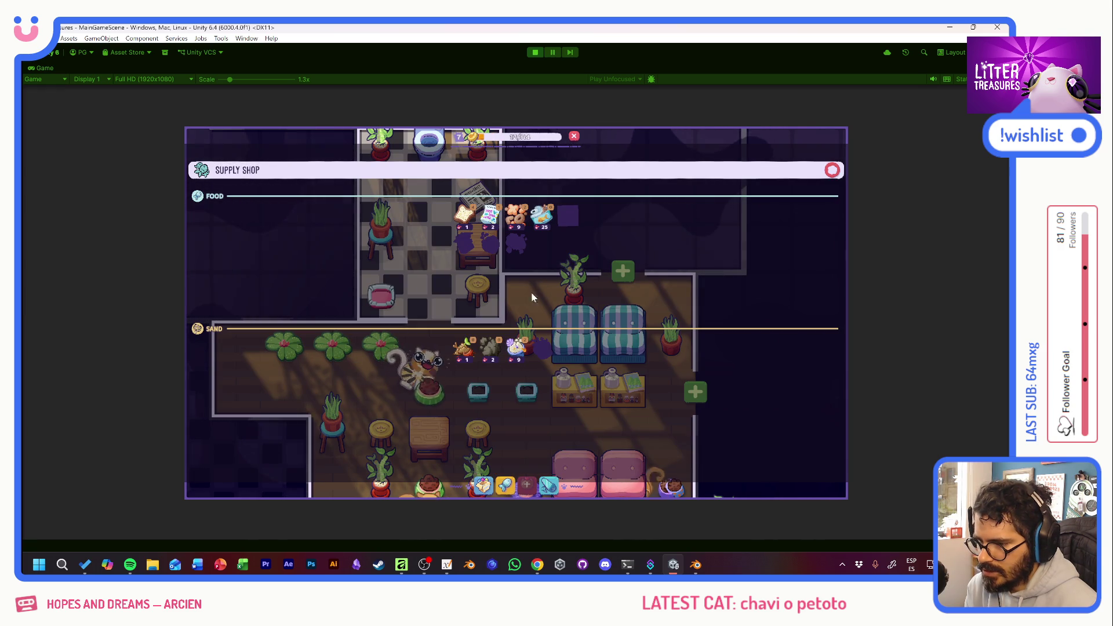
click(832, 170)
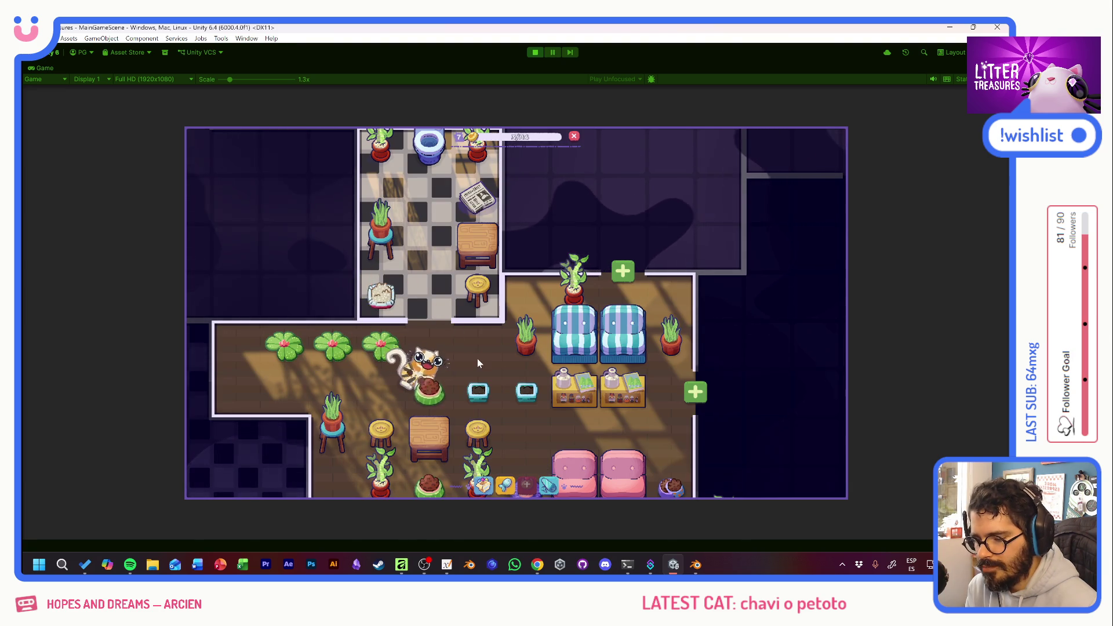
drag(478, 362, 474, 272)
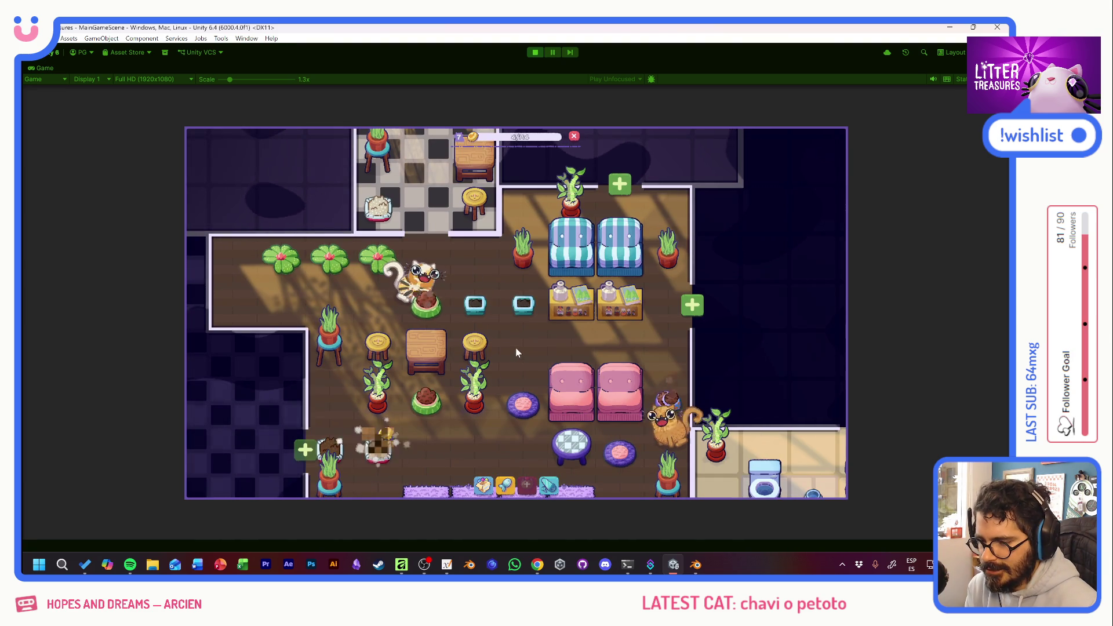
Pan to the lower-right bathroom and scoop two litter boxes, earning Crystal Gels.
drag(531, 353, 537, 319)
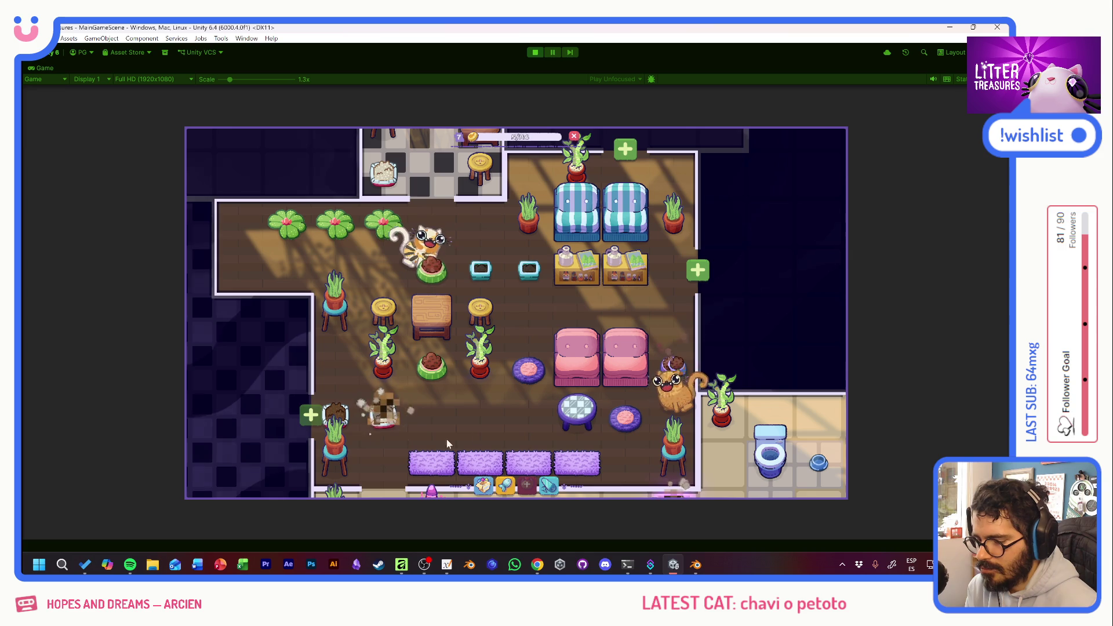
drag(523, 406, 369, 258)
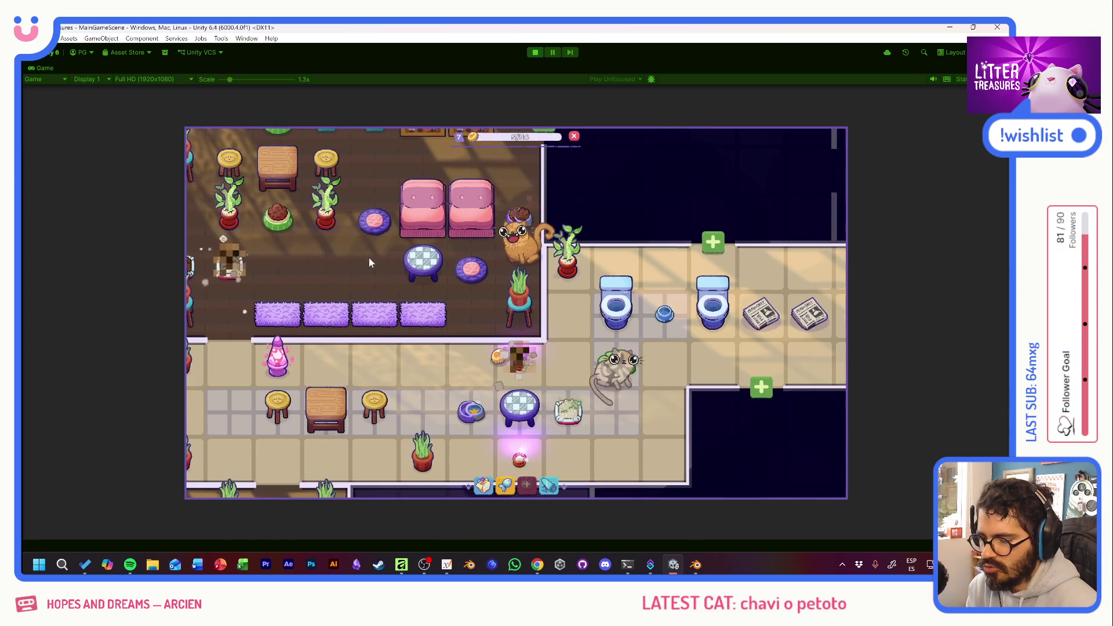
click(519, 457)
drag(507, 280, 542, 360)
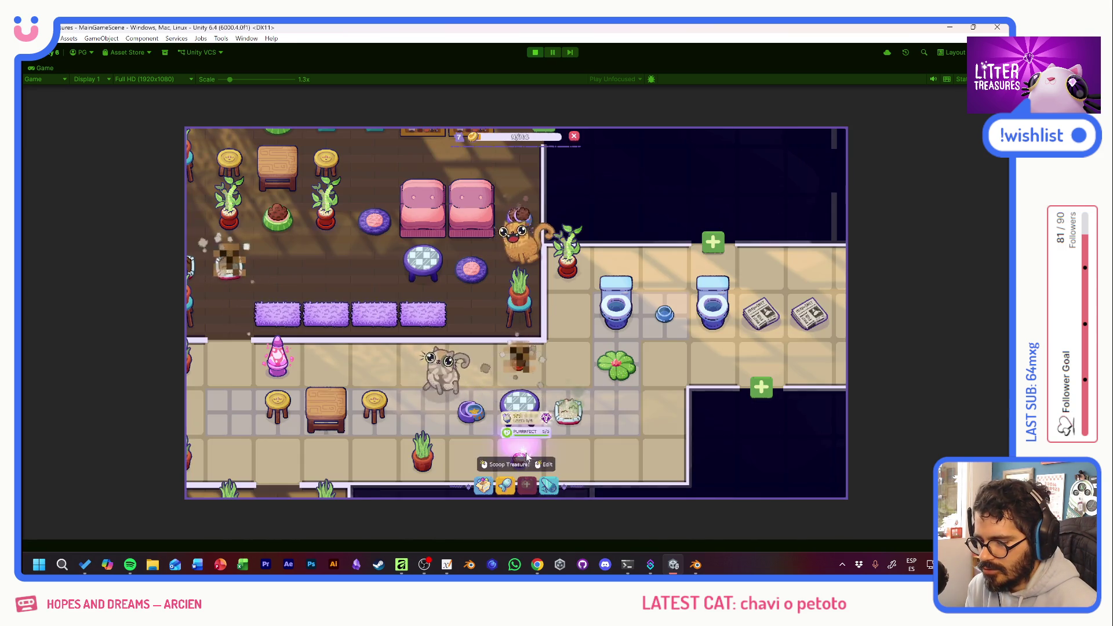
click(525, 458)
mouse_move(479, 338)
mouse_down()
mouse_move(547, 385)
mouse_move(481, 268)
mouse_up()
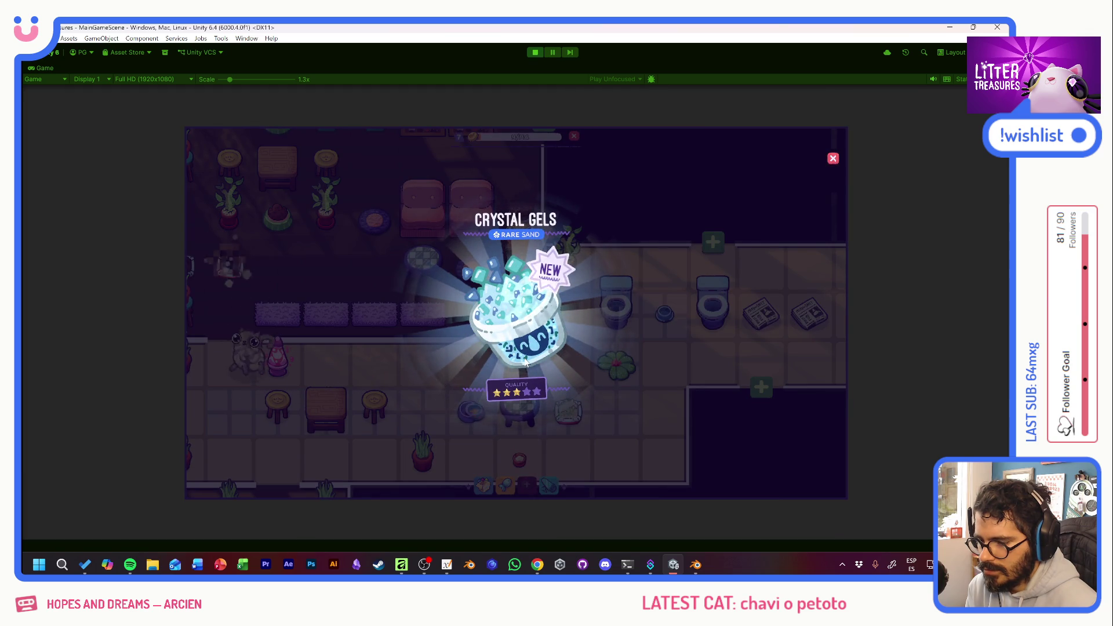
click(478, 345)
Scoop again for Tuna, then pan to another box and collect a rock.
click(500, 371)
mouse_move(481, 341)
mouse_down()
mouse_move(498, 301)
mouse_move(469, 281)
mouse_up()
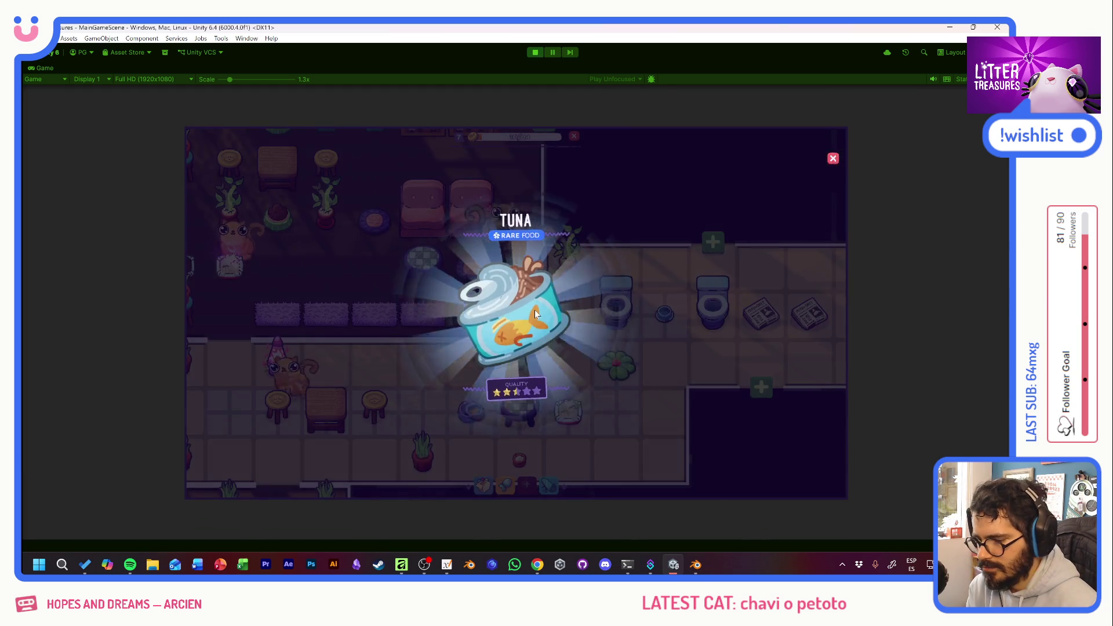
click(535, 314)
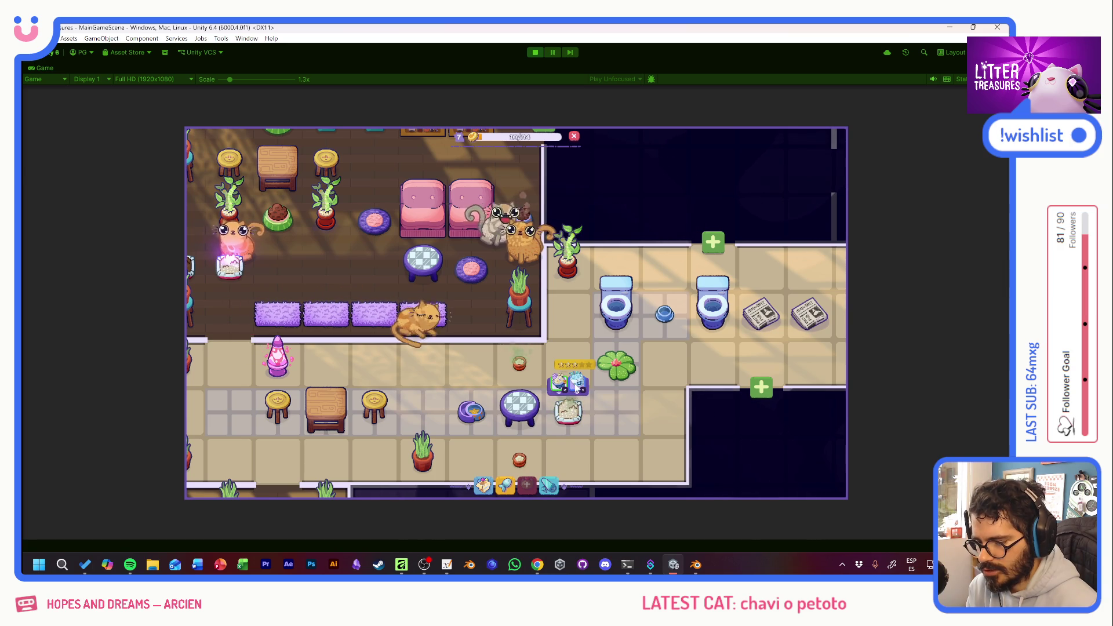
mouse_move(377, 246)
mouse_down()
mouse_move(472, 361)
mouse_move(546, 357)
mouse_up()
click(326, 383)
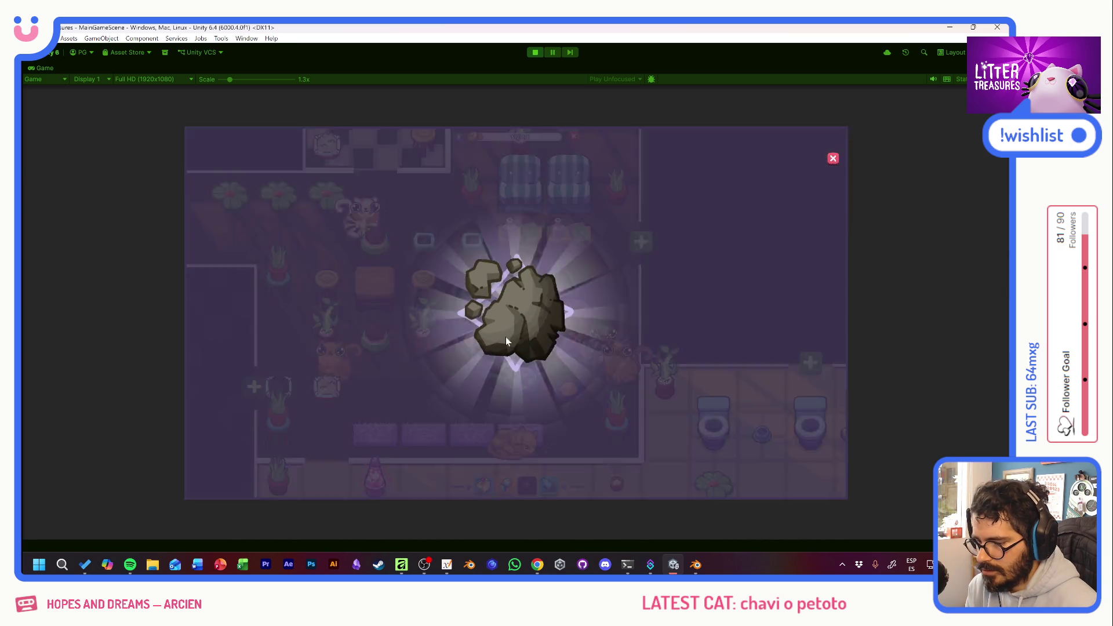
click(466, 316)
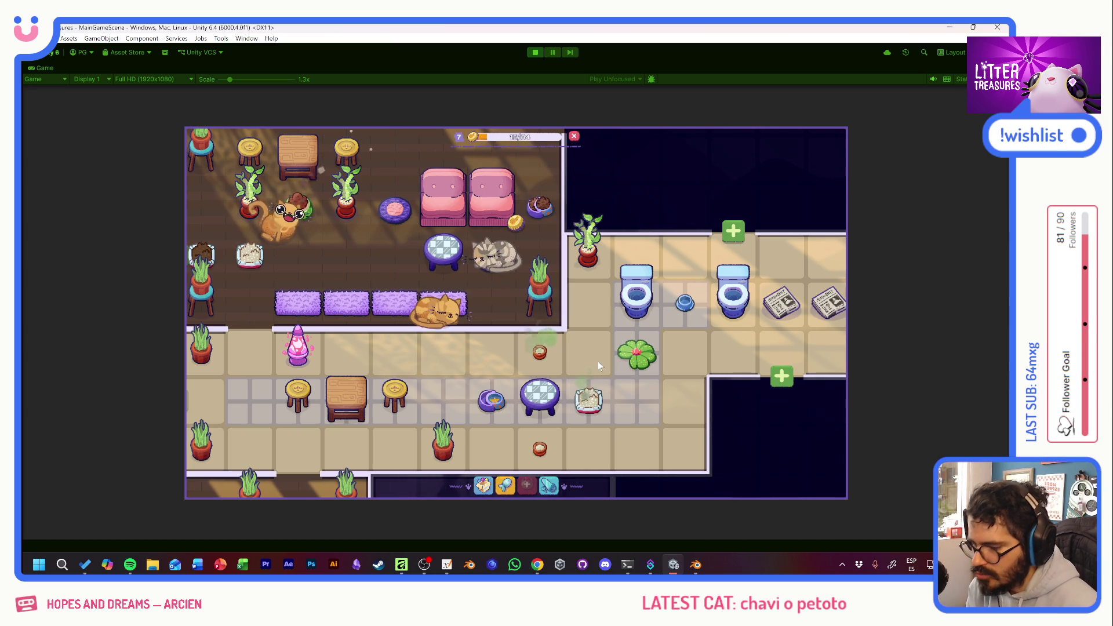
Clean the litter box, check the other box's status, and view the bowl's food choices.
click(590, 408)
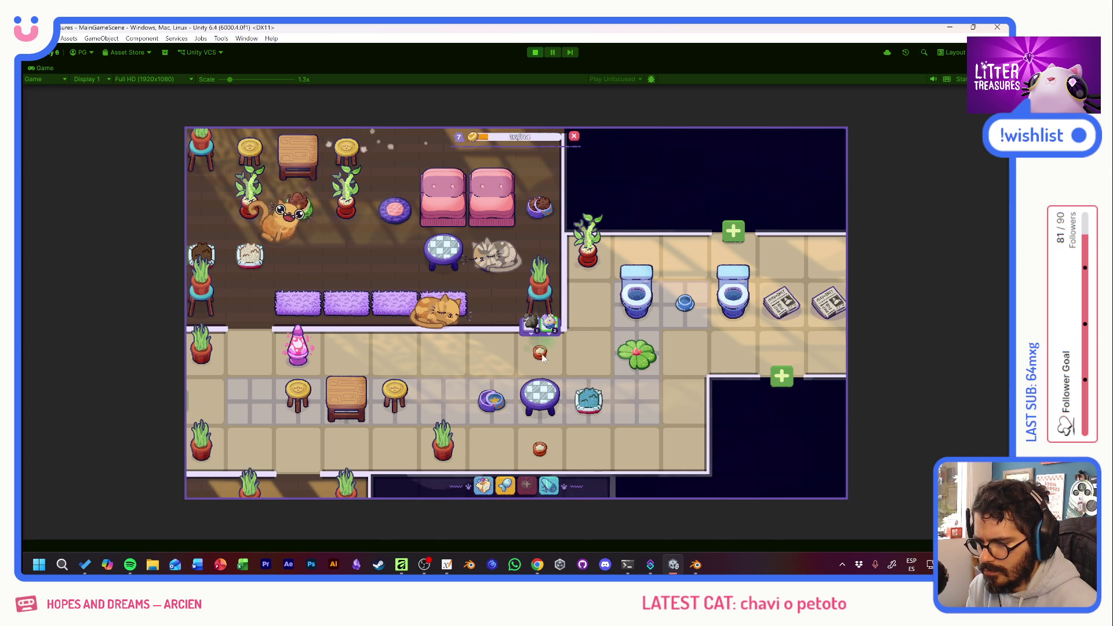
click(540, 356)
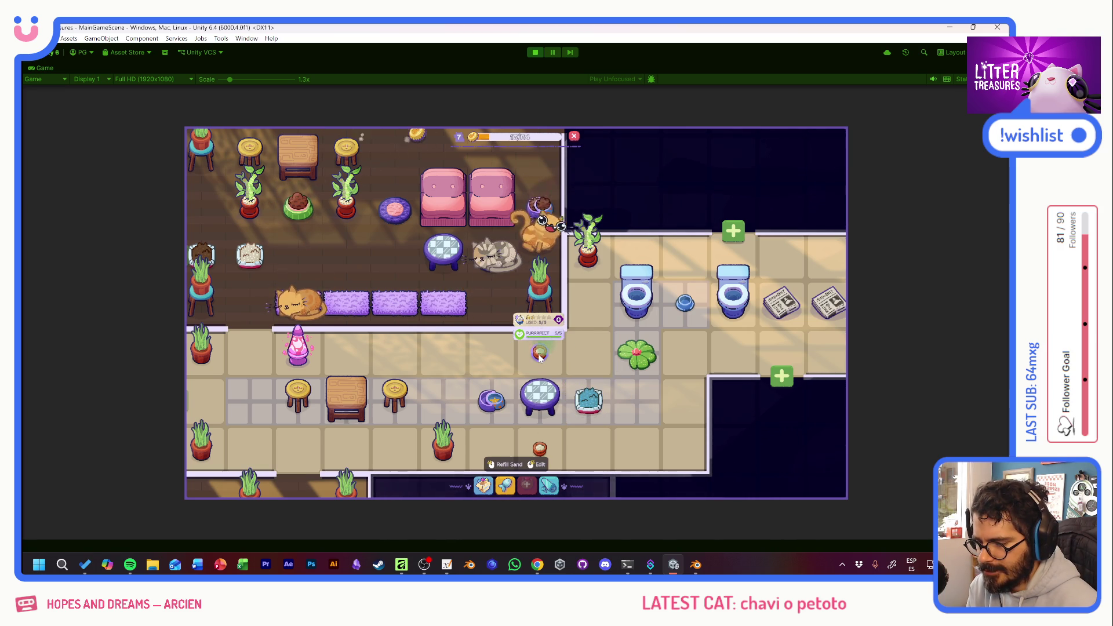
click(491, 404)
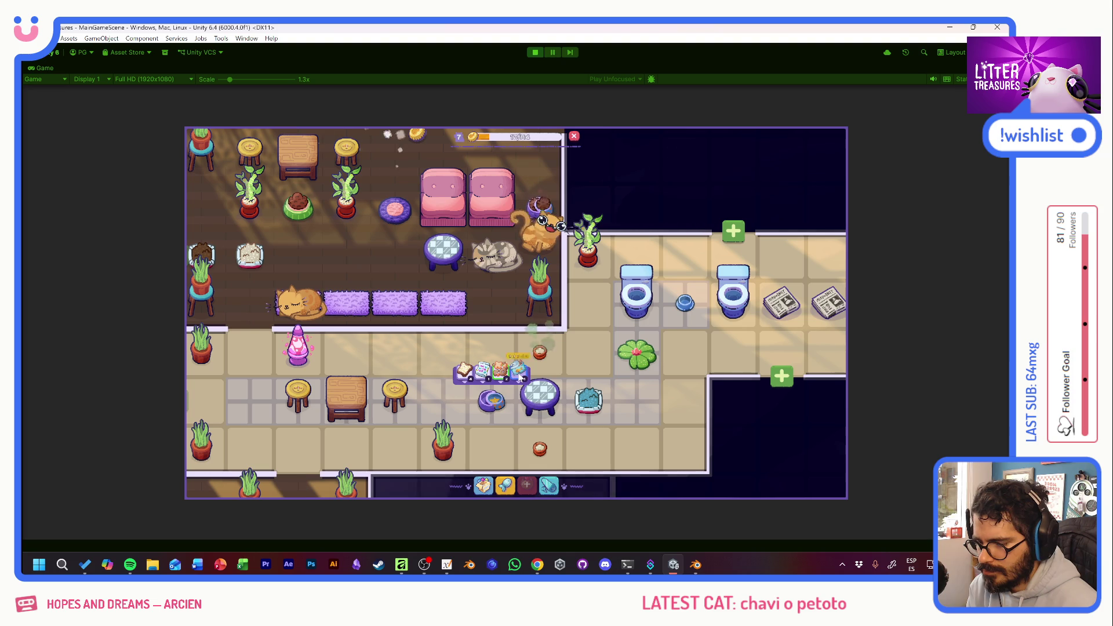
Scoop a litter box twice, getting a rock and a Lengua de Suegra plant.
drag(362, 250, 487, 374)
click(480, 252)
mouse_move(483, 252)
mouse_down()
mouse_move(493, 278)
mouse_move(464, 345)
mouse_move(537, 336)
mouse_up()
click(500, 306)
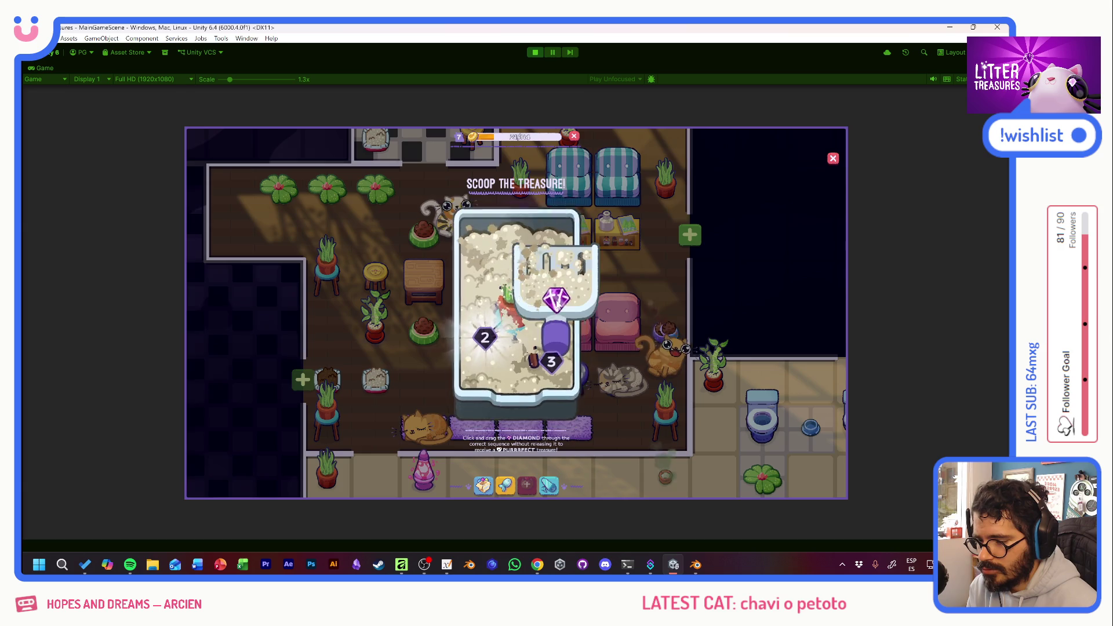
drag(556, 298, 545, 353)
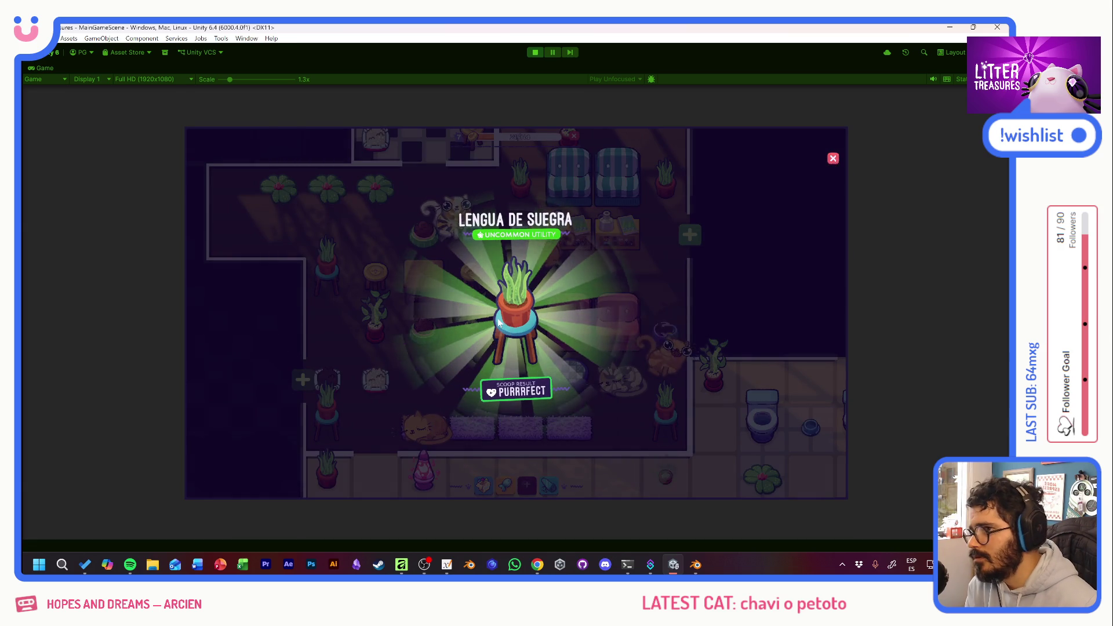
click(548, 313)
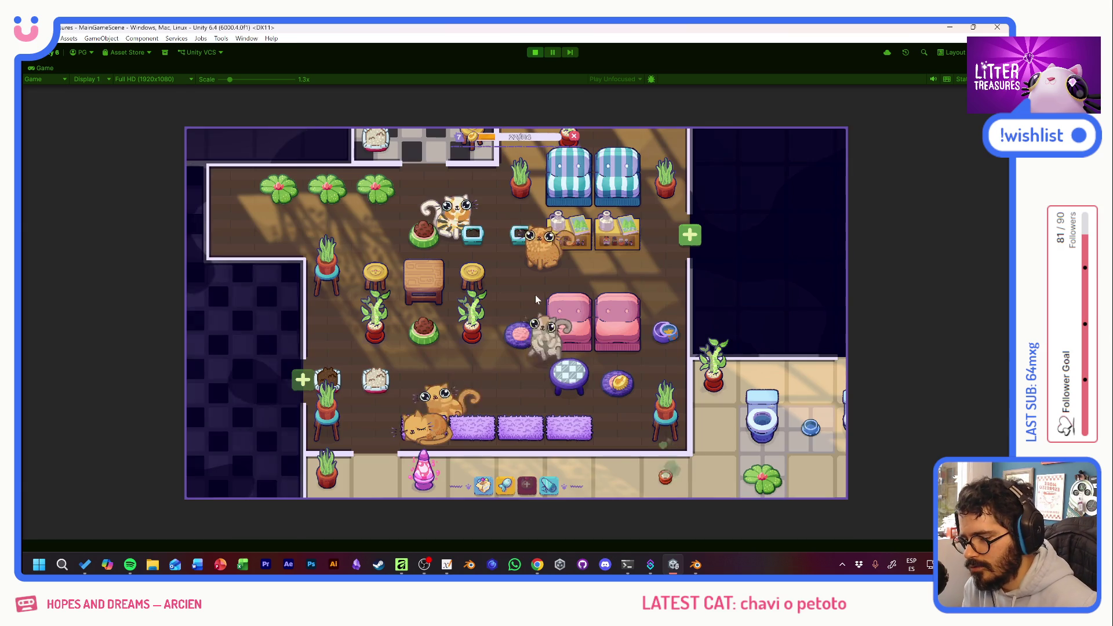
mouse_move(517, 280)
mouse_down()
mouse_move(520, 395)
mouse_move(503, 267)
mouse_up()
mouse_move(497, 370)
mouse_down()
mouse_move(494, 225)
mouse_move(482, 371)
mouse_up()
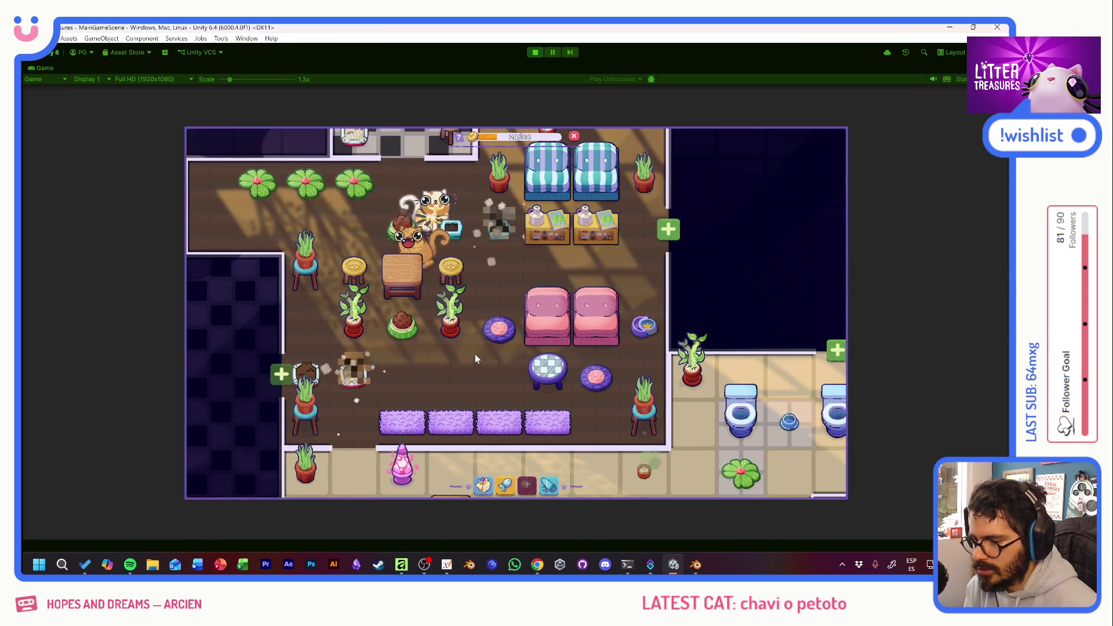
Scoop the glowing litter box for a Purrfect result, earning the Lucky Bamboo plant, and dismiss its card.
scroll(474, 357, up, 3)
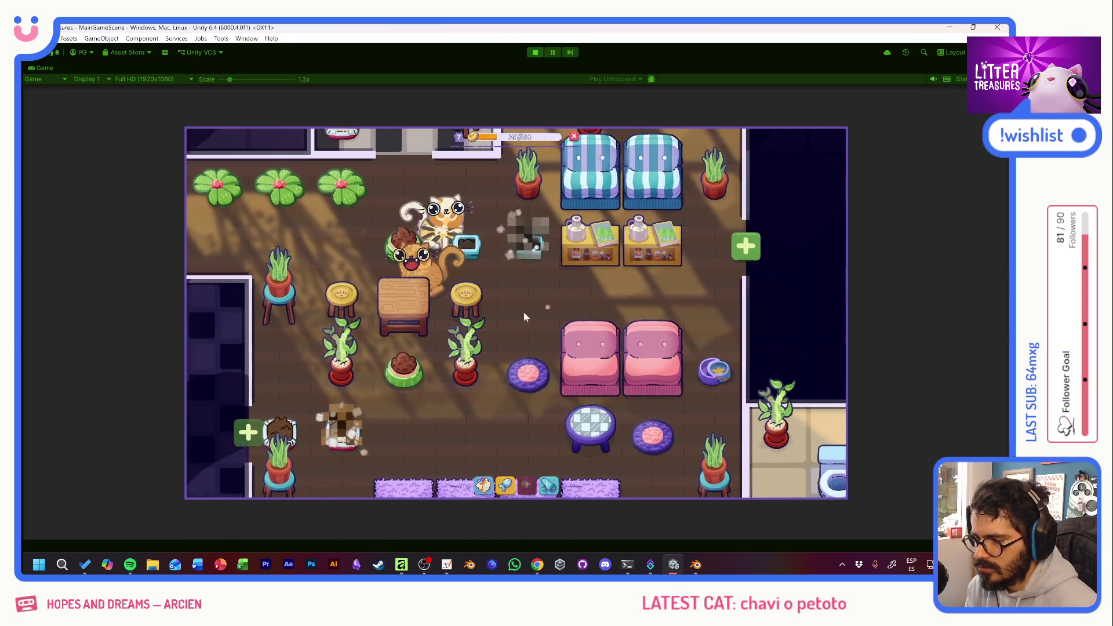
scroll(518, 309, down, 2)
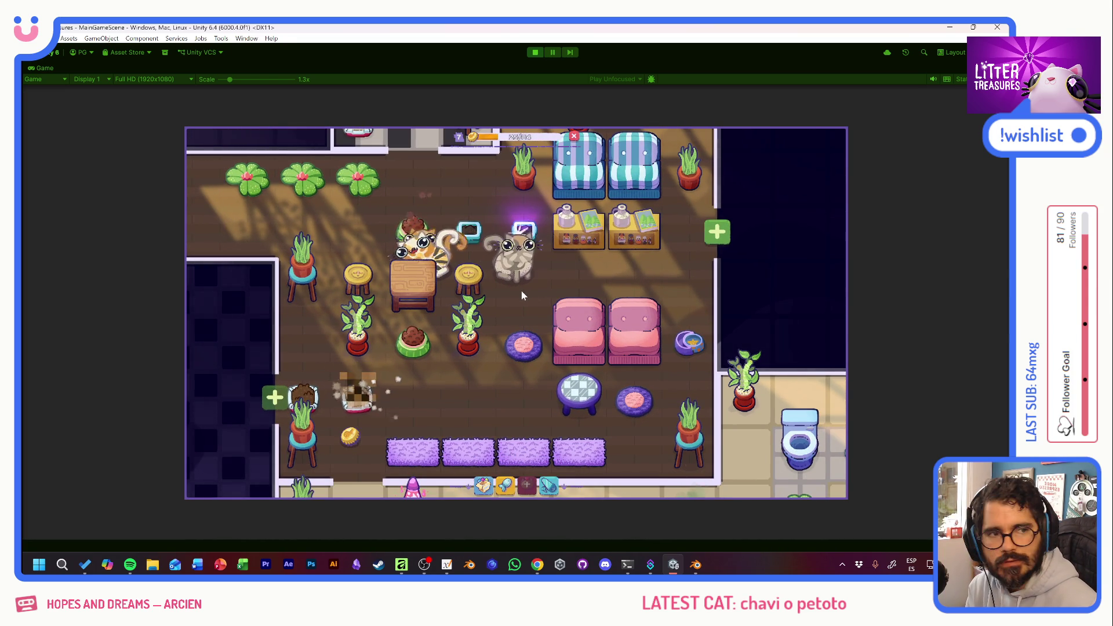
click(527, 231)
mouse_move(469, 347)
mouse_down()
mouse_move(475, 362)
mouse_move(472, 325)
mouse_move(545, 351)
mouse_up()
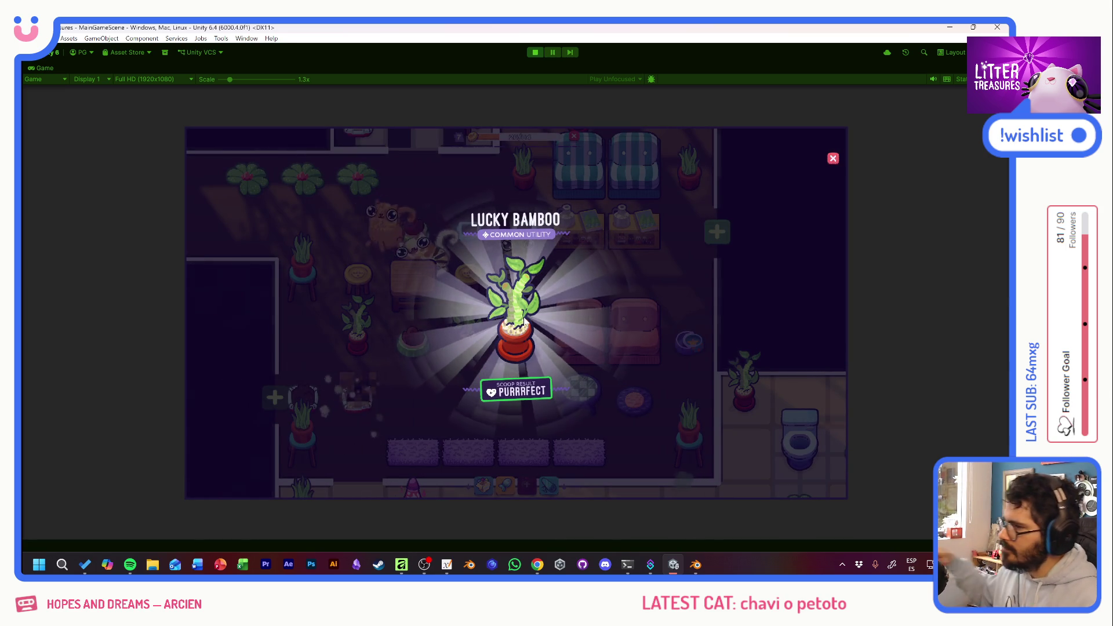
click(523, 319)
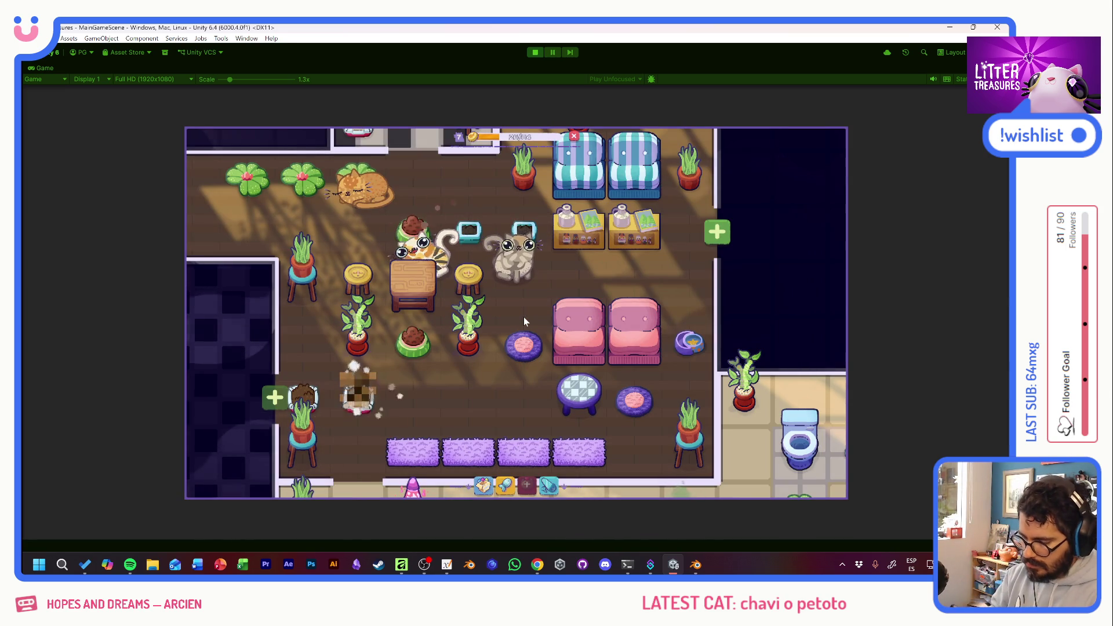